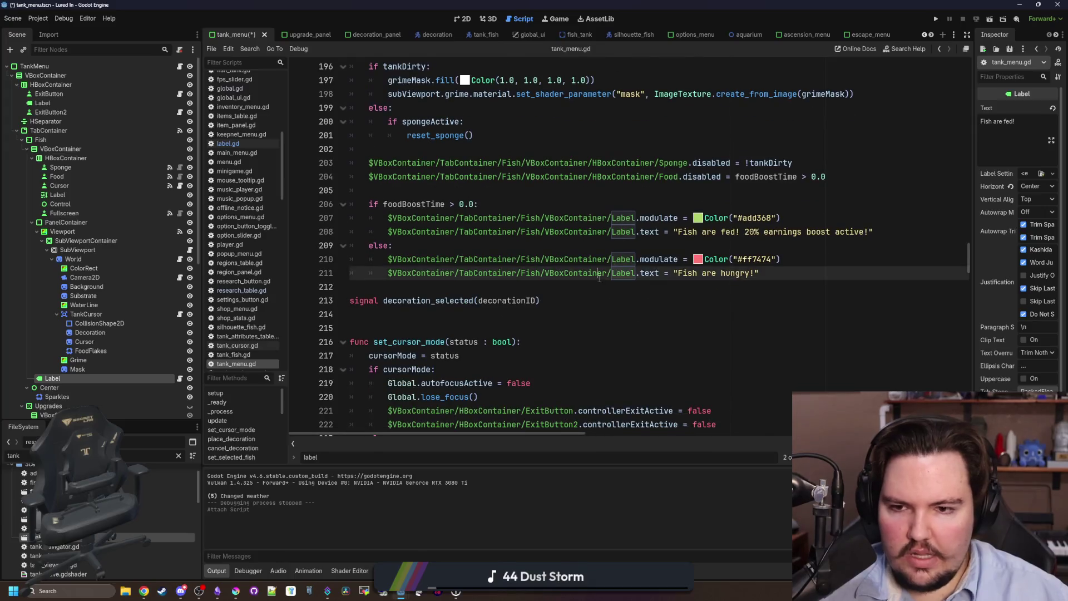
Move the fed/hungry if/else block from tank_menu.gd into a new _process function in label.gd
click(596, 288)
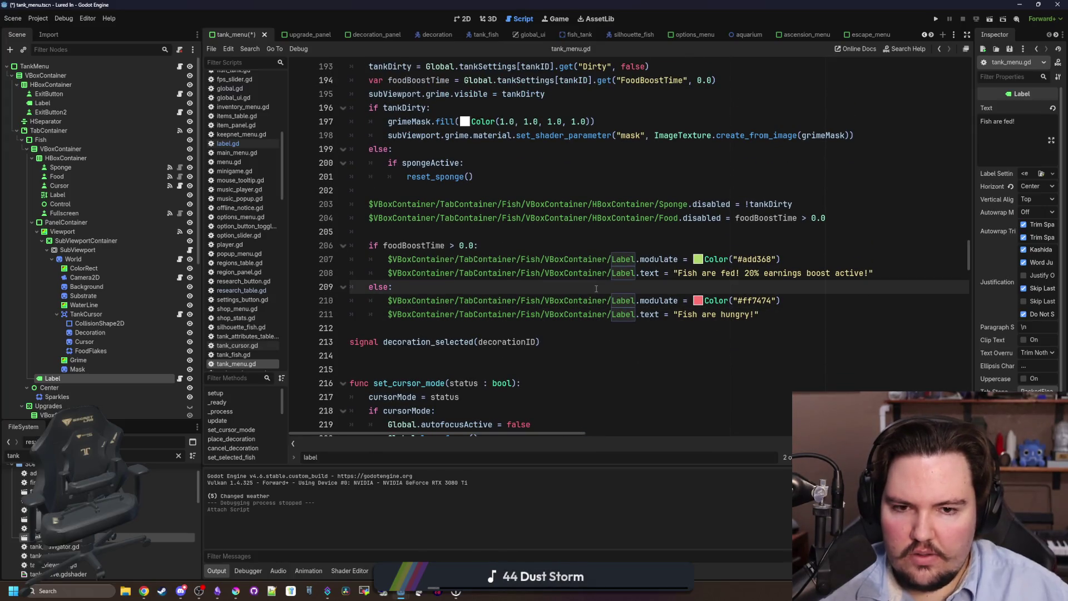
mouse_move(818, 316)
mouse_down()
mouse_move(640, 311)
mouse_move(345, 237)
mouse_move(201, 245)
mouse_up()
key(ctrl+c)
key(BackSpace)
key(BackSpace)
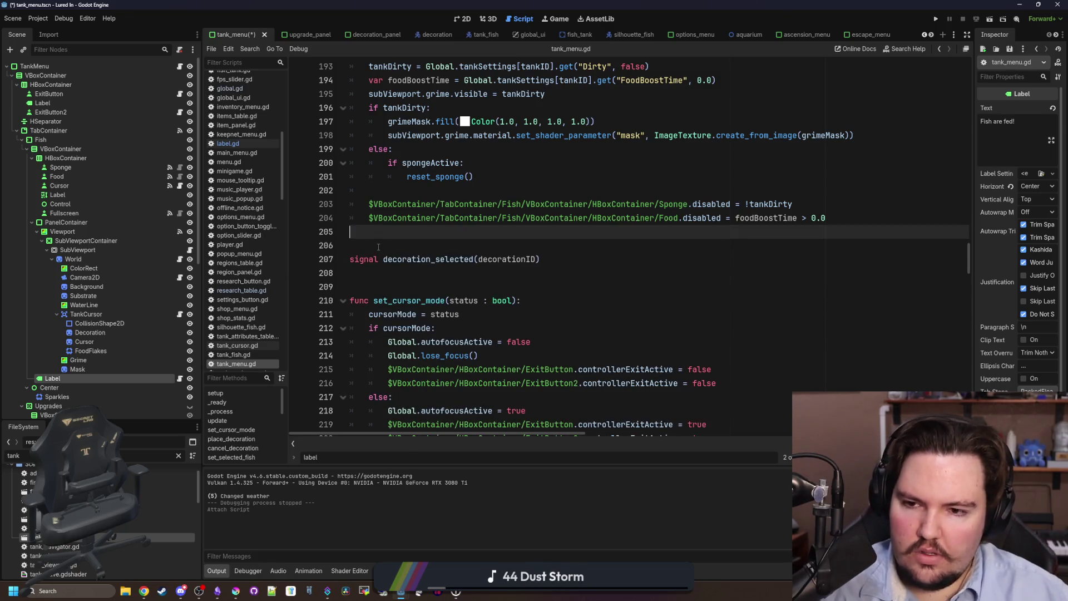
click(180, 378)
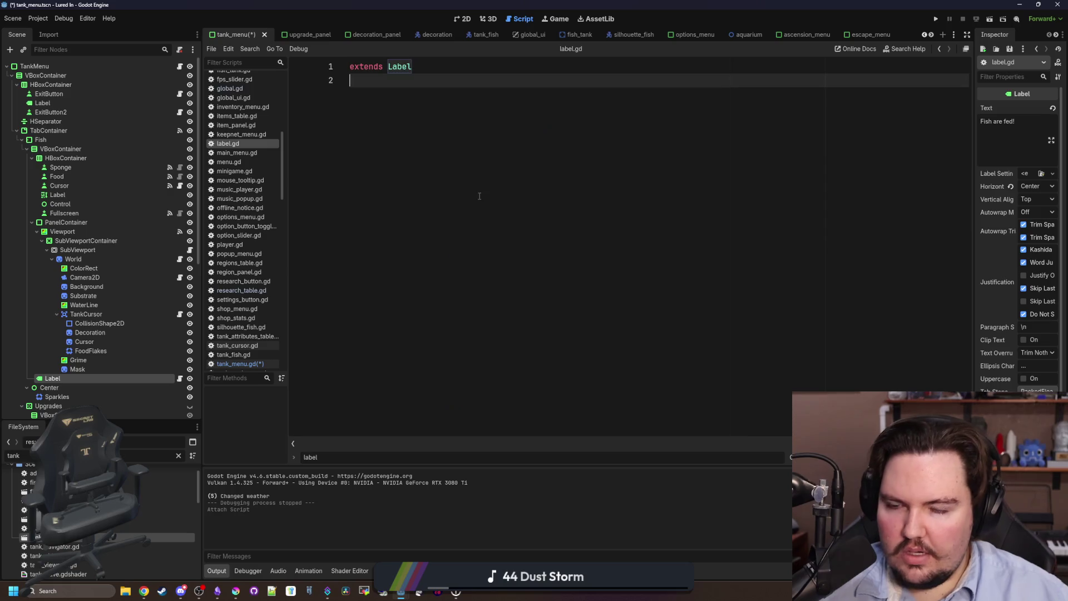
key(Return)
text(func _pro)
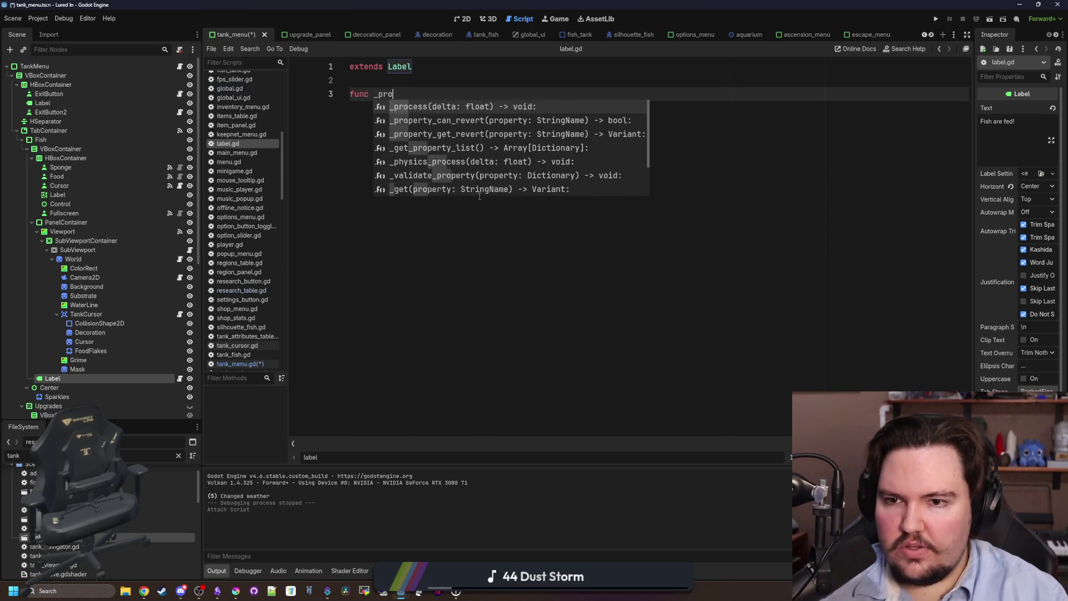
key(Return)
key(ctrl+v)
click(368, 105)
key(BackSpace)
Declare var tankID = owner.tankID at the top of _process
click(548, 95)
key(Return)
text(var tankID = opwner.)
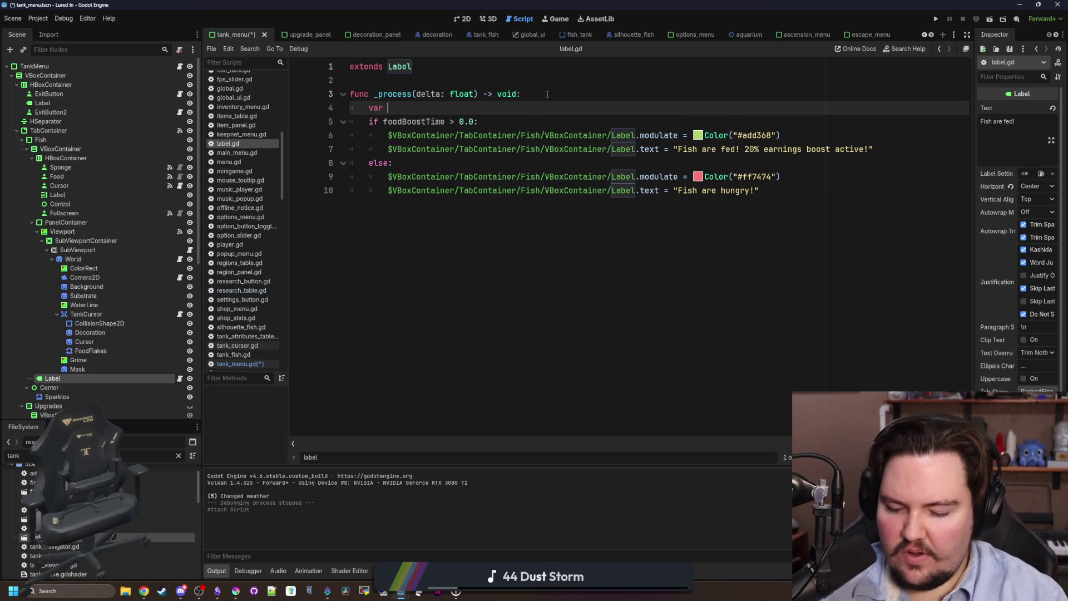
key(BackSpace)
key(BackSpace)
key(BackSpace)
text(wner.tankID)
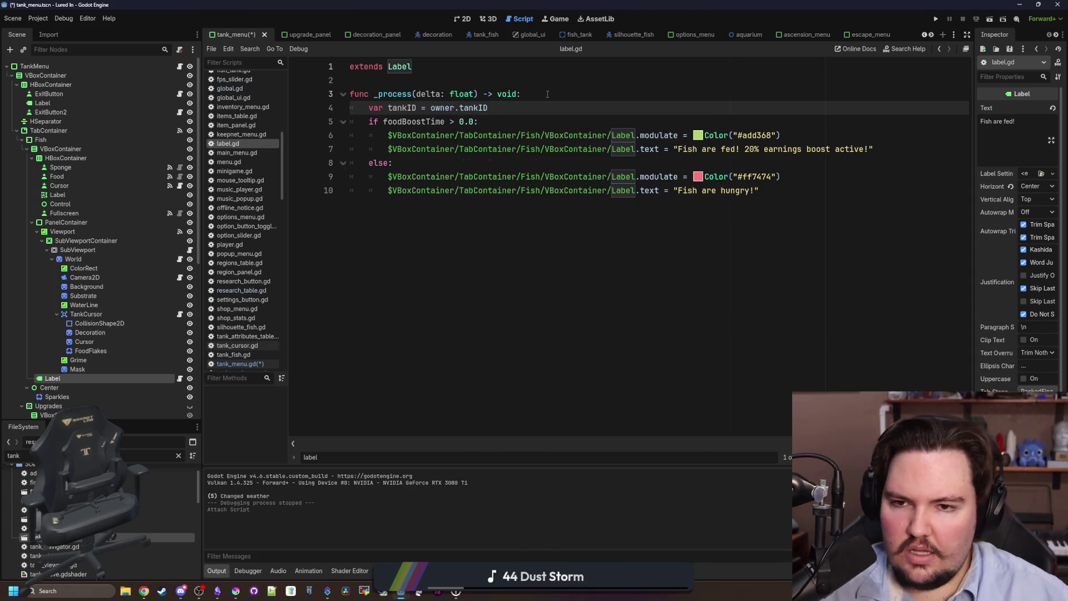
key(Return)
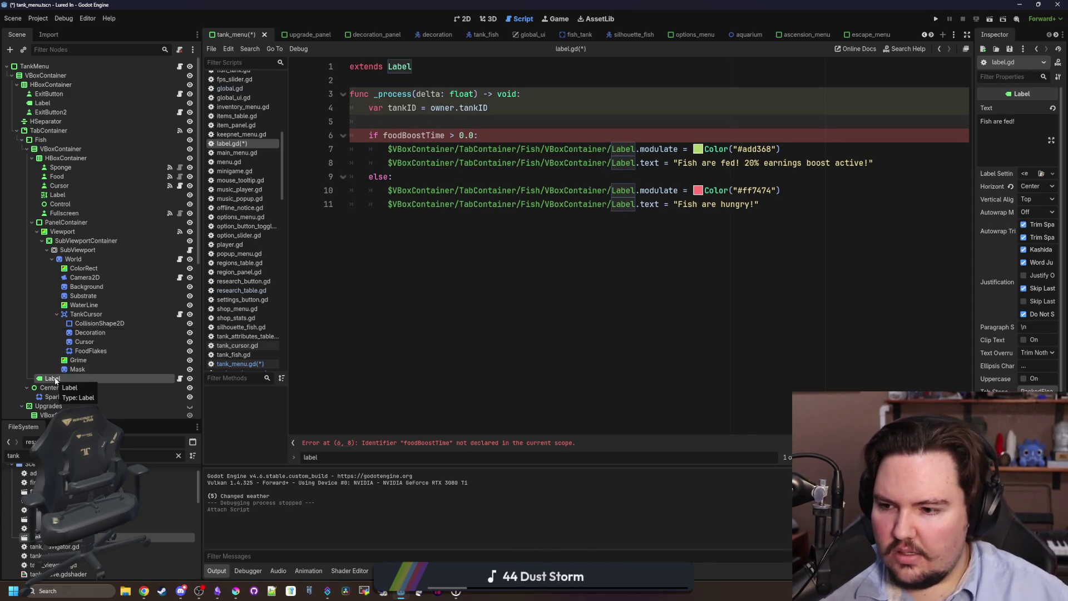
Change the Label node's type to RichTextLabel
right_click(55, 381)
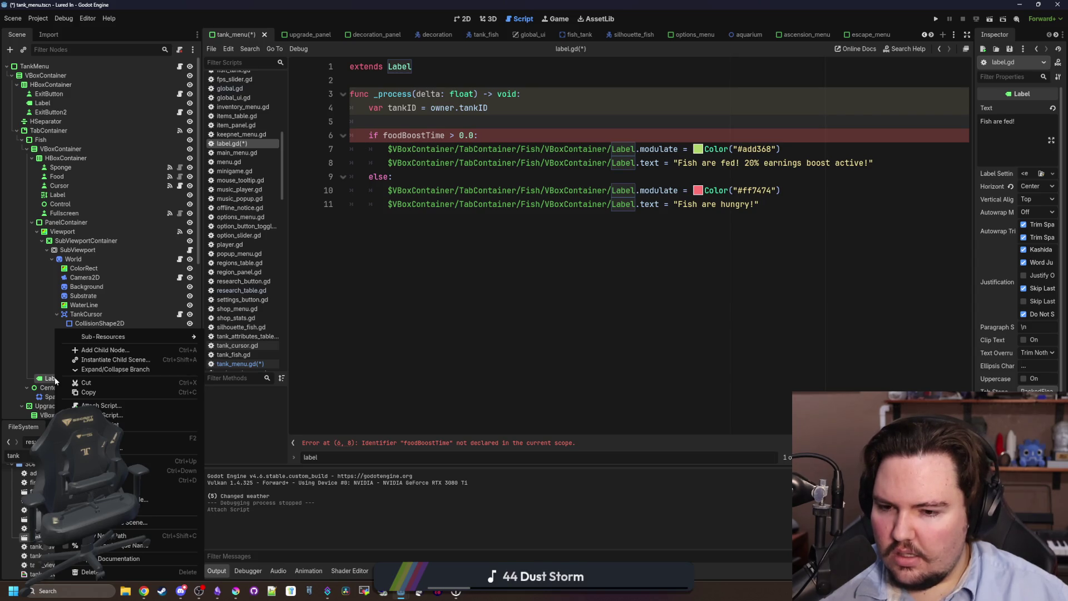
click(128, 448)
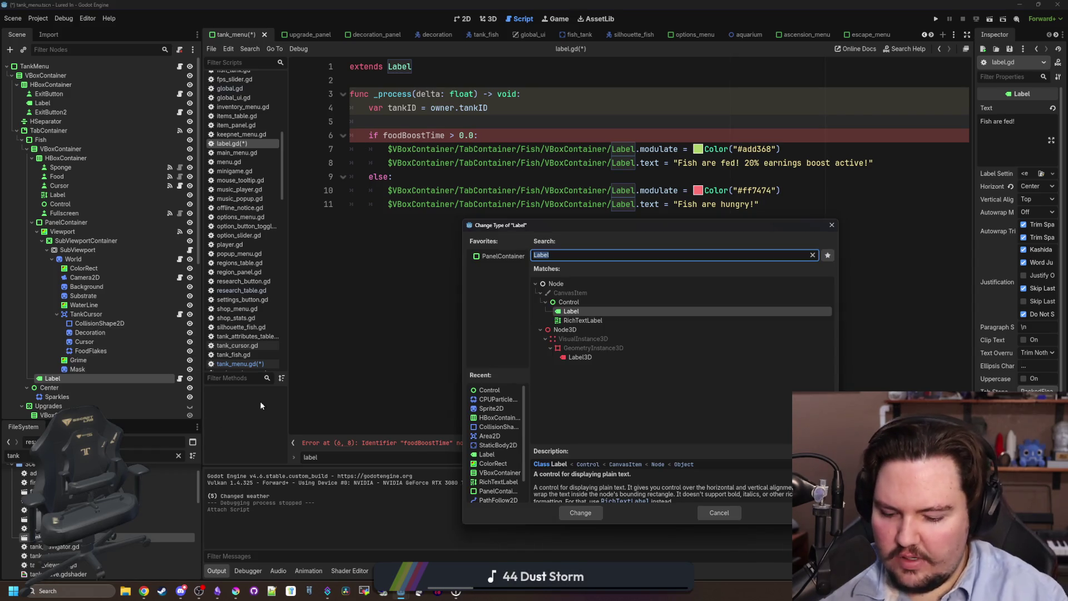
key(Down)
key(Return)
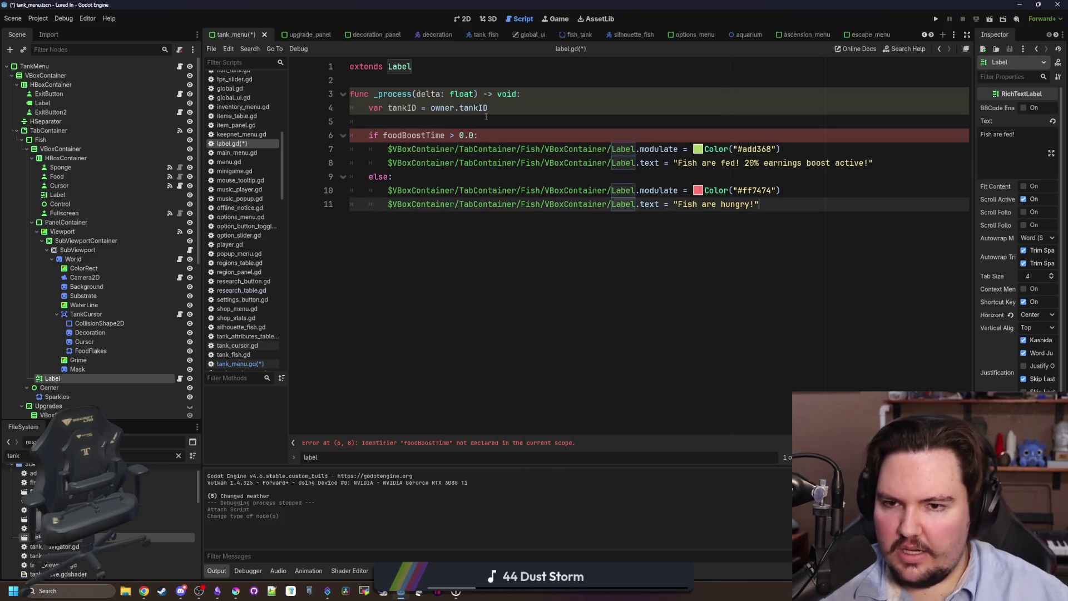
Add a line reading Global.tankSettings[tankID].get("FoodBoostTime") above the if block
key(Return)
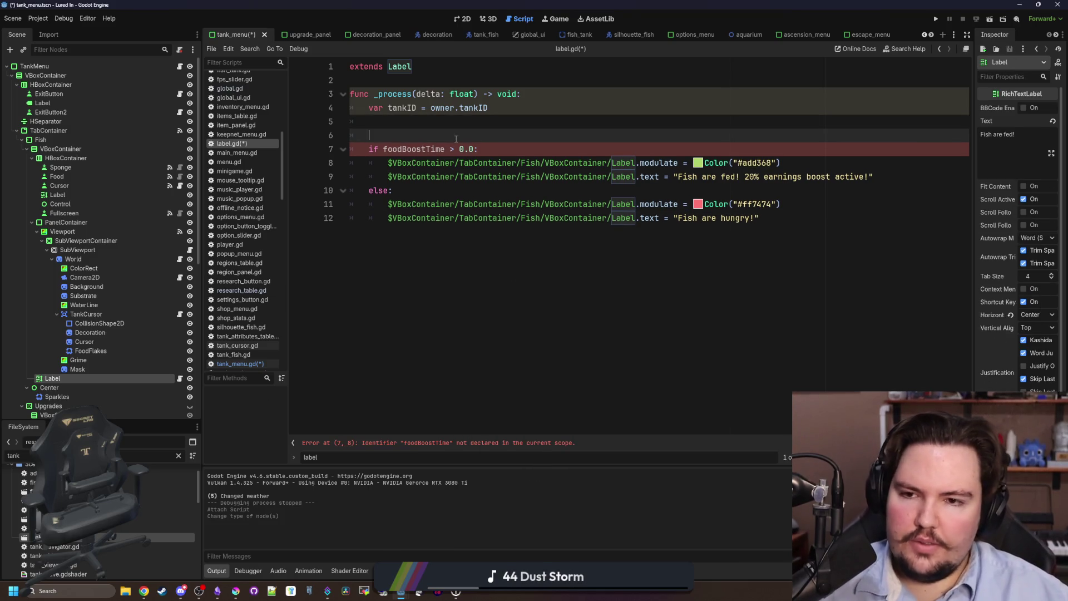
key(Return)
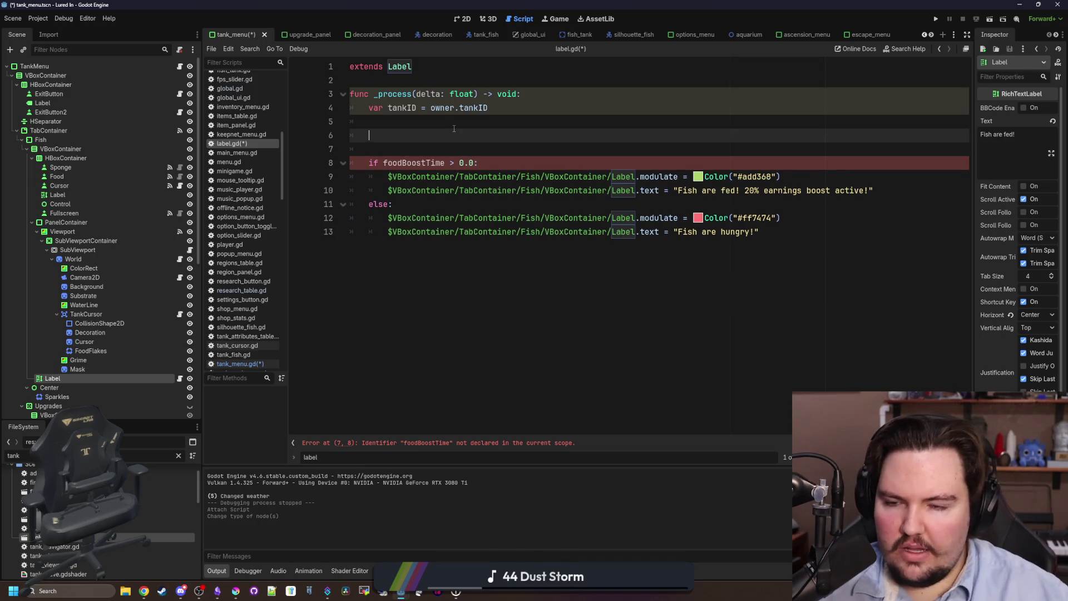
text(Global.tankS)
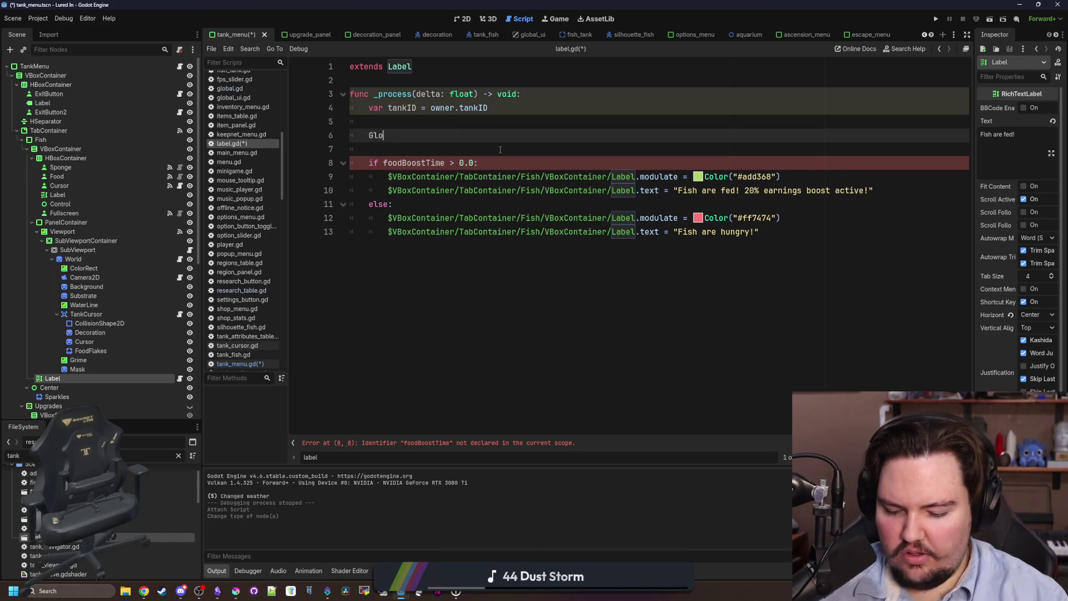
key(Return)
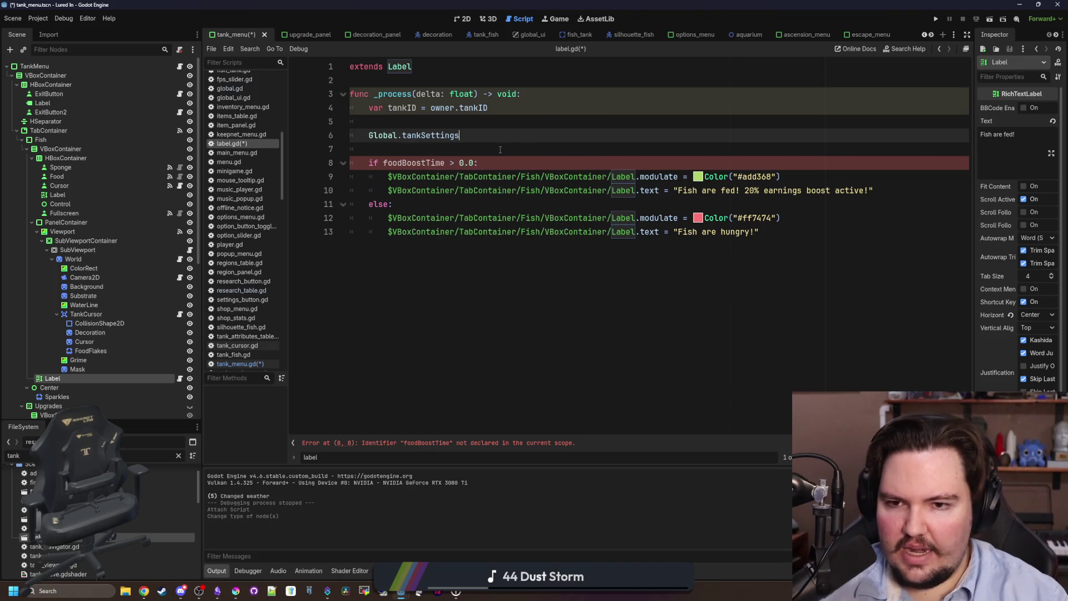
text(.get(")
key(BackSpace)
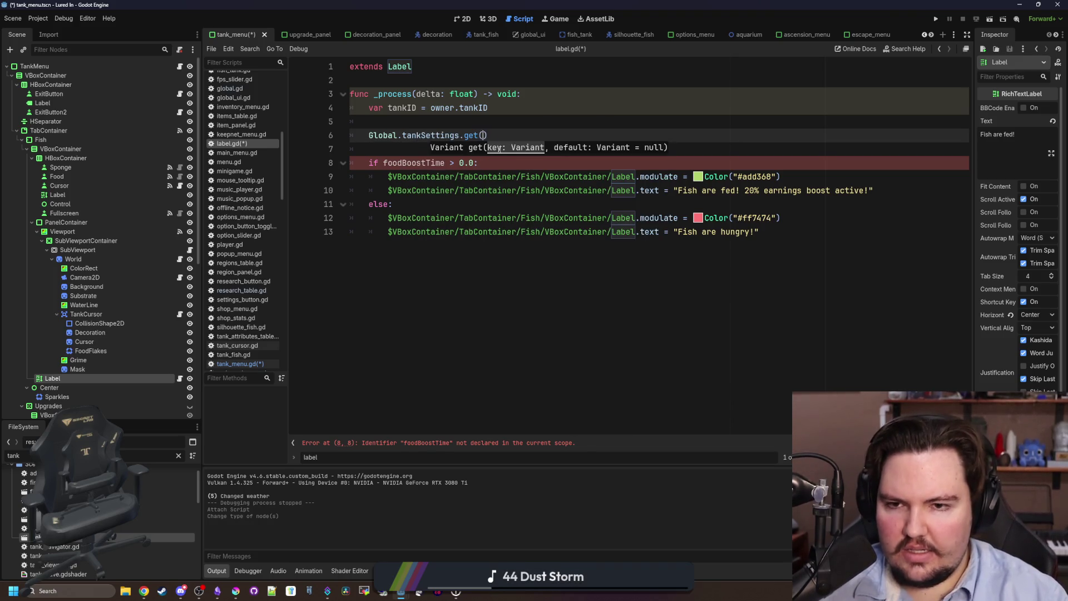
key(Left)
text([tankID])
key(Right)
text("FishBoostT)
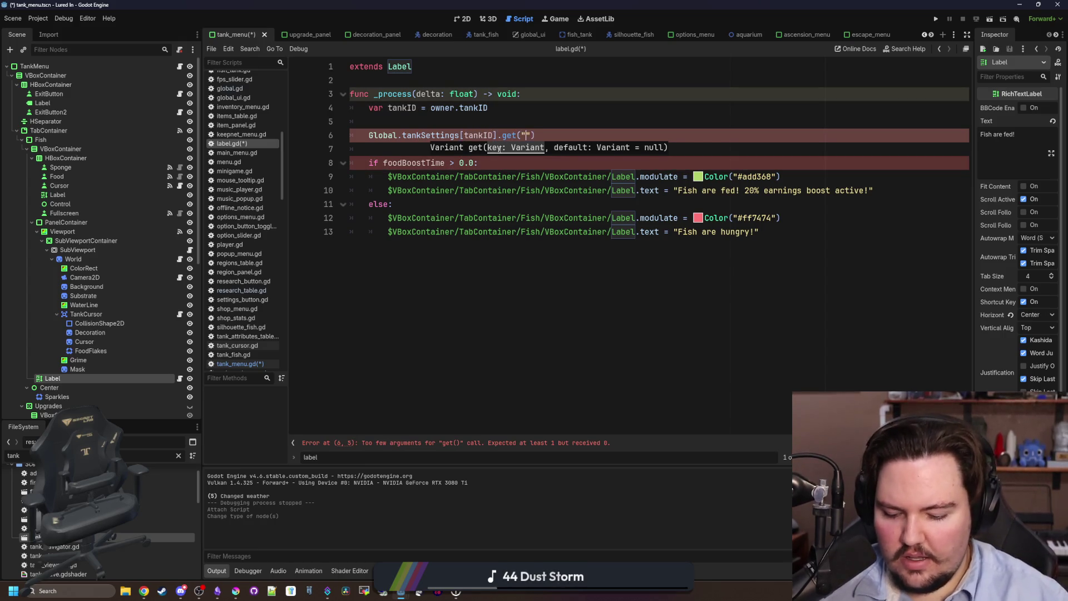
text(ime)
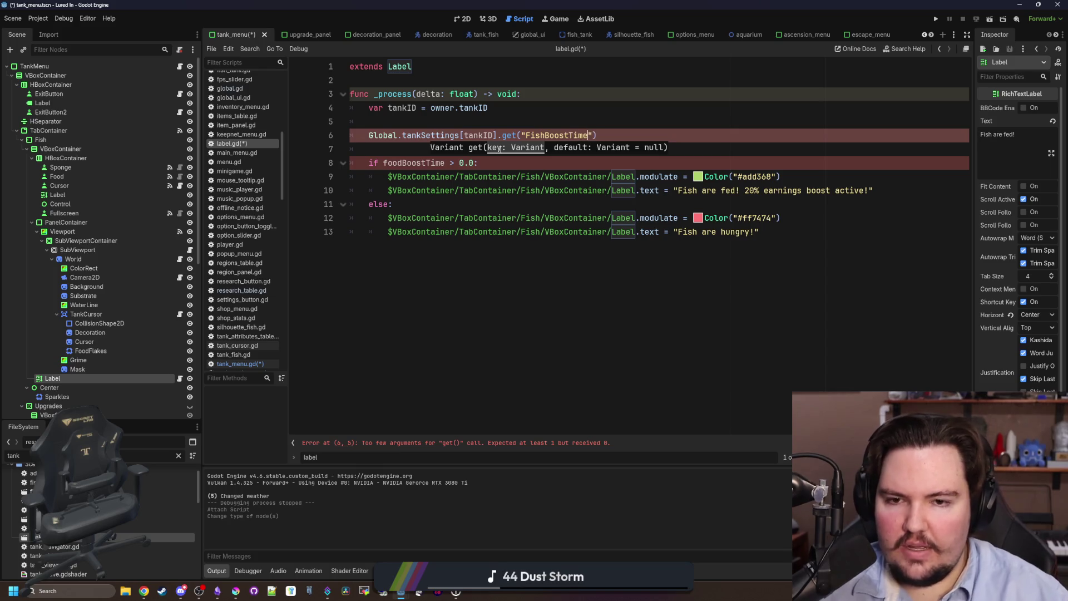
click(528, 126)
drag(549, 136, 532, 135)
text(oo)
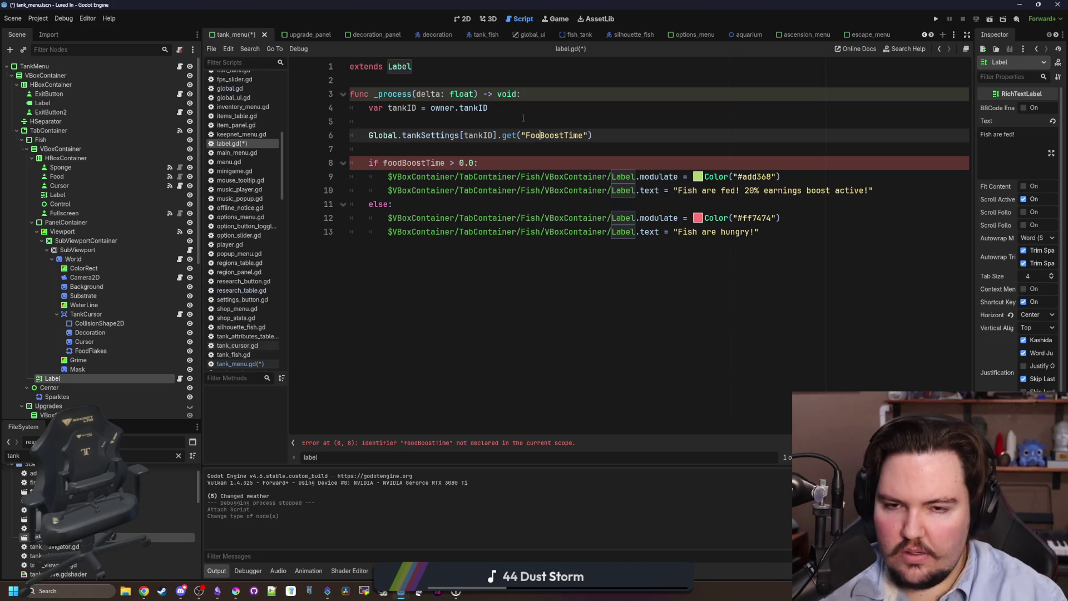
text(d)
click(424, 145)
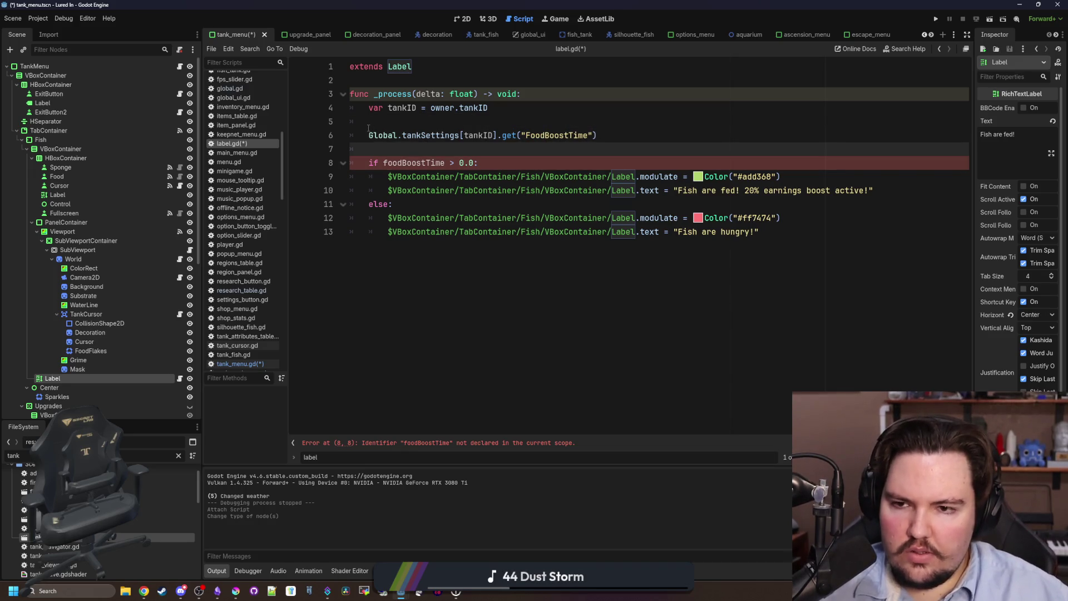
Store that settings lookup in var boostTime
click(368, 121)
text(v)
key(BackSpace)
click(369, 135)
text(var boostTime -)
key(BackSpace)
text(=)
click(425, 148)
Replace foodBoostTime with boostTime in the if condition
double_click(409, 135)
key(ctrl+c)
double_click(413, 163)
key(ctrl+v)
click(443, 149)
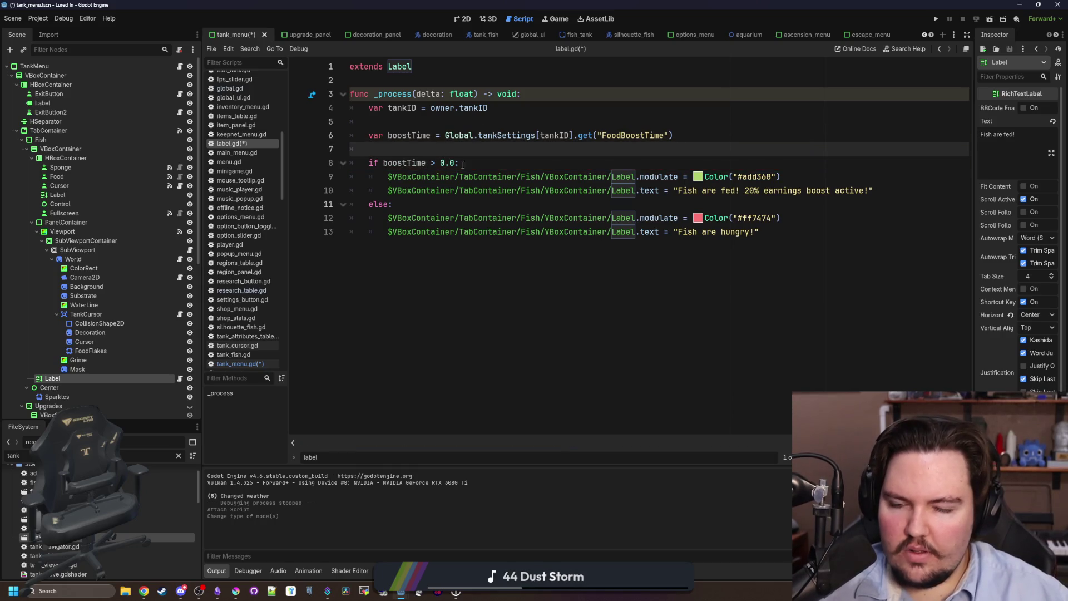
click(481, 164)
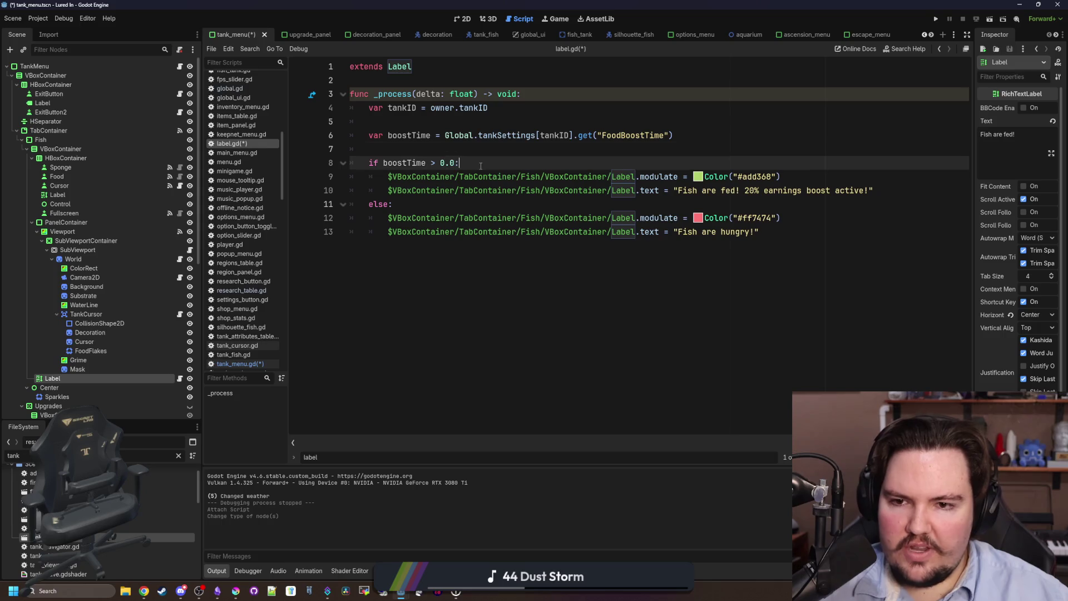
Replace the fed message's 20% wording with a {0} placeholder and 'income boost active'
click(397, 207)
drag(780, 218, 472, 218)
click(769, 217)
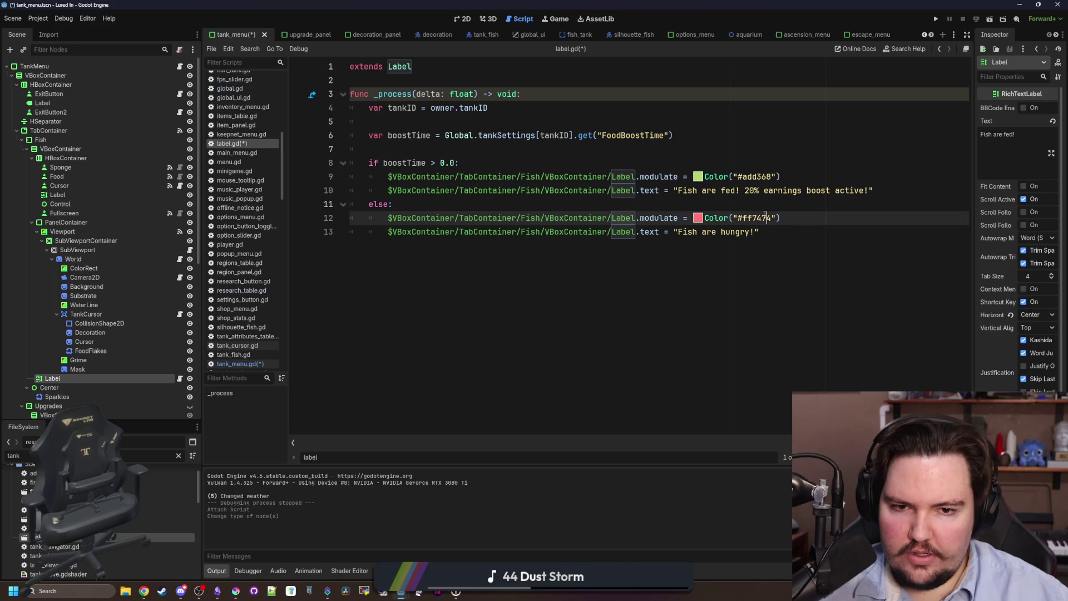
click(778, 200)
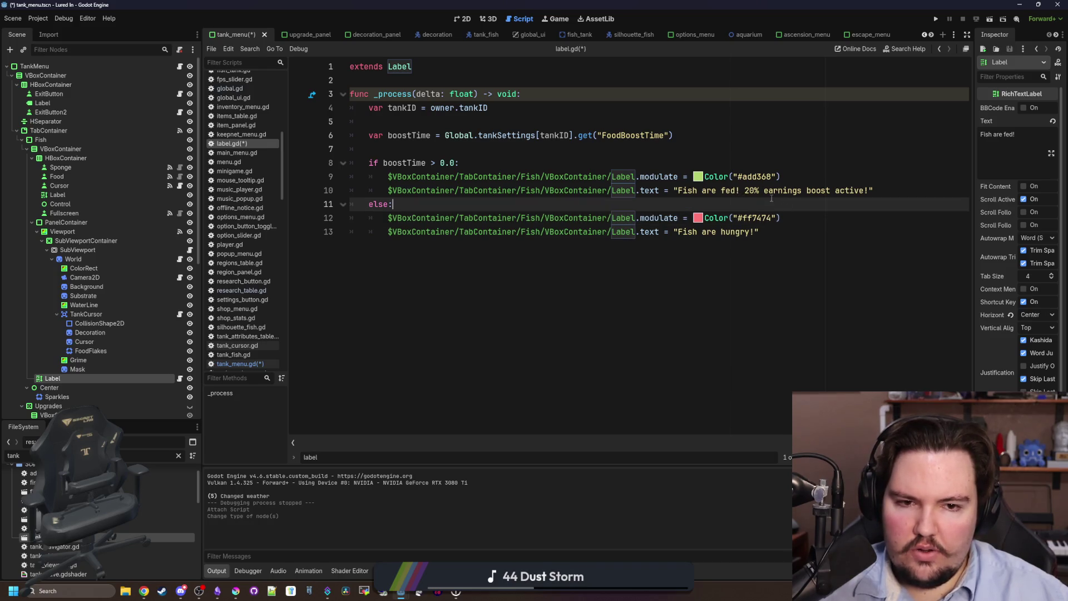
drag(759, 192, 679, 192)
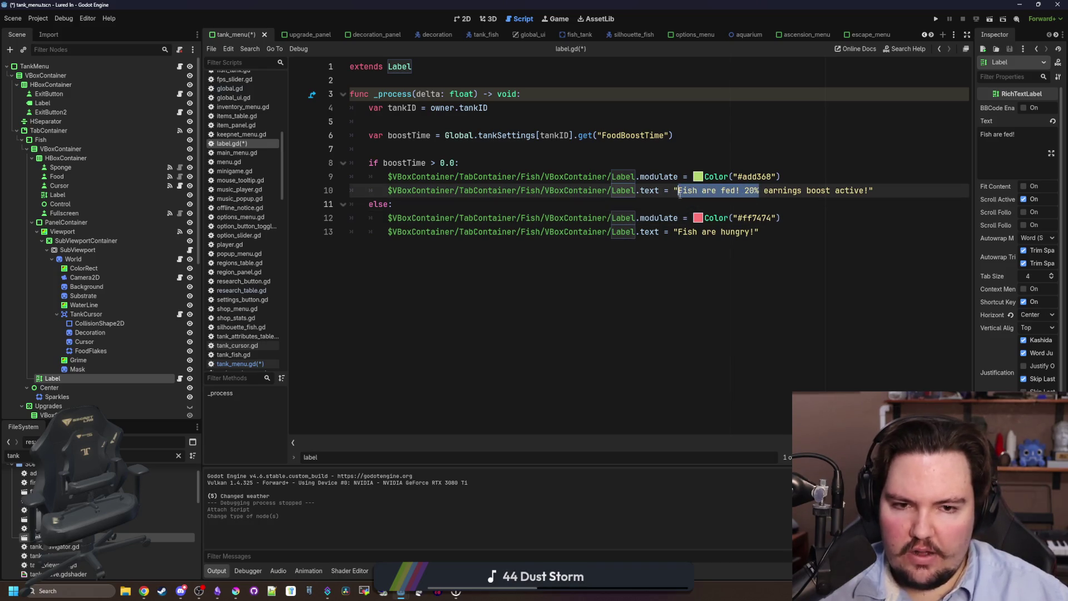
text({)
key(BackSpace)
key(BackSpace)
key(BackSpace)
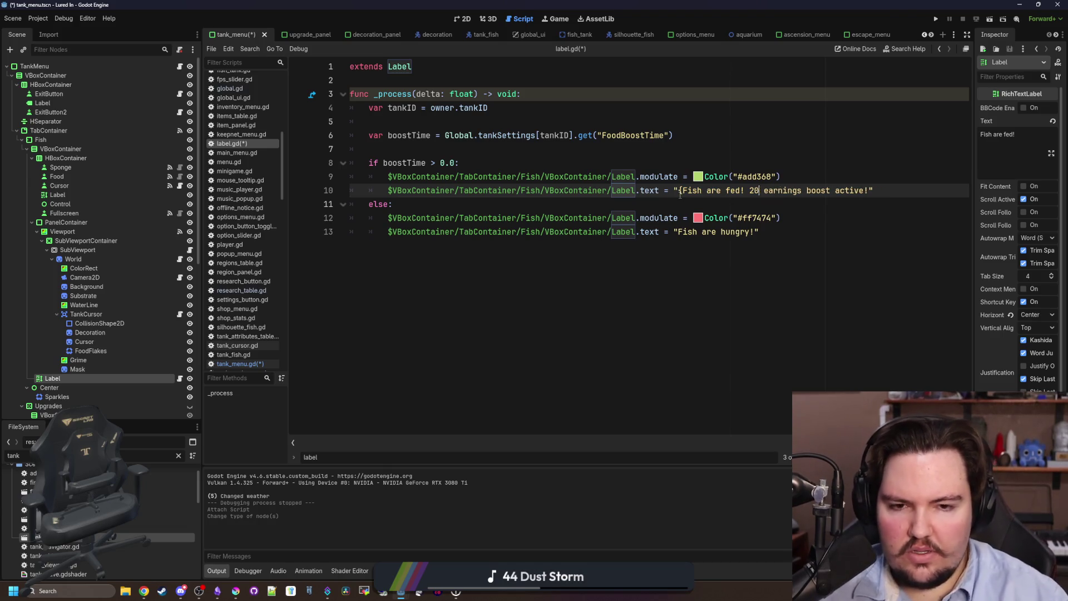
key(BackSpace)
key(BackSpace)
key(BackSpace)
text({)
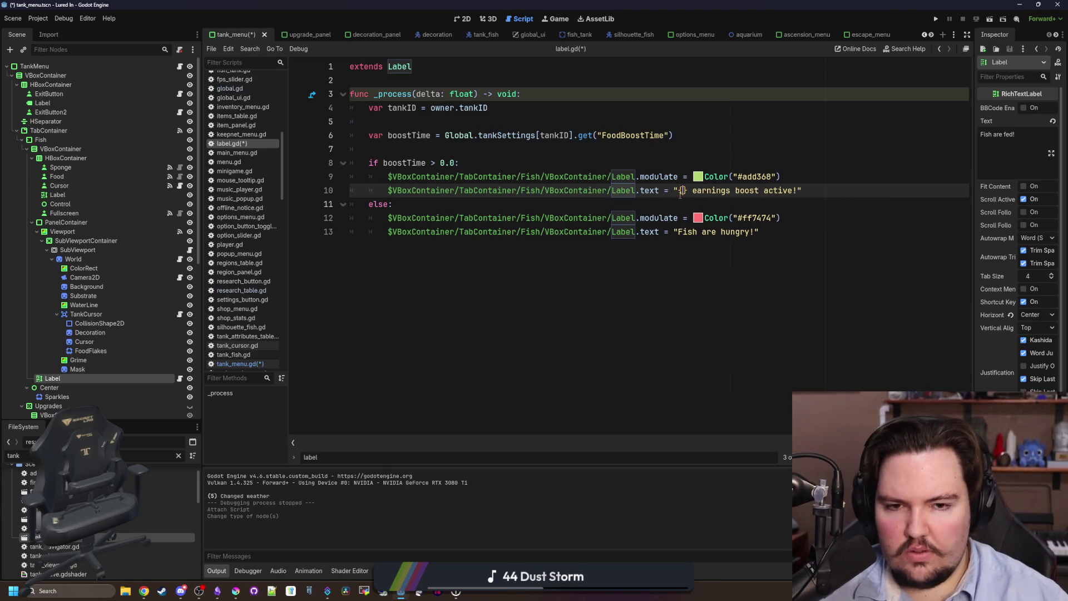
text(0)
text( boost active!)
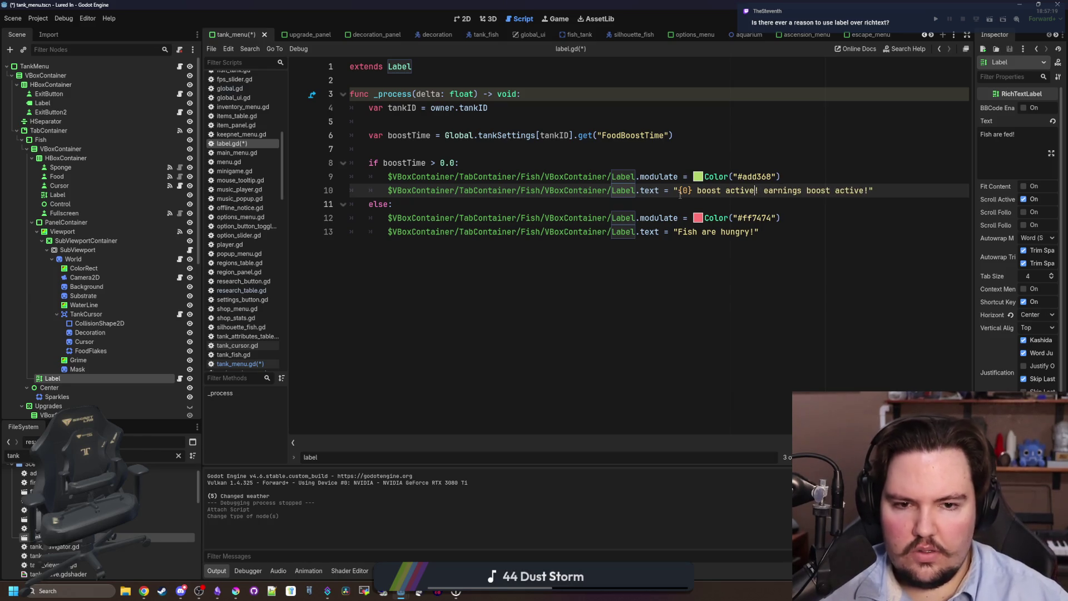
text(income)
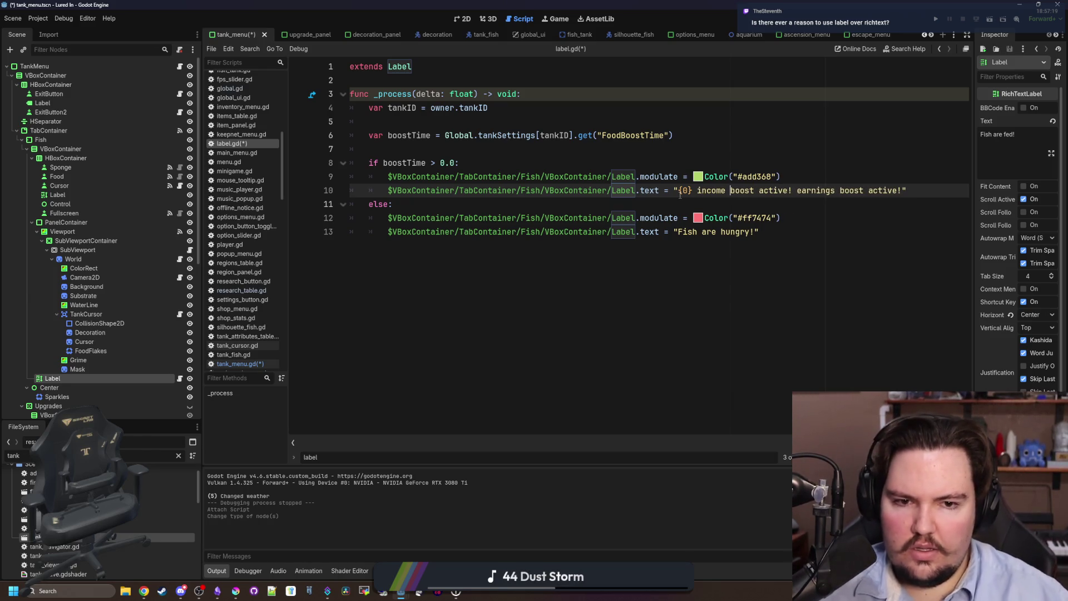
Swap the old 'earnings boost active!' for 'for {1} seconds!' and widen the Inspector
mouse_move(903, 192)
mouse_down()
mouse_move(795, 177)
mouse_move(794, 190)
mouse_up()
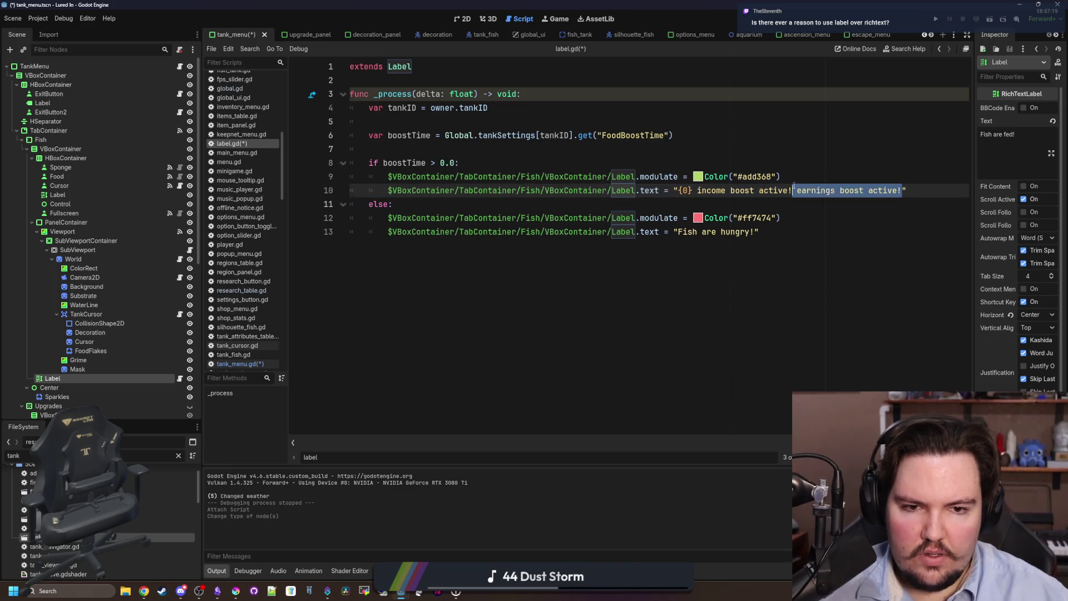
key(BackSpace)
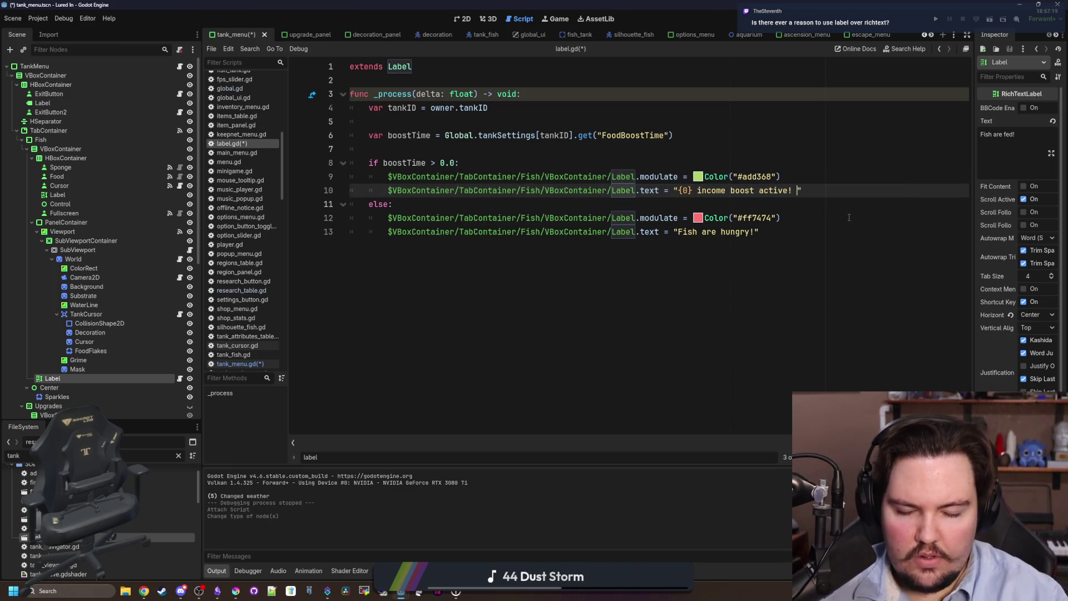
key(BackSpace)
key(BackSpace)
text(for {)
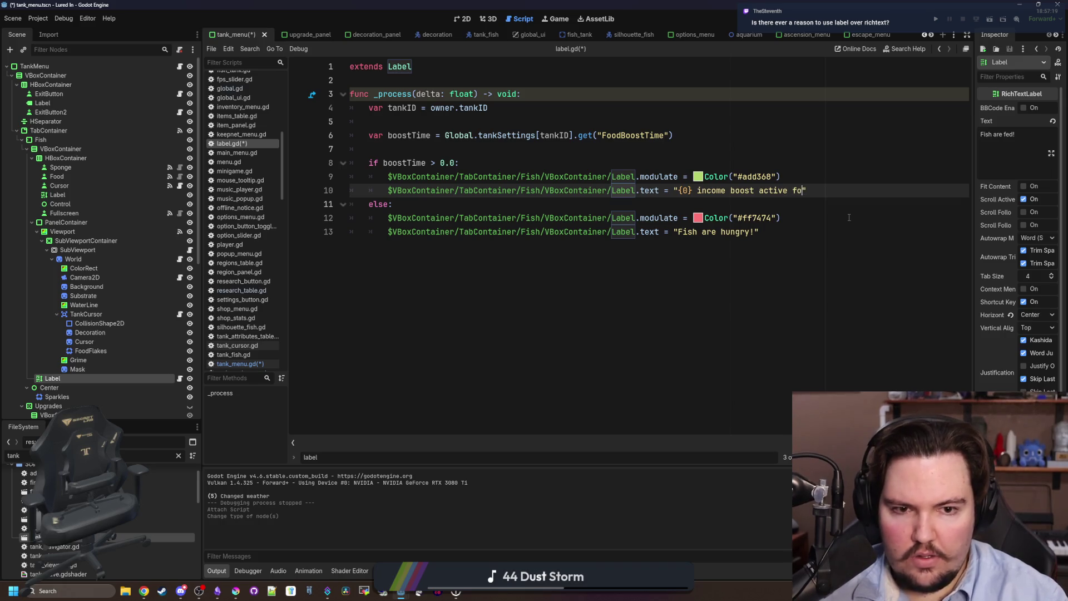
text(1} )
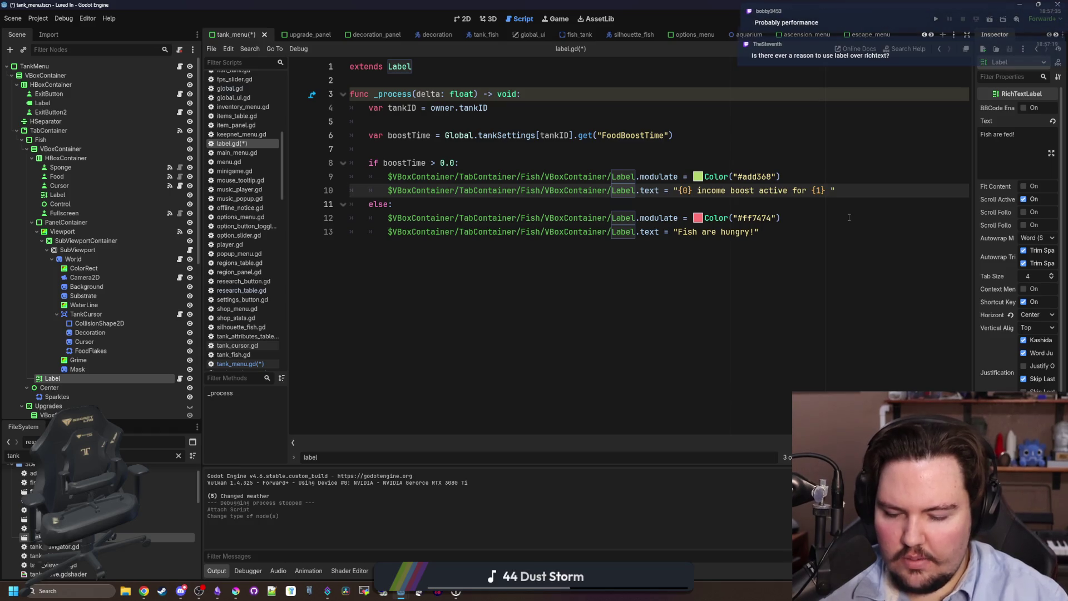
text(seconds!)
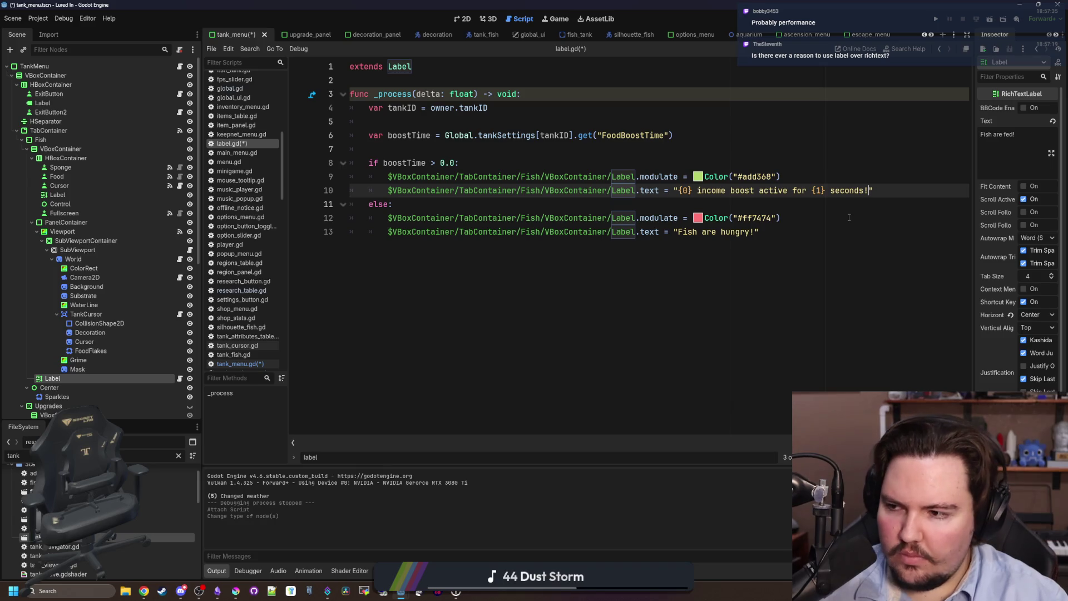
click(849, 217)
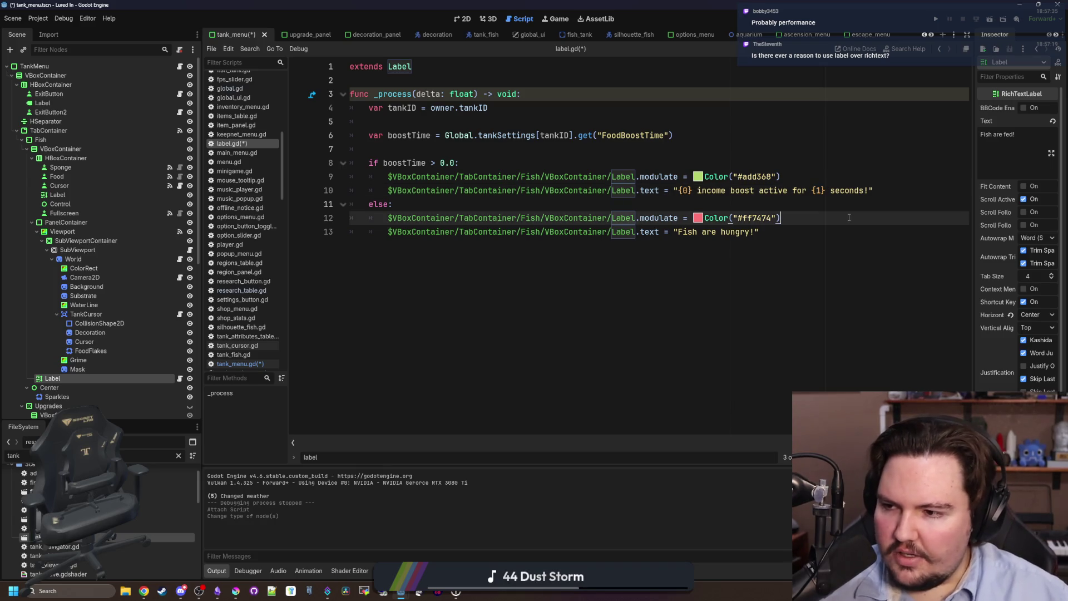
click(654, 256)
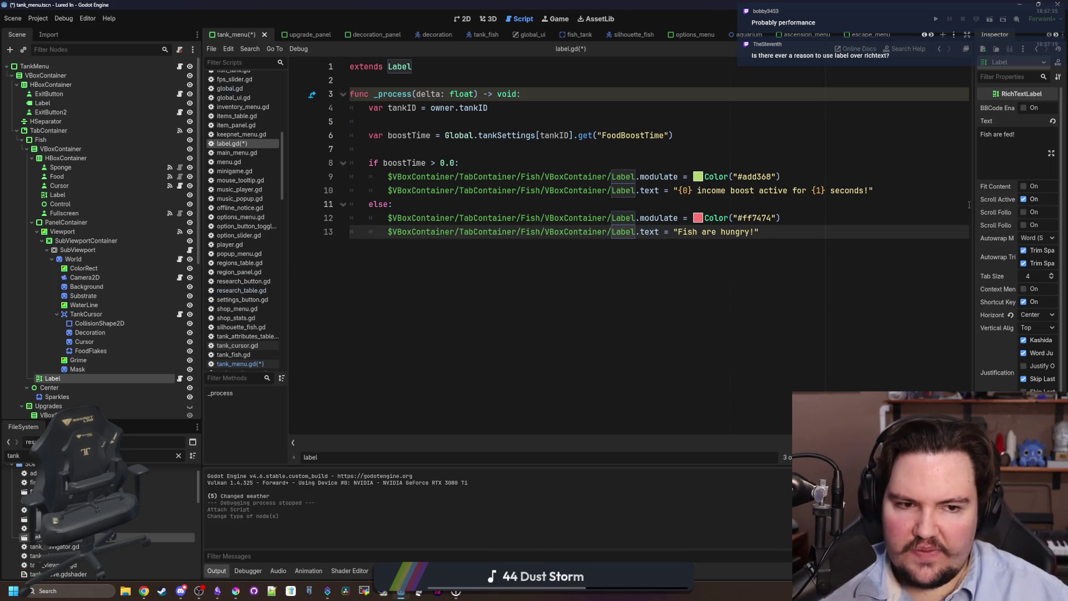
drag(975, 207, 925, 207)
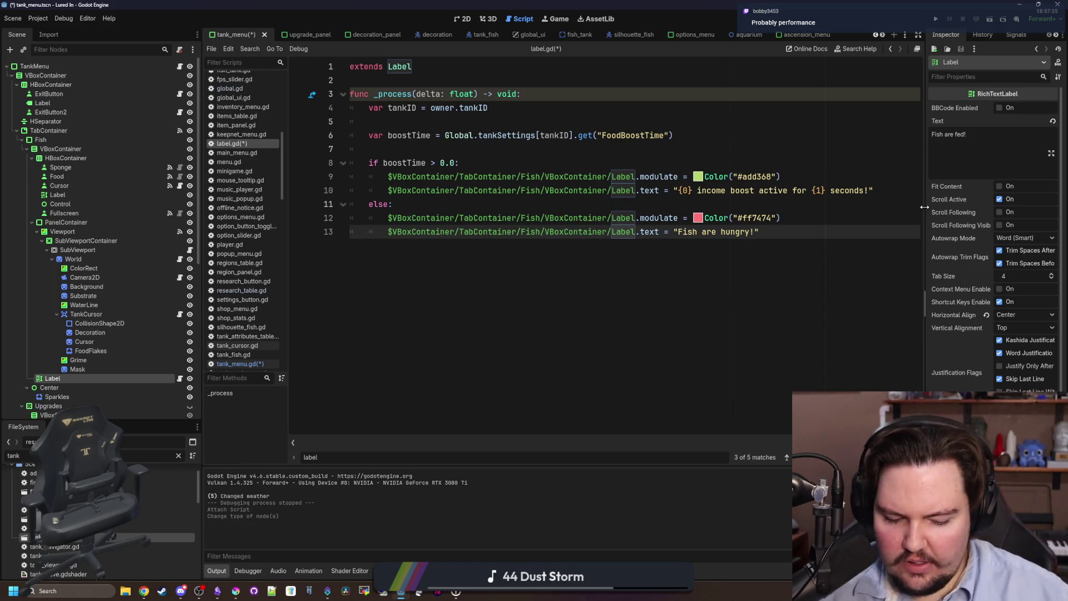
Save the tank_menu scene and label.gd
click(606, 150)
key(ctrl+s)
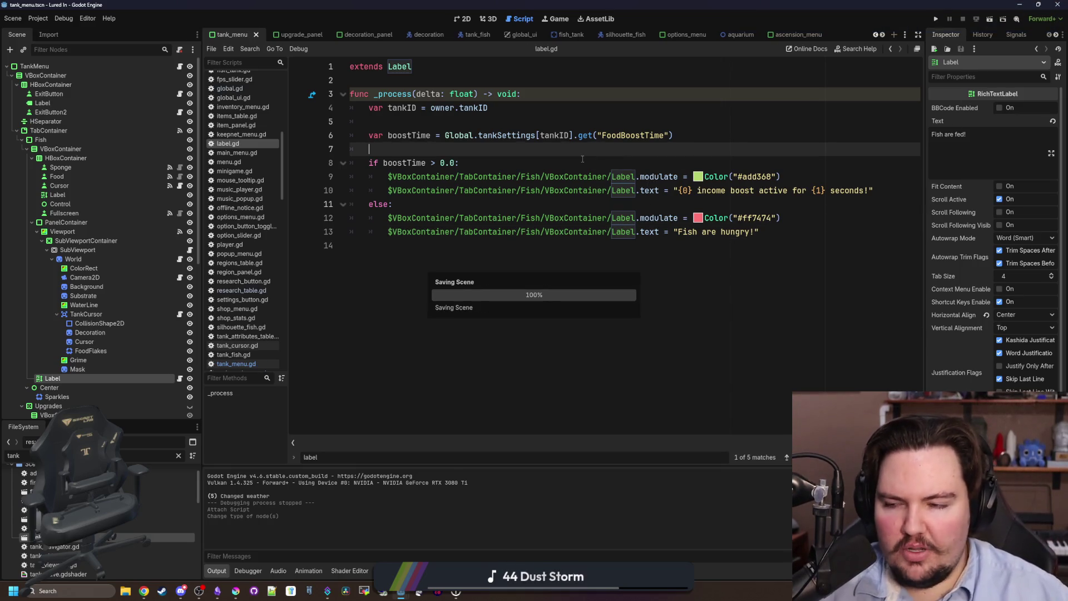
click(583, 159)
key(ctrl+s)
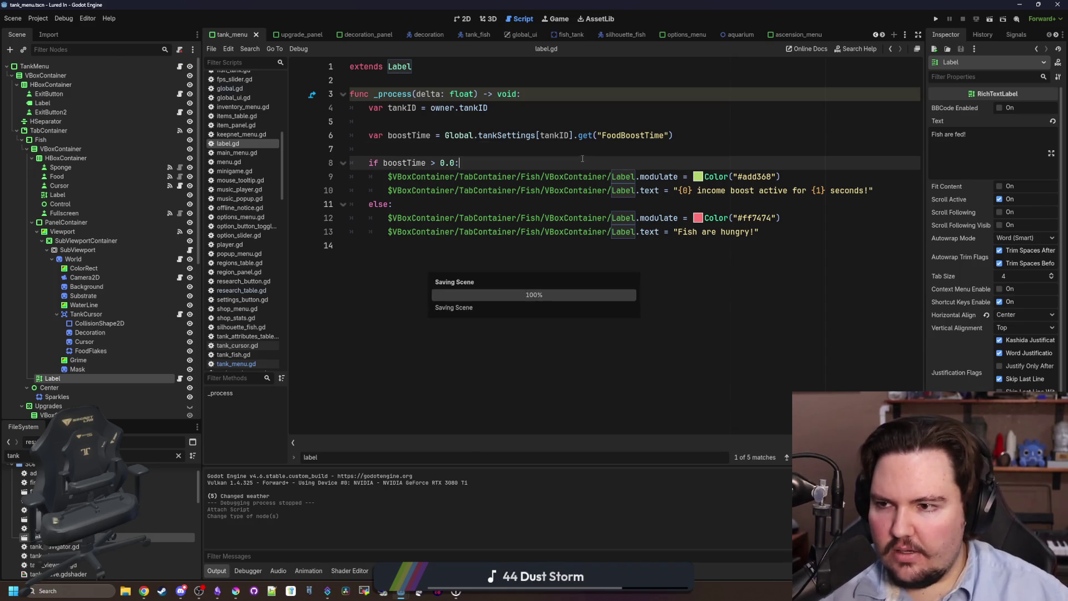
Preview the Fish Tank window in the 2D view, then return to the Label's script
key(ctrl+s)
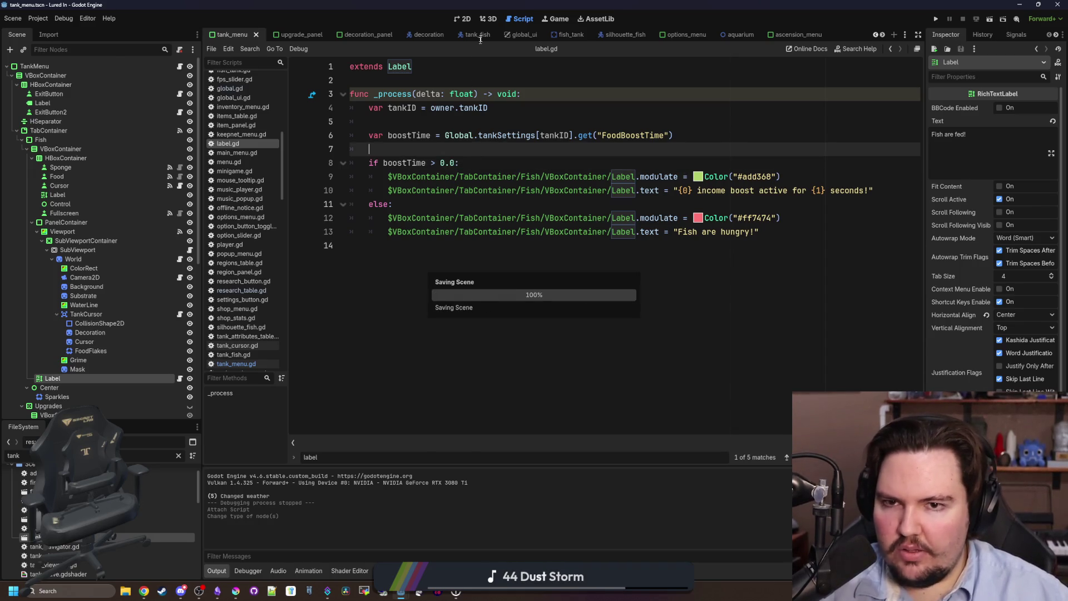
key(ctrl+F1)
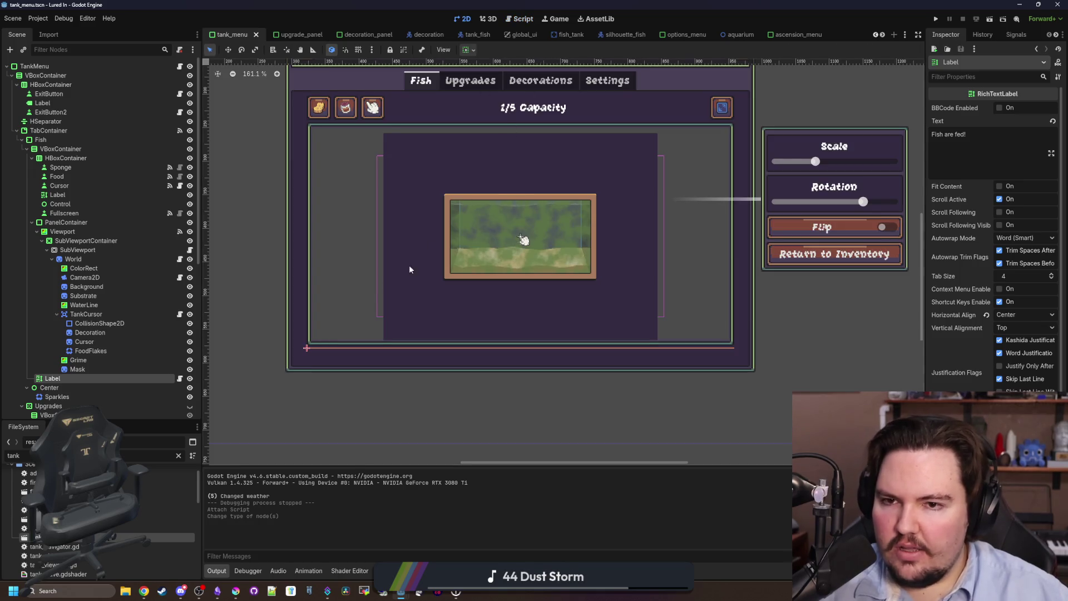
scroll(428, 249, down, 4)
scroll(423, 189, up, 2)
scroll(458, 254, up, 7)
scroll(458, 255, down, 7)
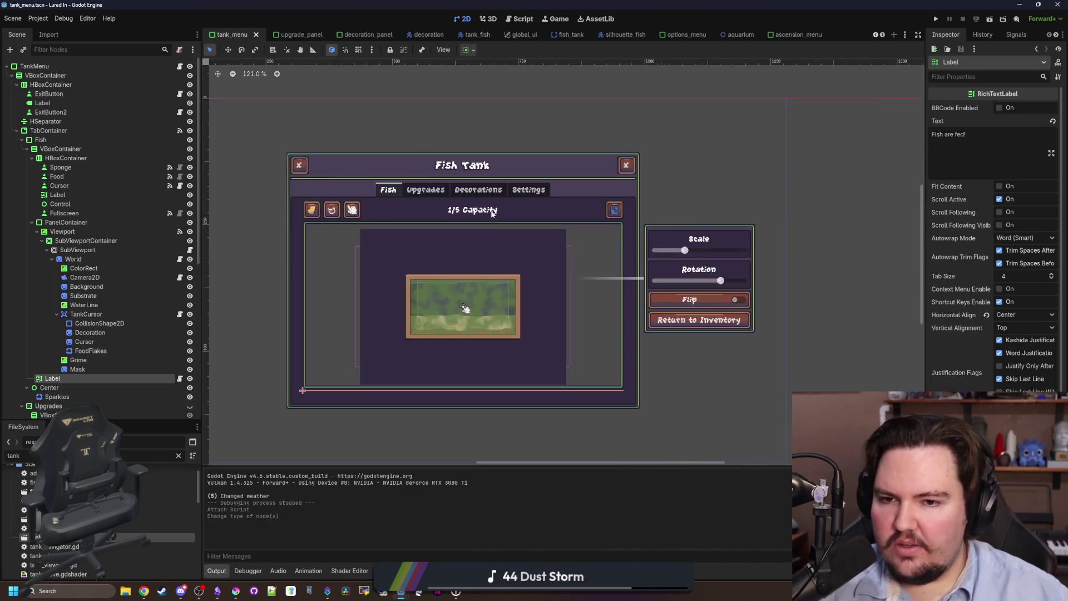
scroll(478, 234, up, 13)
scroll(436, 399, down, 15)
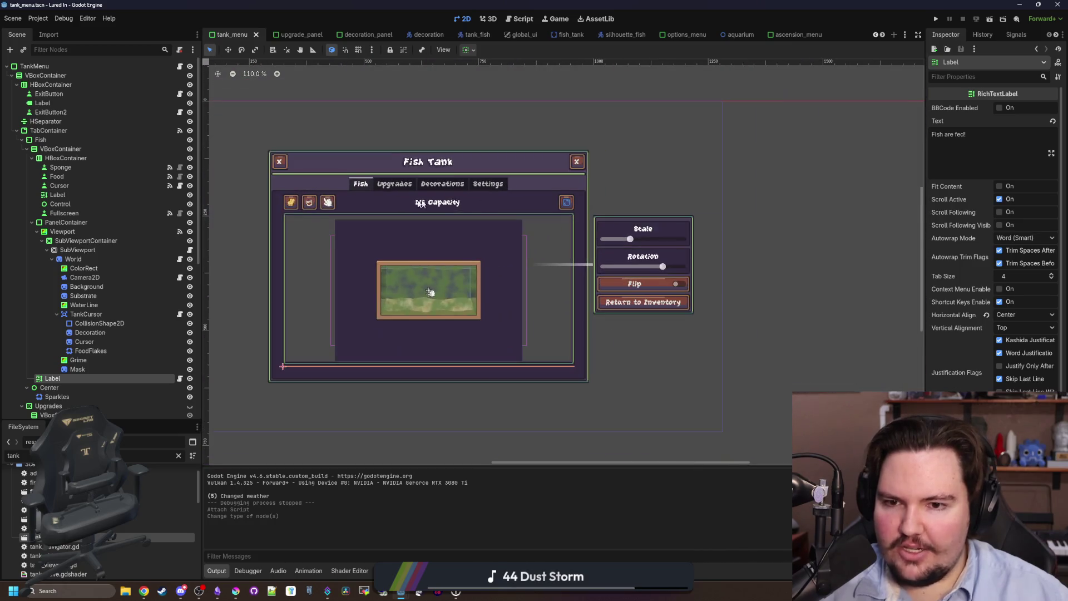
scroll(429, 322, up, 5)
scroll(456, 213, down, 2)
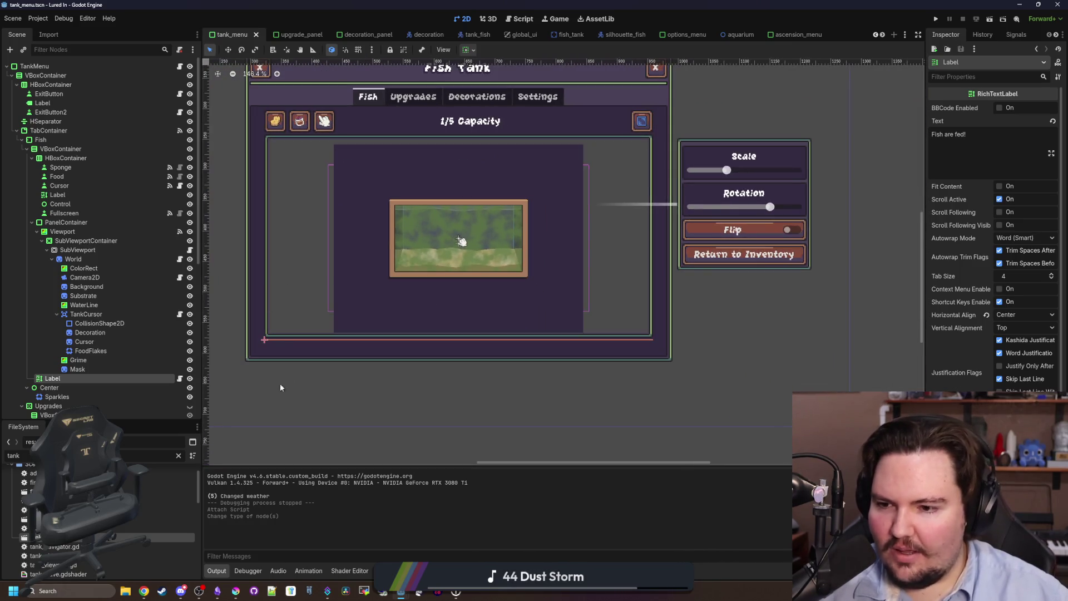
click(179, 379)
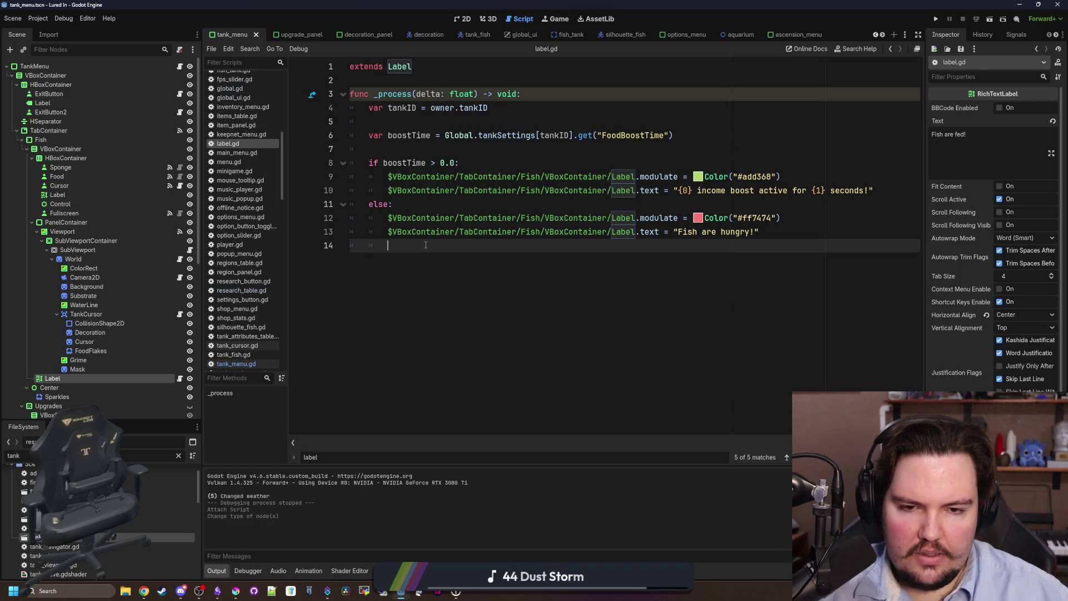
Change 'seconds' to 'minutes' and append .format([Global.calculate_food_boost_time(tankID)]) to the fed message
key(ctrl+z)
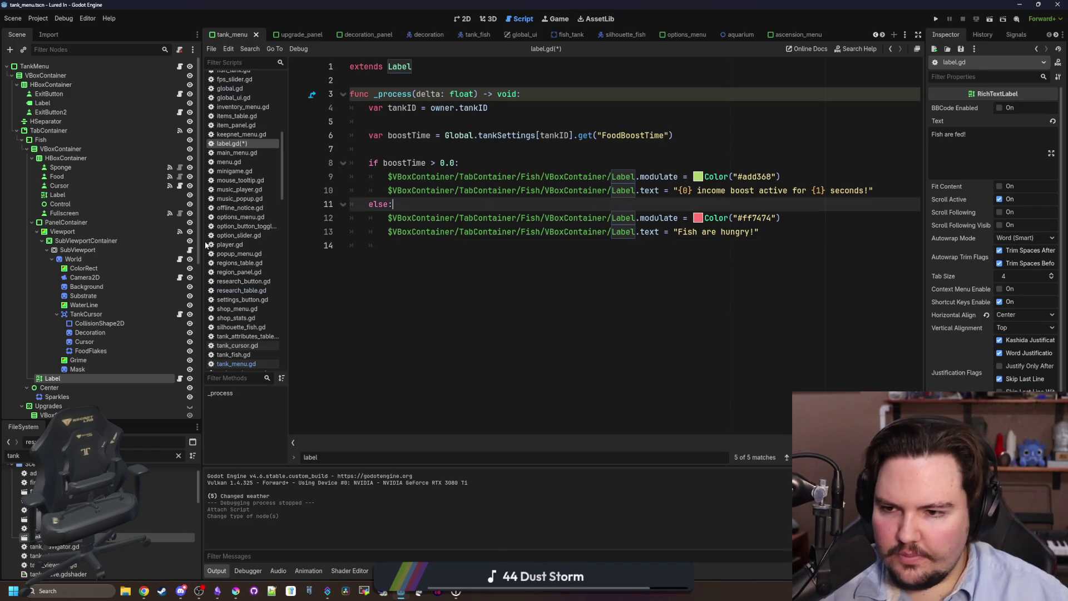
drag(202, 240, 75, 241)
click(729, 183)
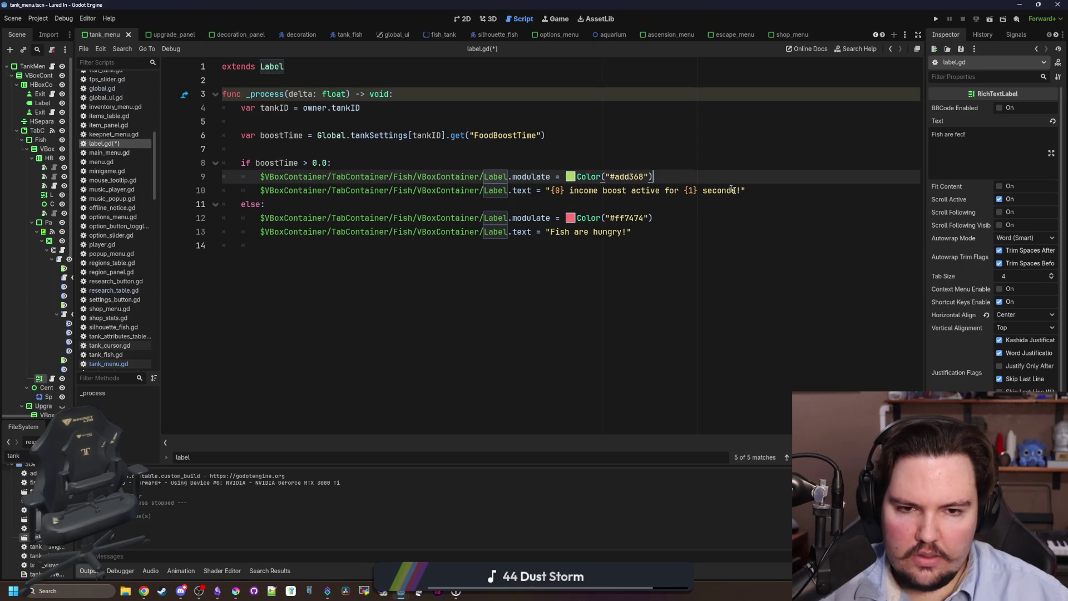
click(744, 190)
text(.format())
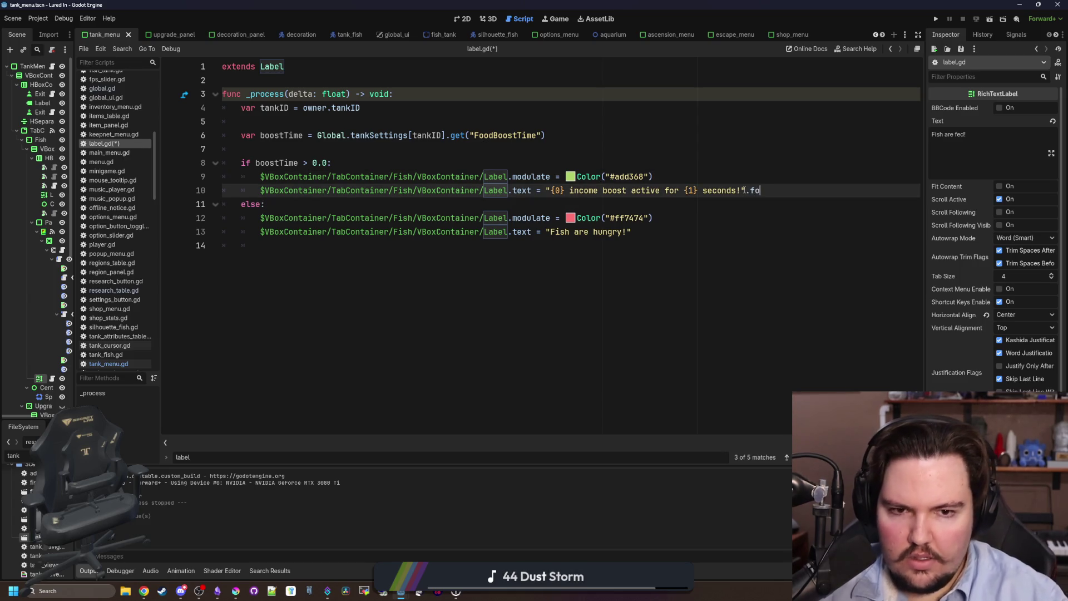
key(Left)
text([)
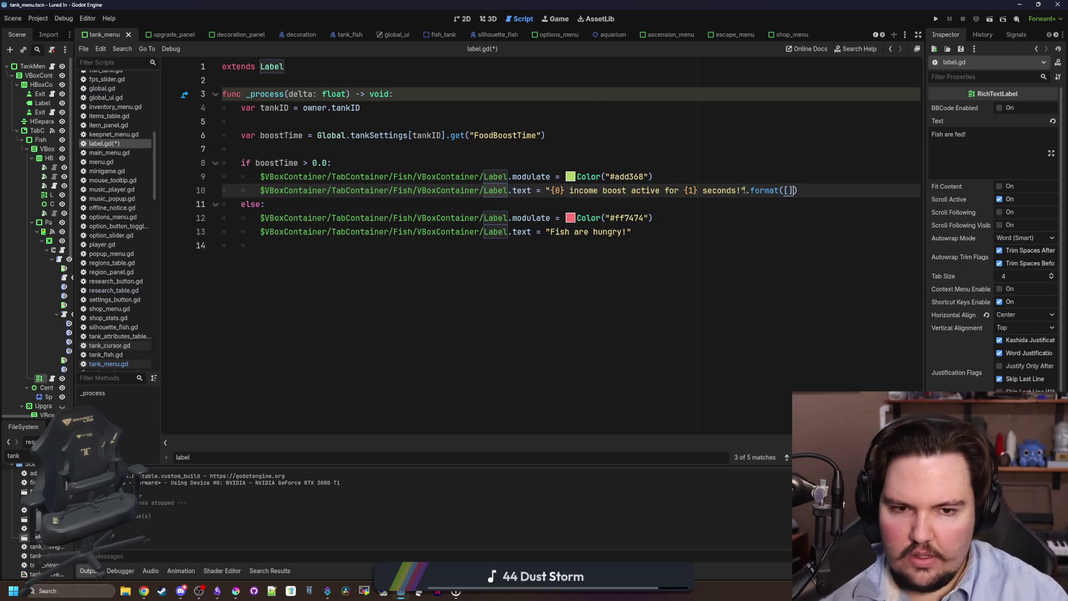
key(Delete)
key(BackSpace)
key(BackSpace)
key(BackSpace)
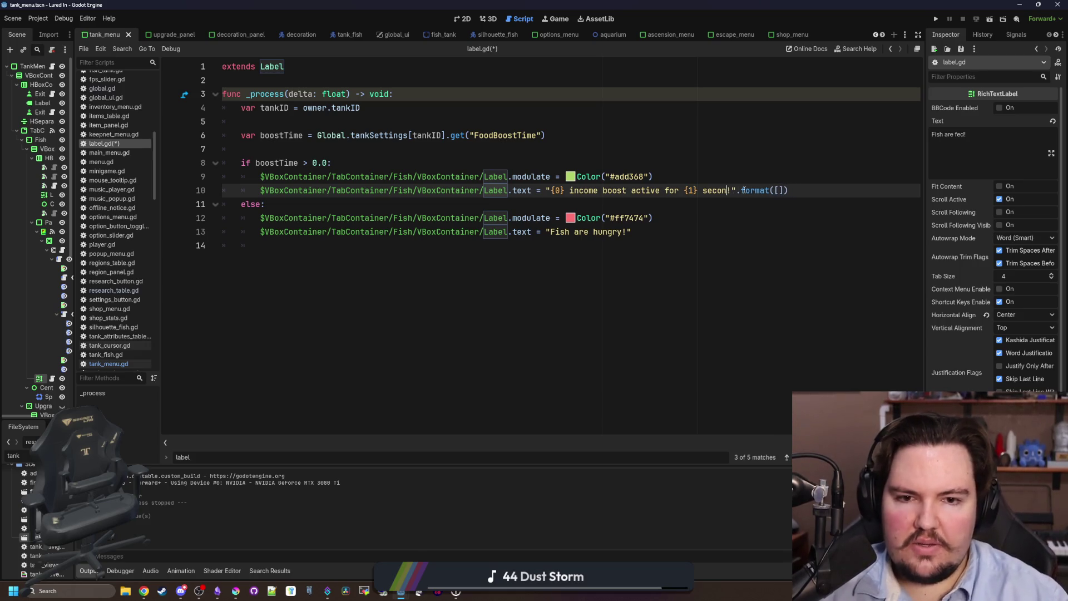
text(minutes!".format([)
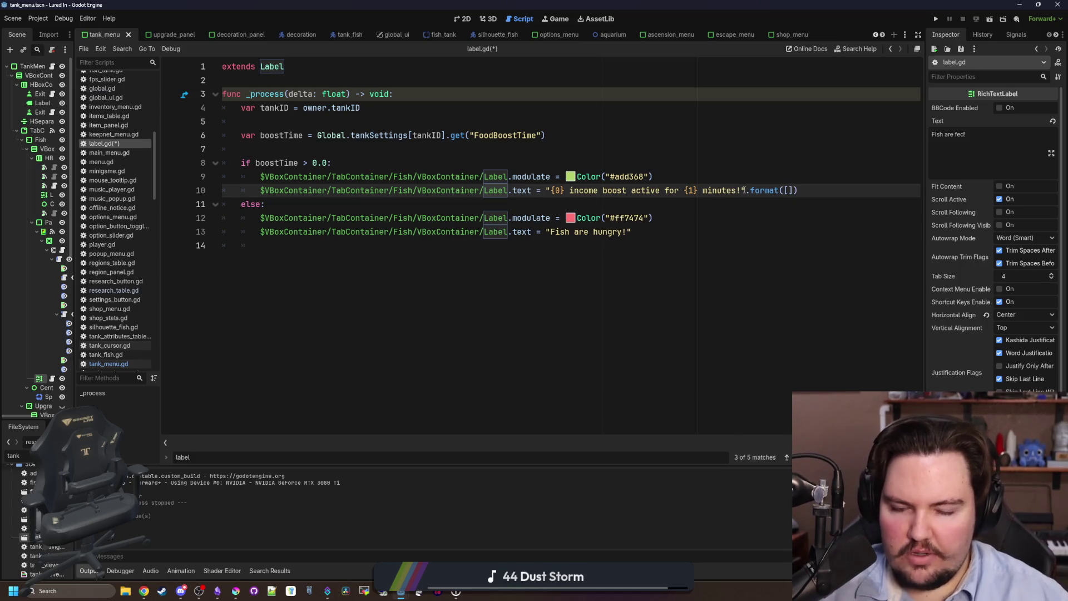
text(Global.calculate_)
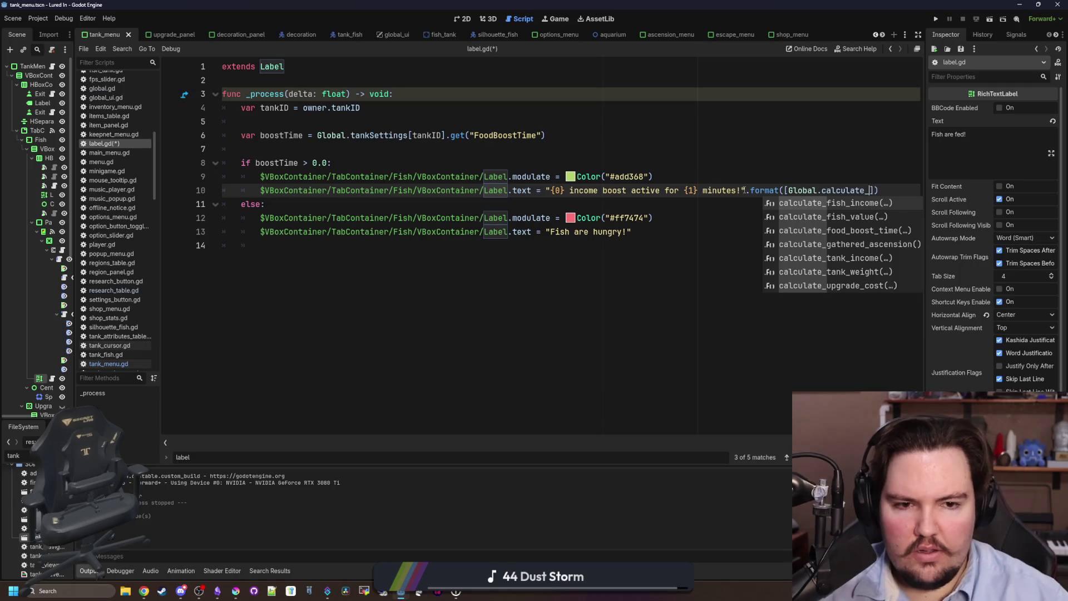
key(Down)
key(Down)
key(Return)
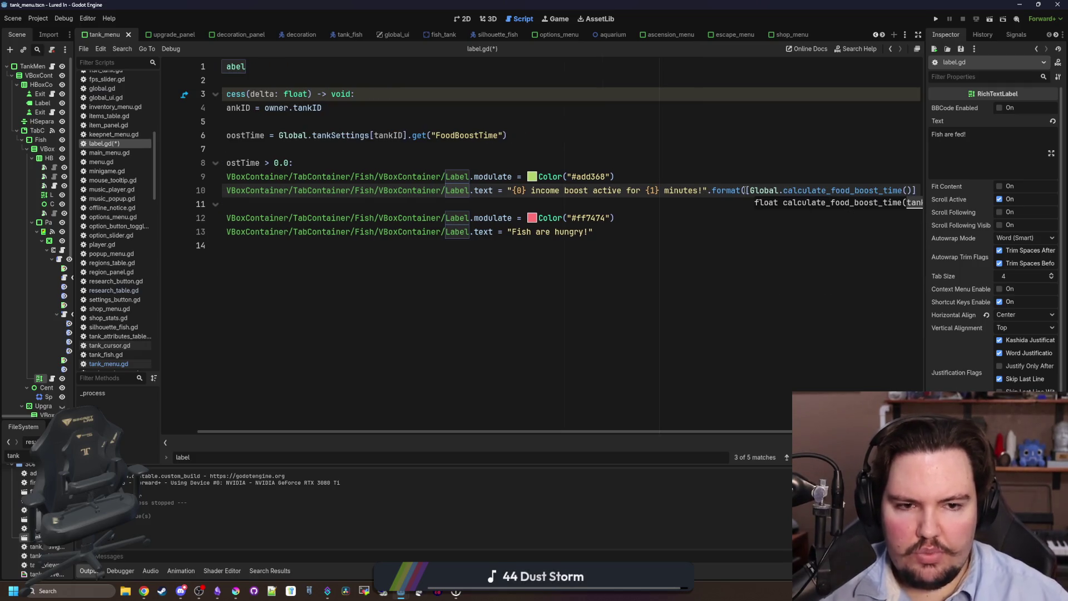
text(tankID)
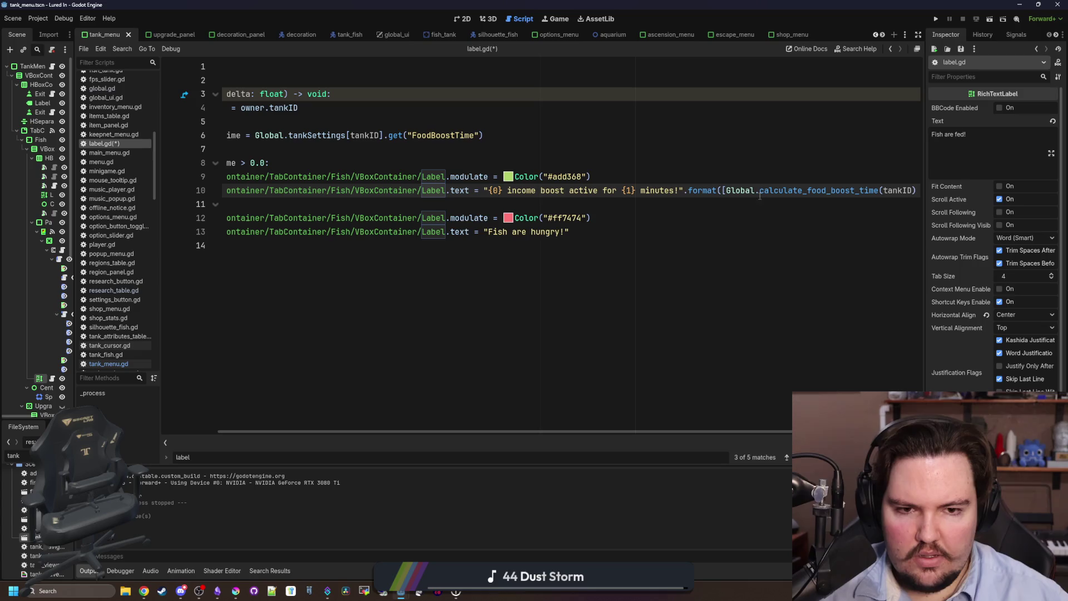
Use formattedBoostTime as the format argument instead, narrowing the Inspector
drag(925, 304, 974, 304)
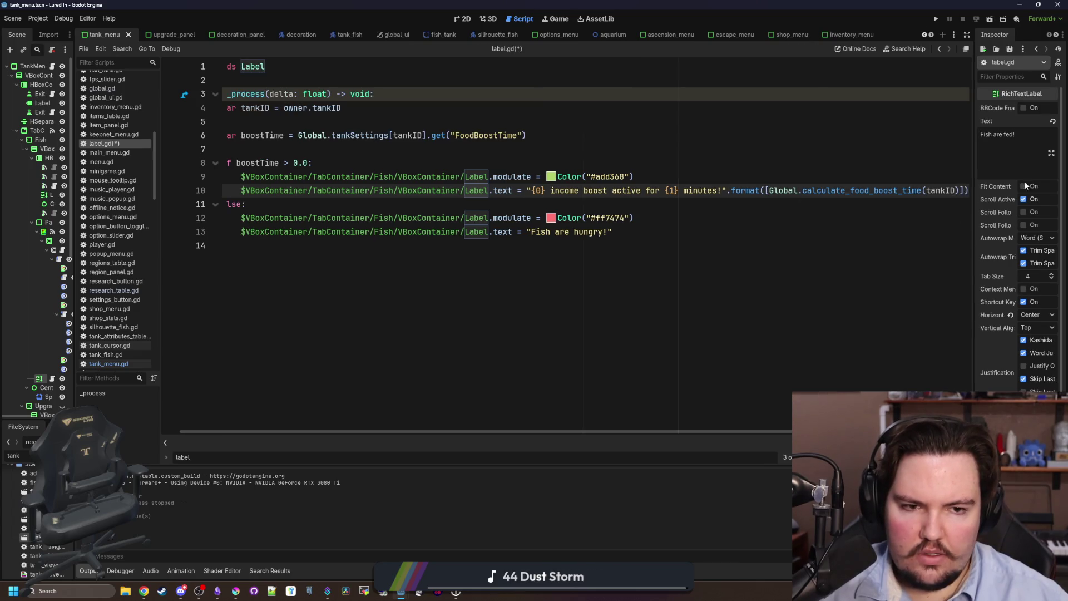
drag(966, 190, 770, 190)
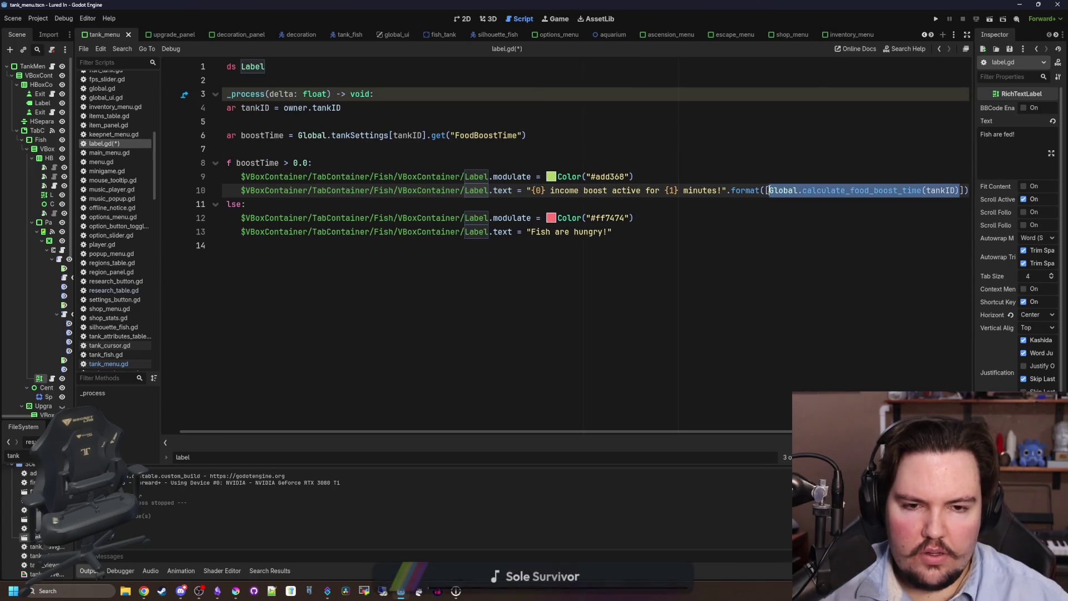
key(BackSpace)
text(for)
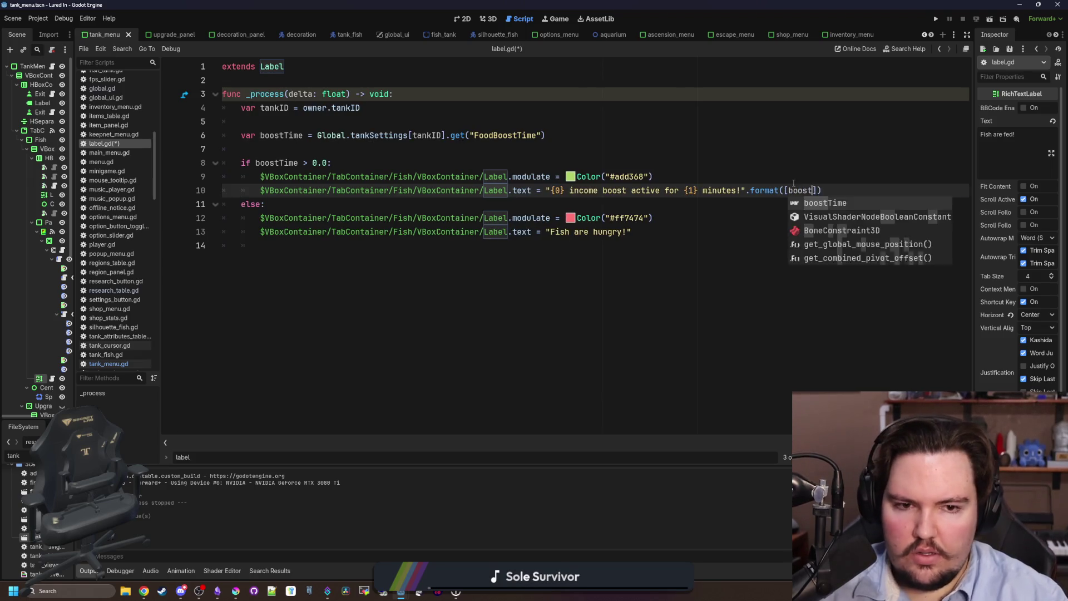
text(mattedBoost)
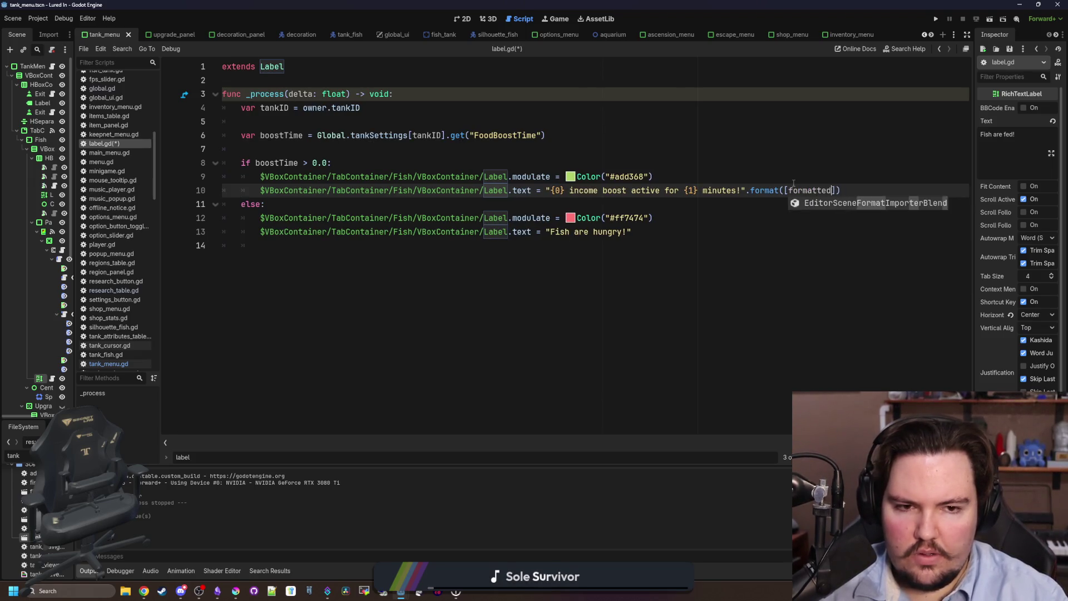
text(Time)
click(794, 183)
Add var formattedBostTime on line 9, wrapping calculate_food_boost_time(tankID) in Global.format_number_commas
click(607, 164)
key(Return)
text(var for)
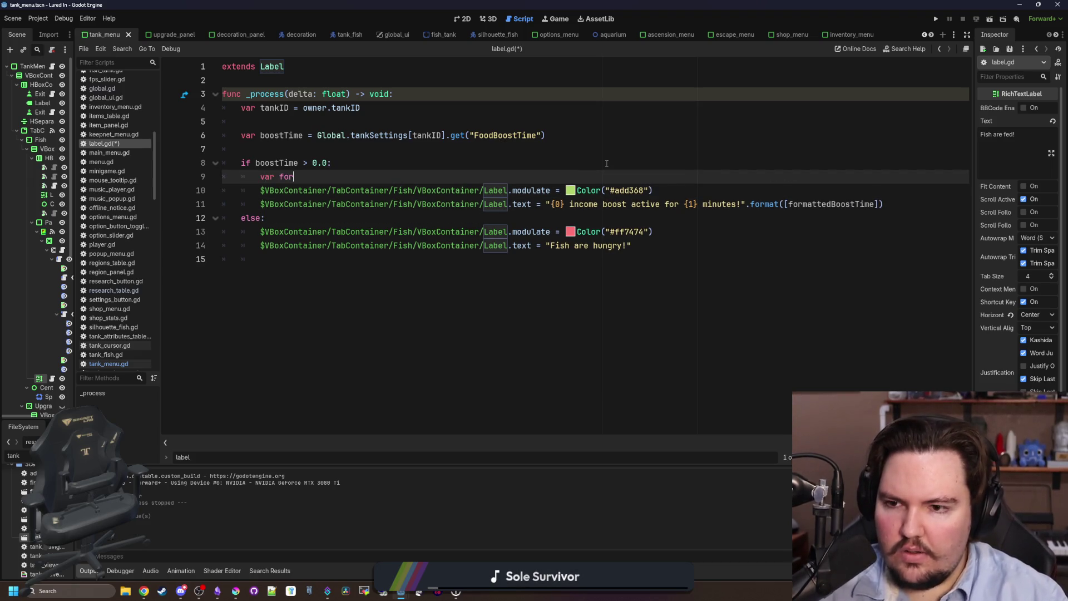
text(mattedBostTime = Global.calculate_food_boost_time(tankID))
click(374, 177)
text(Global.)
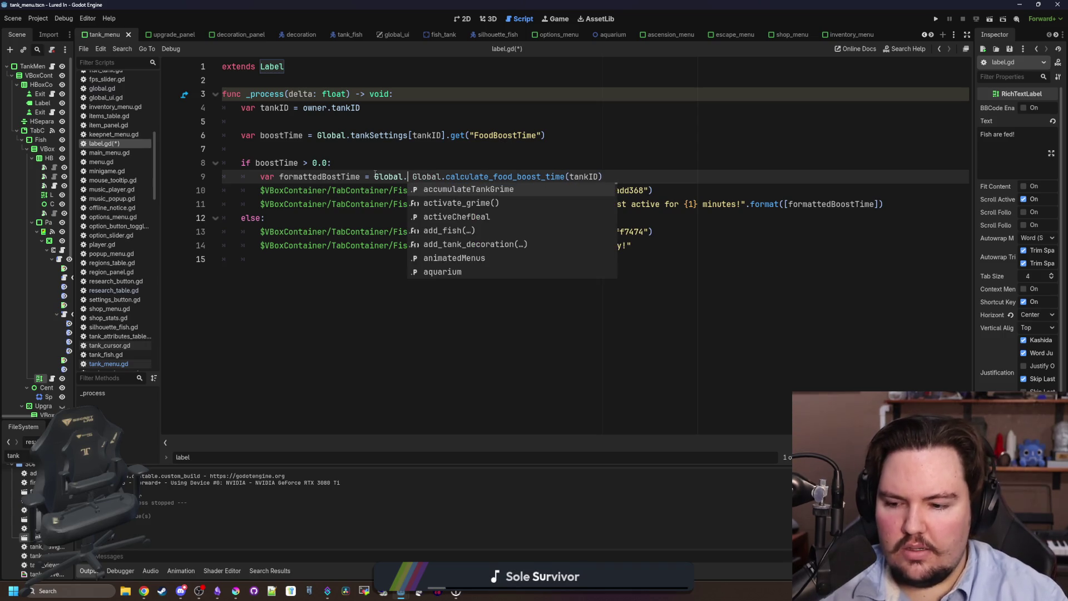
text(form)
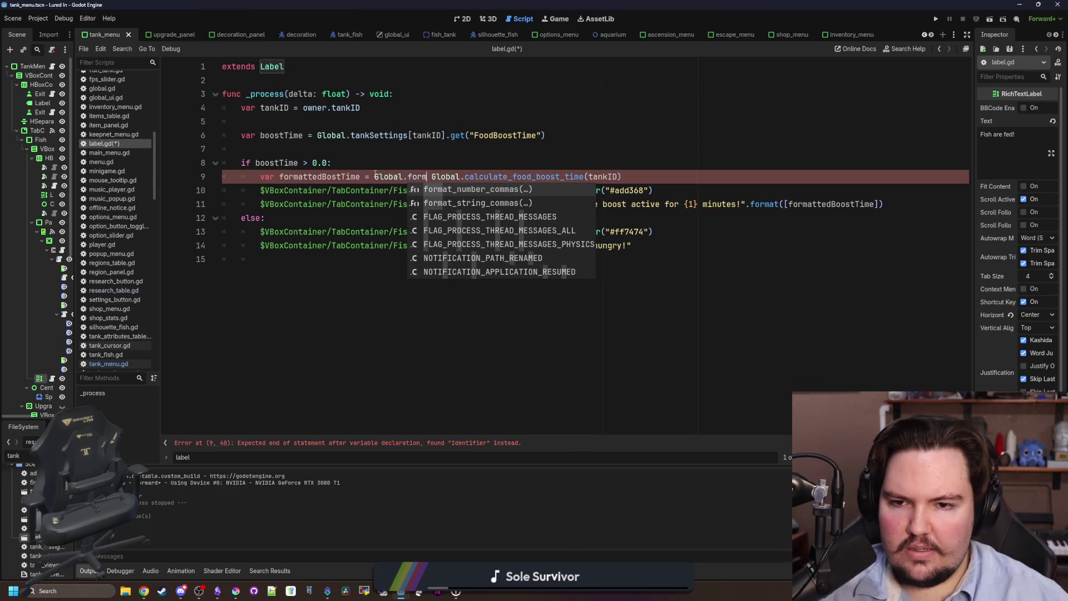
key(Return)
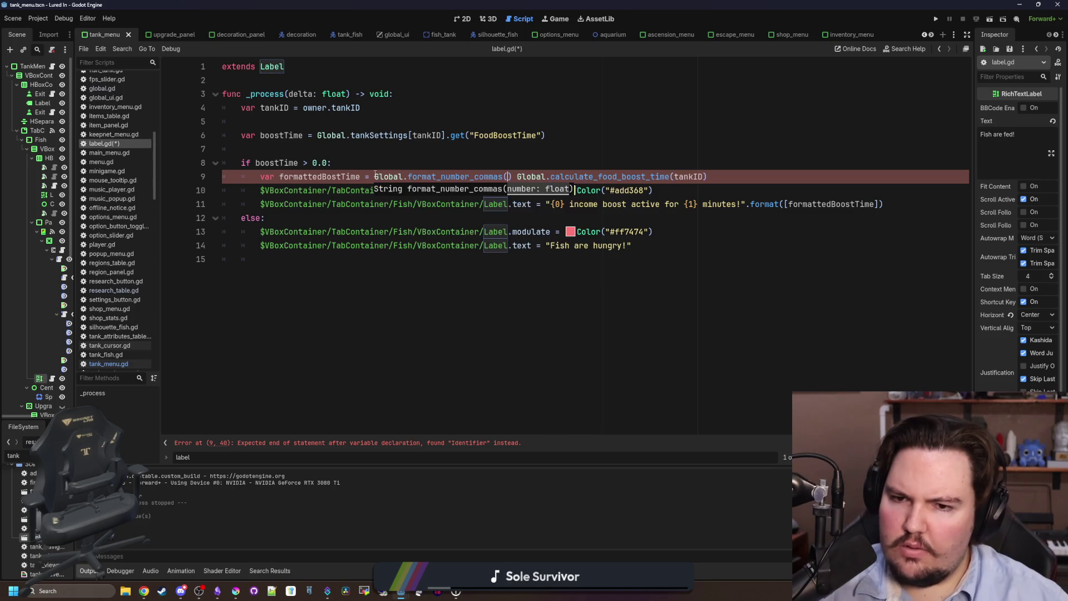
ctrl+click(563, 177)
Close the format_number_commas call on line 9 and view its definition in global.gd
scroll(563, 176, up, 2)
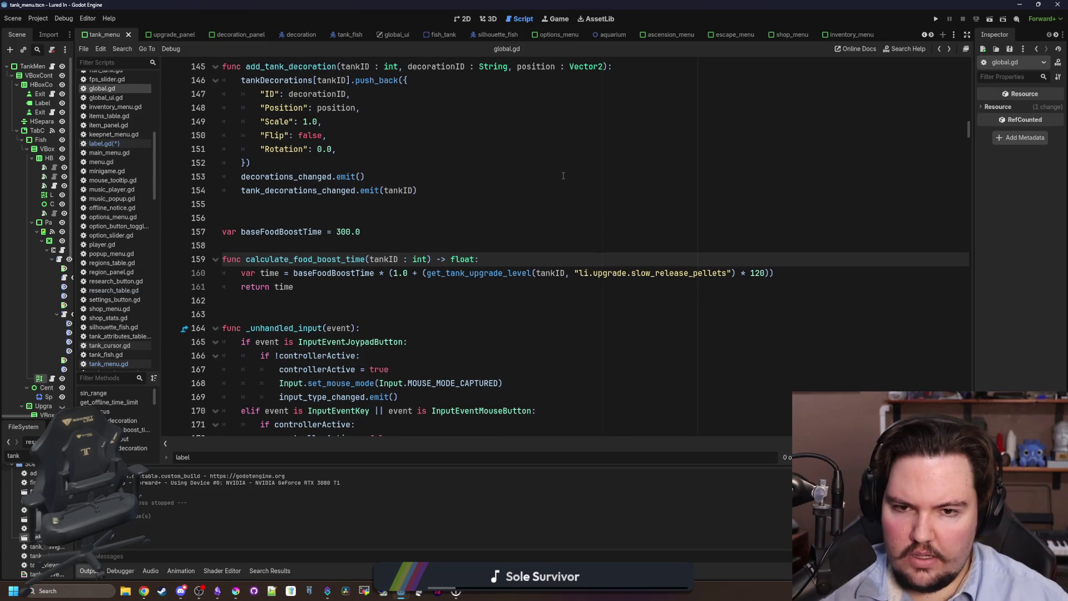
key(alt+Left)
text())
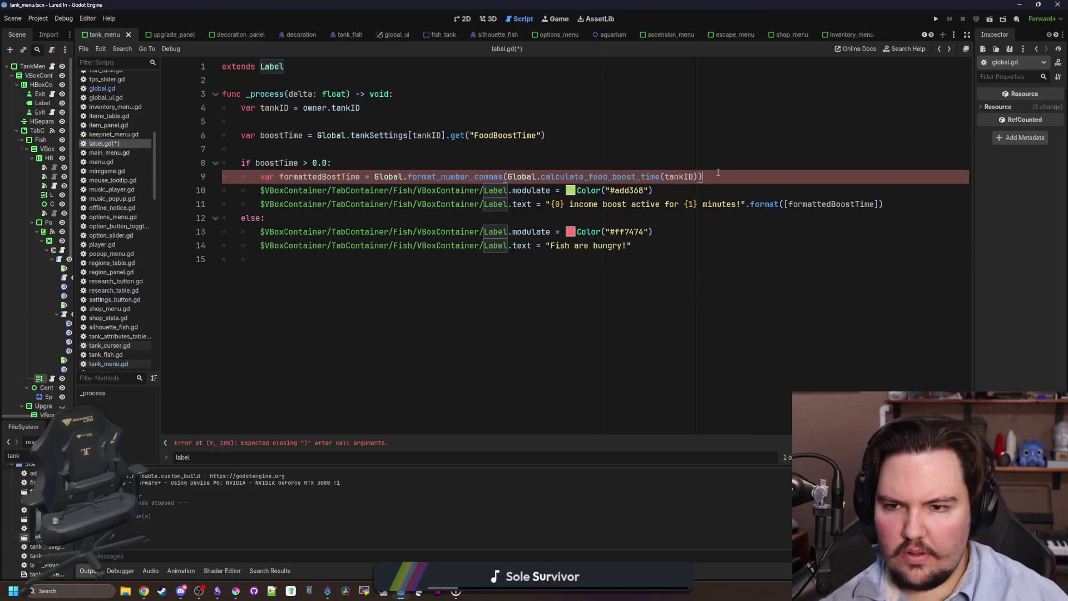
ctrl+click(473, 177)
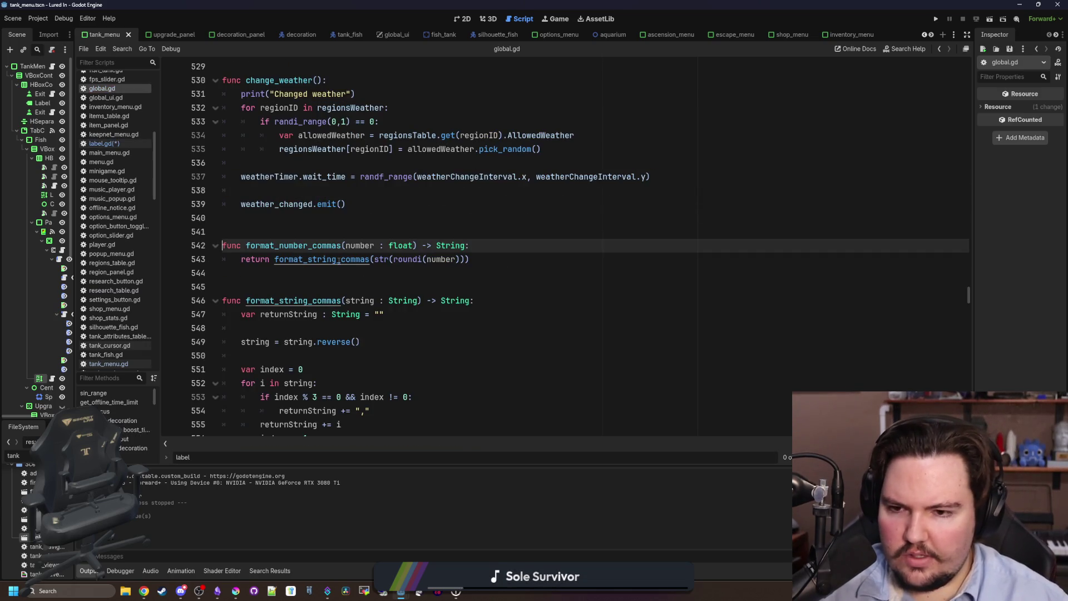
scroll(343, 289, down, 4)
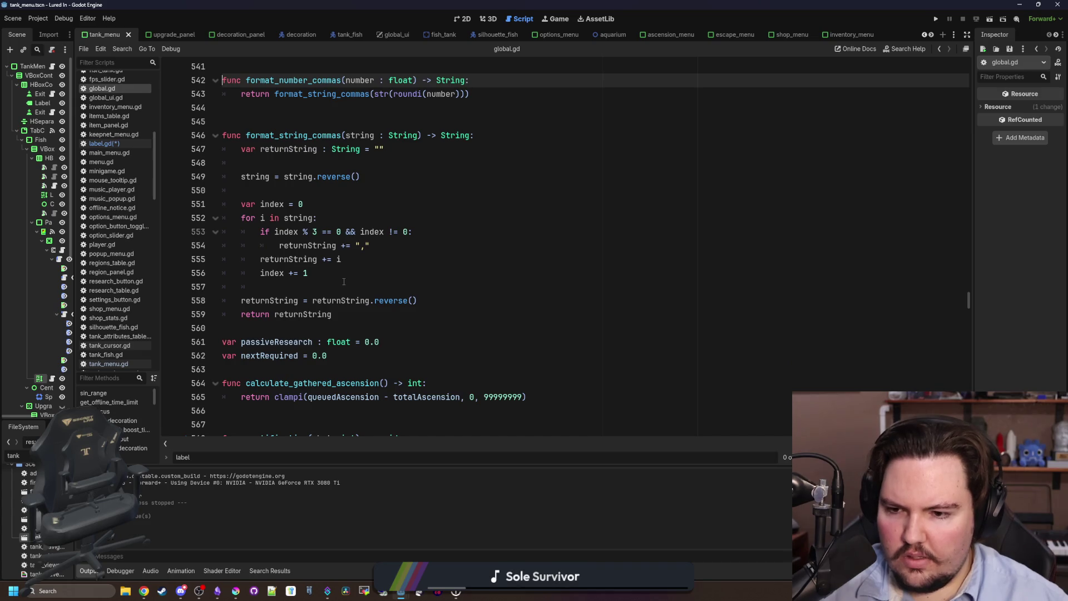
scroll(344, 282, down, 2)
scroll(344, 282, down, 4)
scroll(344, 281, up, 12)
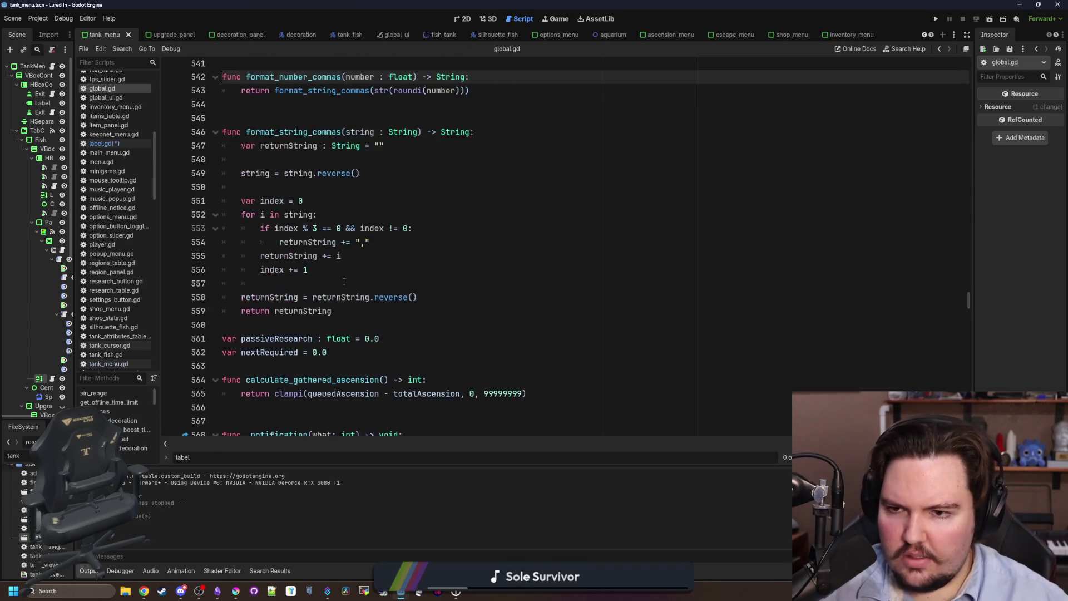
scroll(344, 282, down, 5)
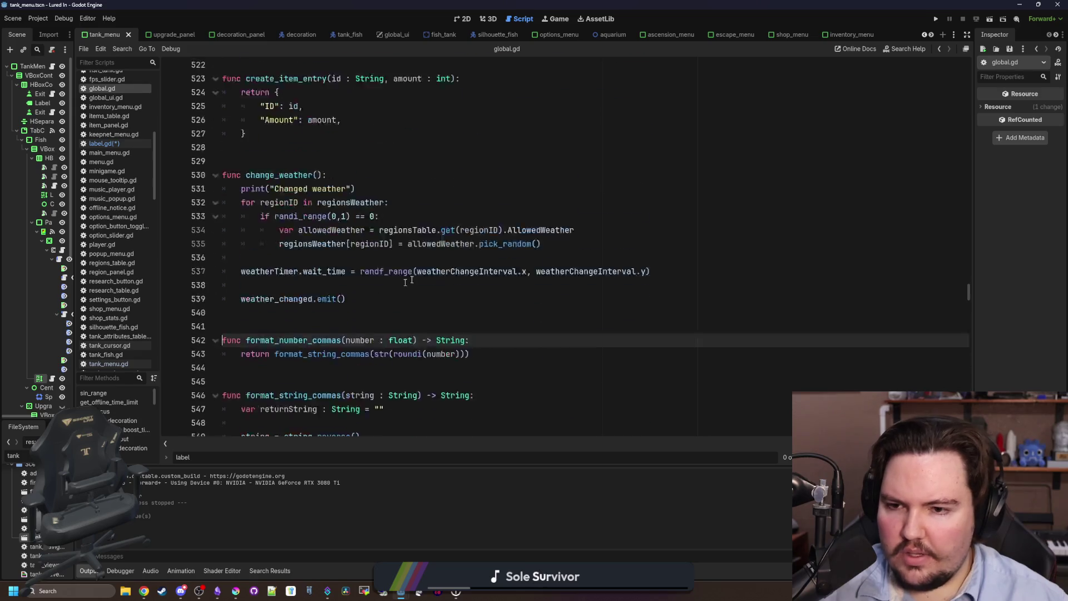
Search global.gd for 'format' to review the comma-formatting helpers
key(ctrl+f)
text(format)
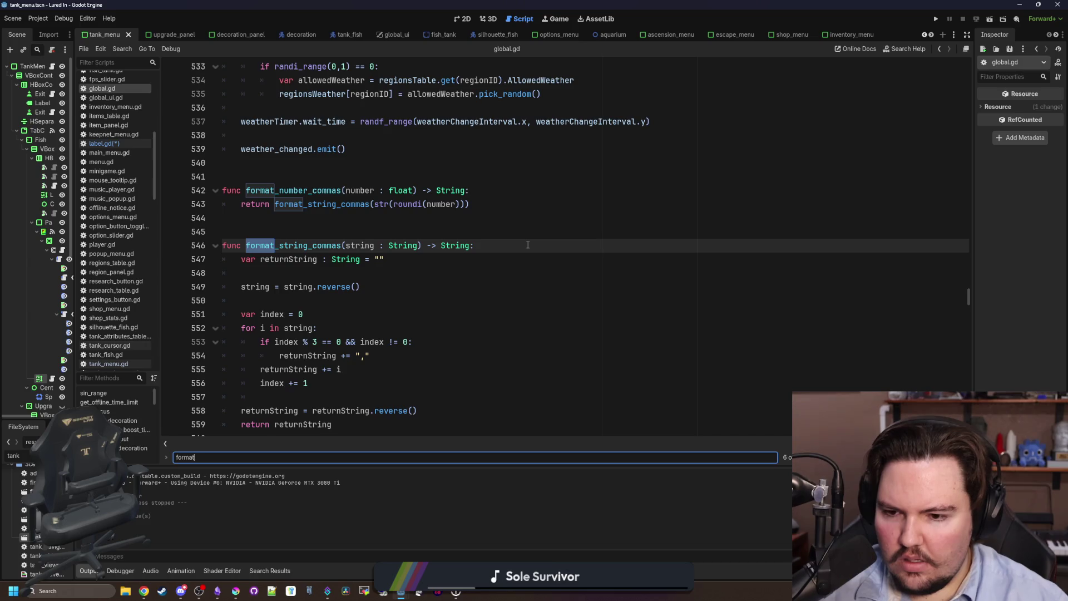
key(Return)
key(Return)
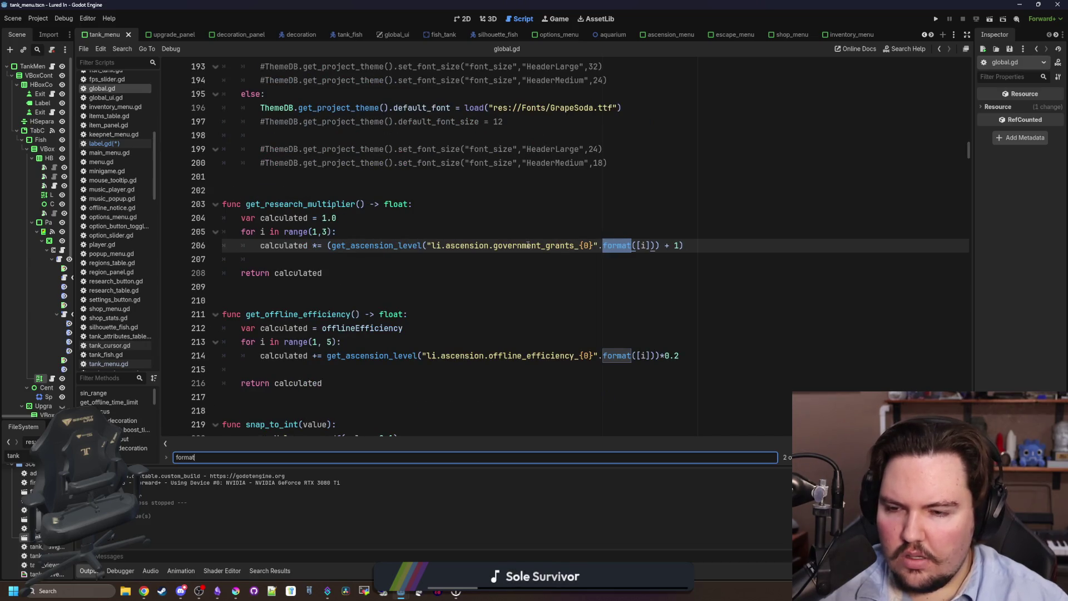
key(Return)
key(Return)
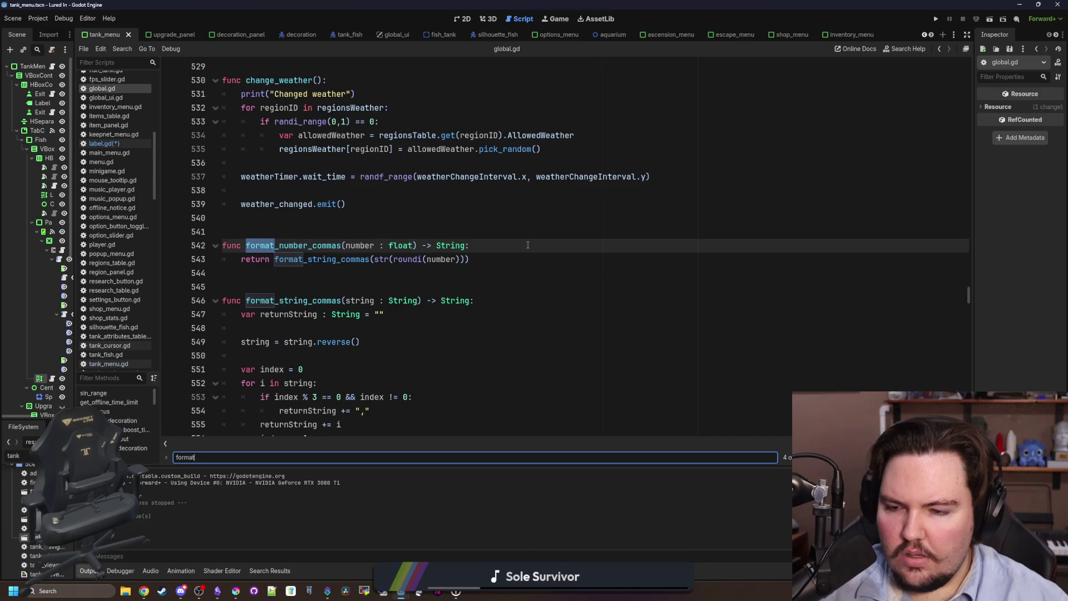
key(Return)
scroll(528, 245, down, 2)
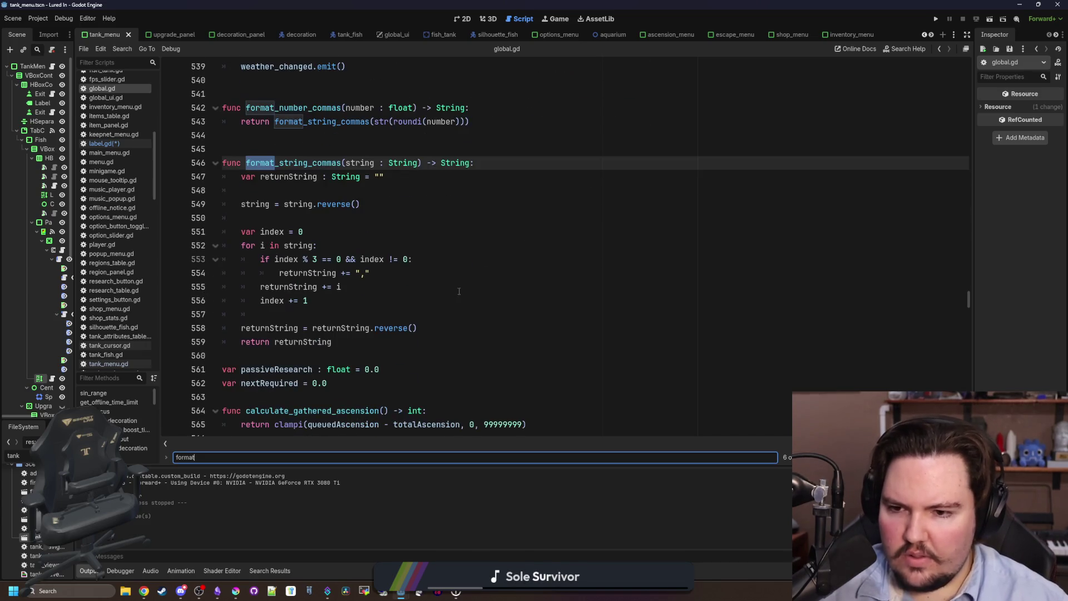
click(398, 314)
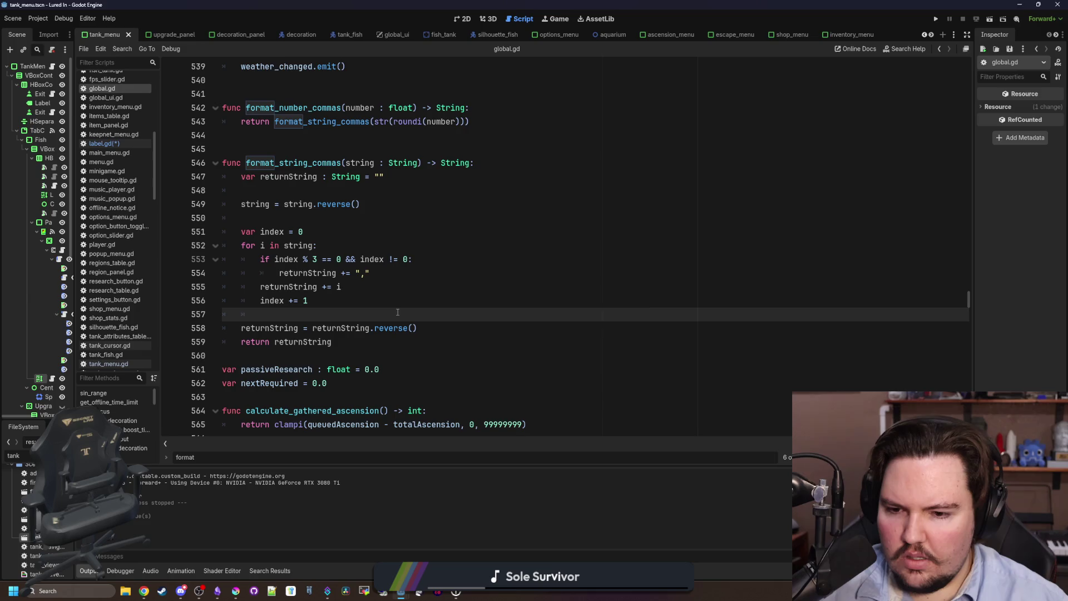
key(ctrl+shift+f)
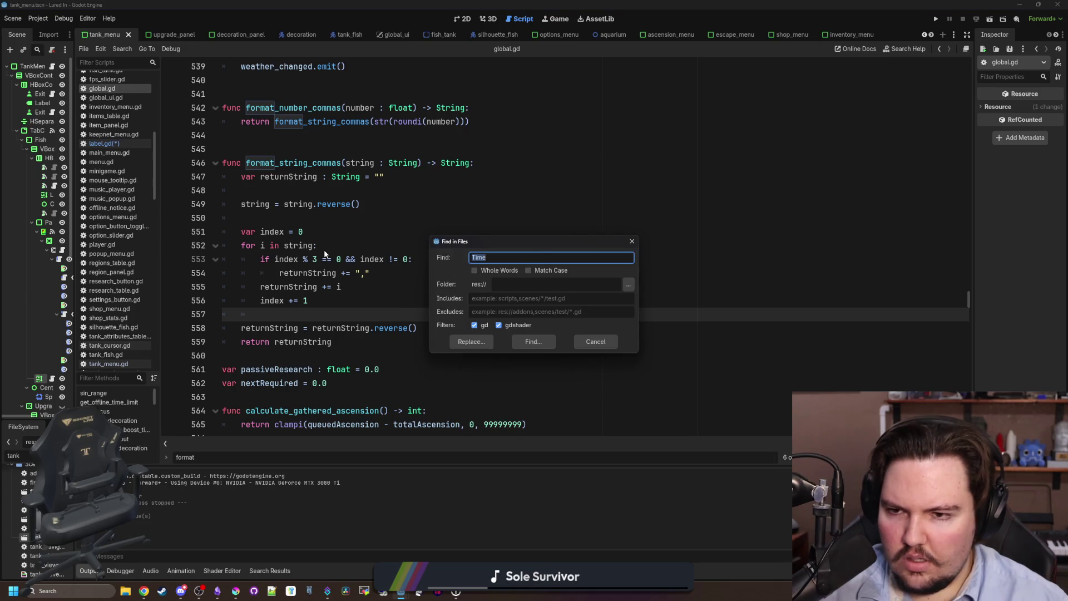
Search all project files for 'calculate', then search global.gd for '-> string'
text(c)
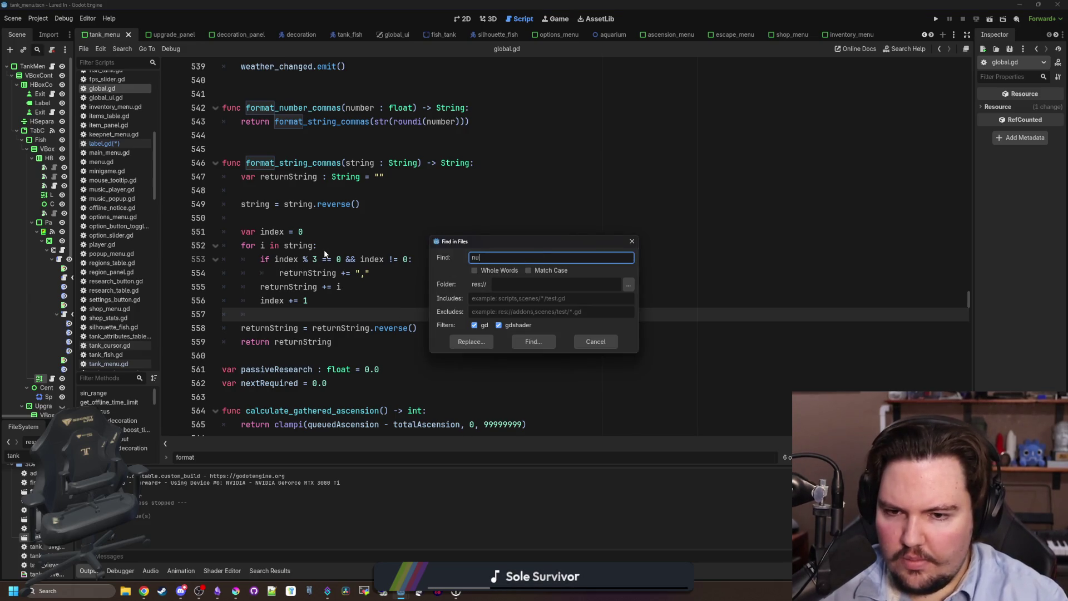
text(alculate)
key(Return)
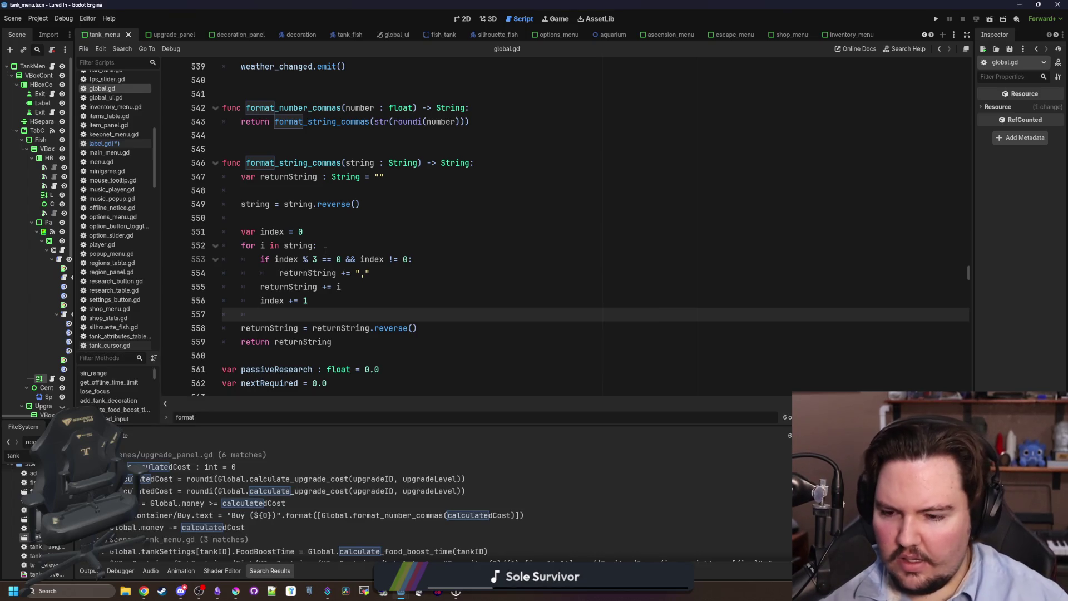
click(325, 251)
key(ctrl+f)
text(-> string)
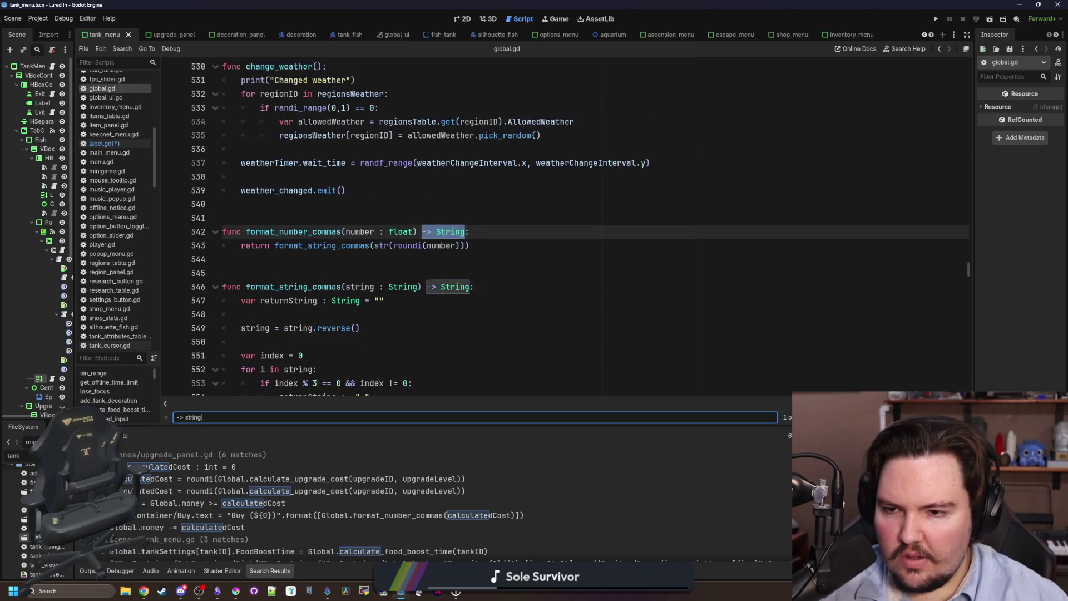
Step through the string matches and scroll through global.gd to review the boost-related code
key(Return)
scroll(378, 269, down, 2)
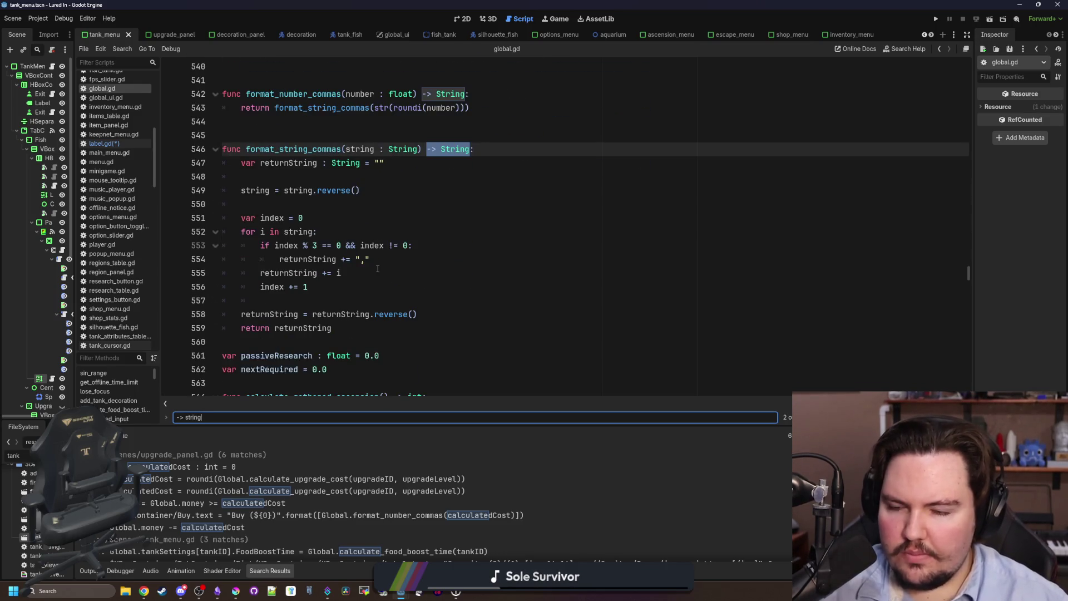
scroll(385, 221, down, 1)
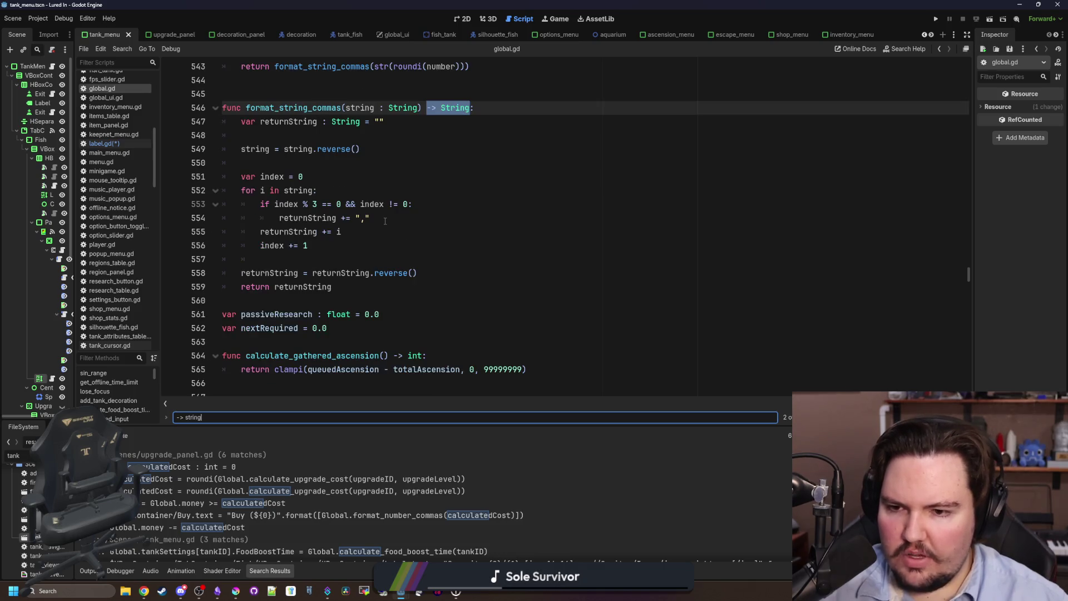
click(363, 248)
click(295, 151)
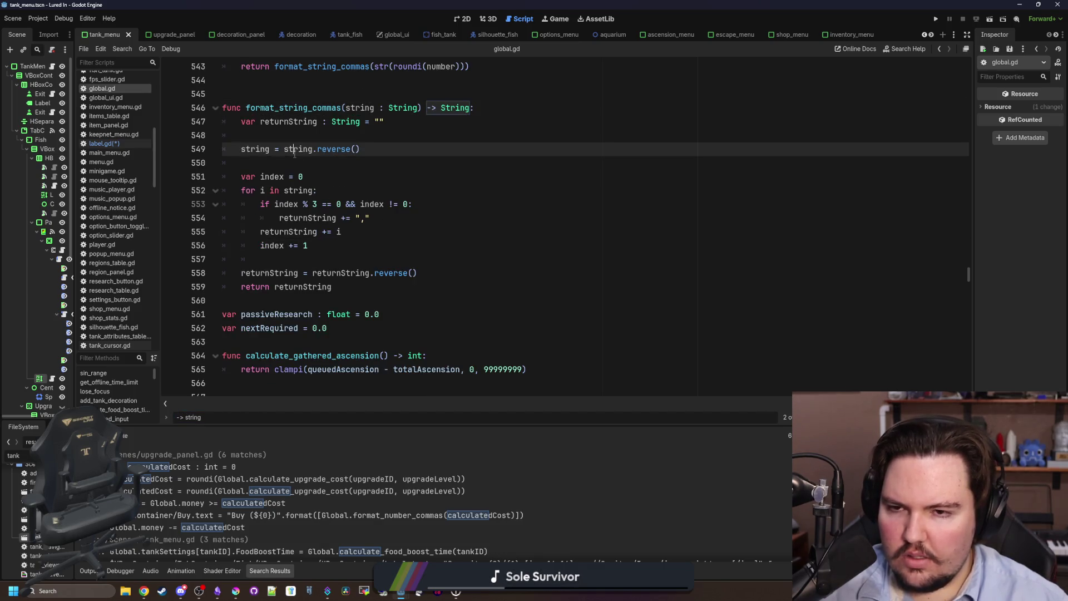
scroll(362, 304, down, 3)
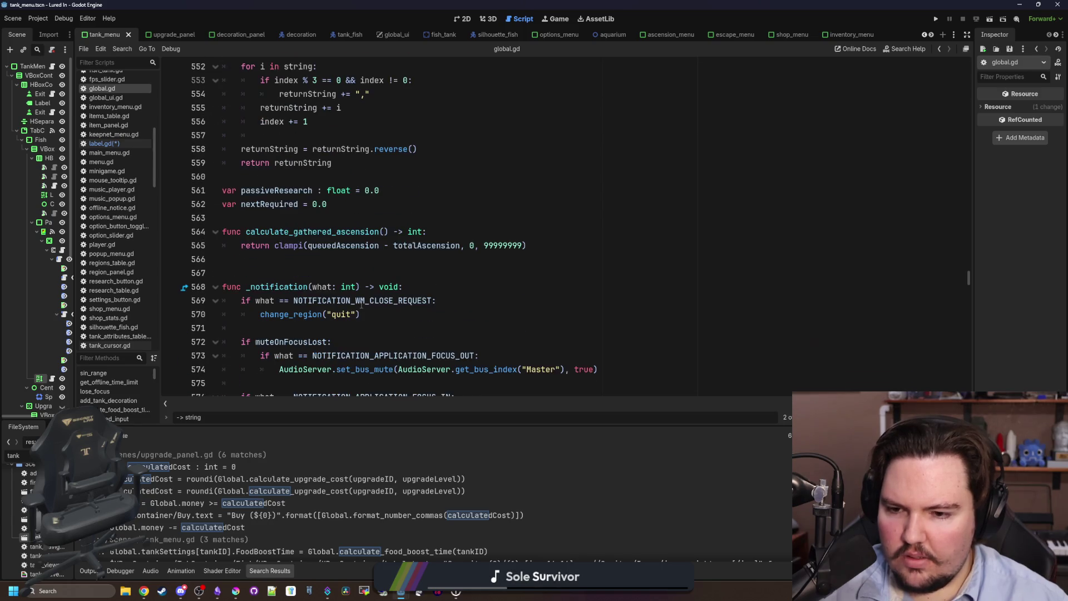
scroll(361, 305, down, 7)
scroll(347, 305, down, 16)
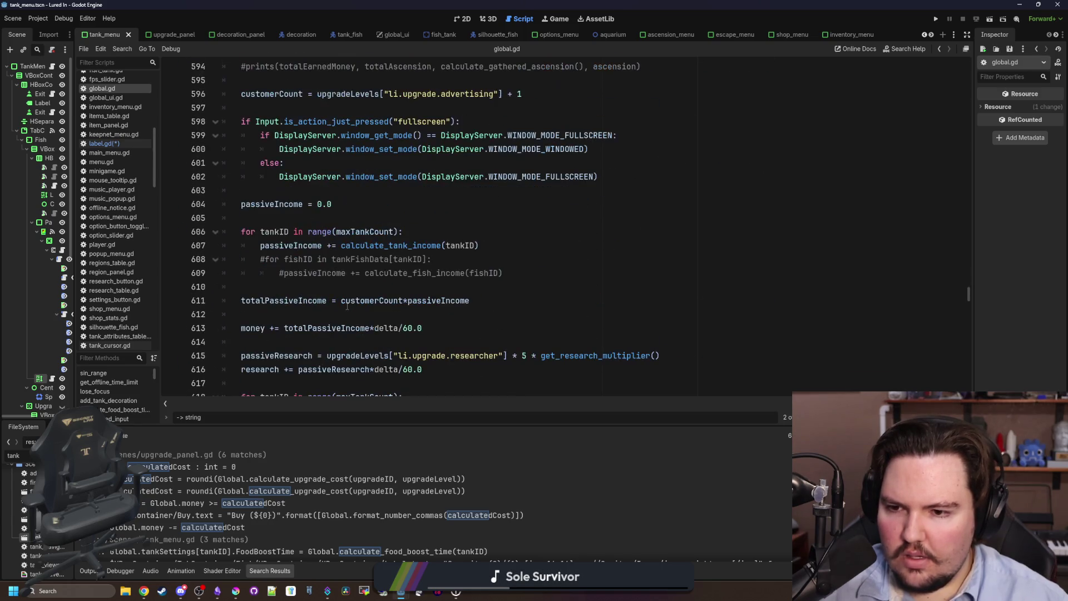
scroll(301, 342, down, 7)
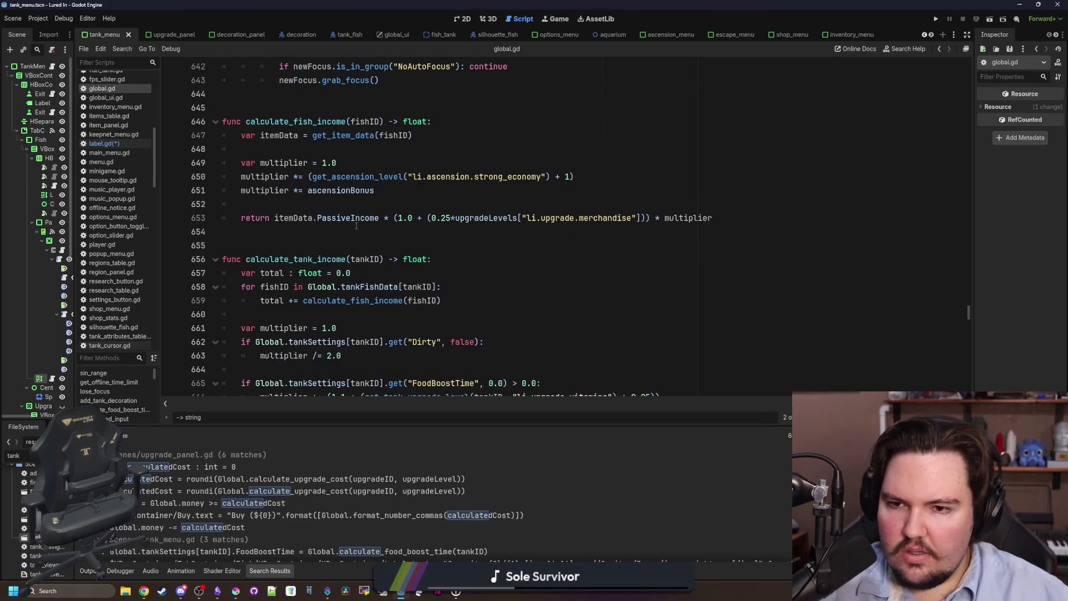
scroll(356, 225, down, 8)
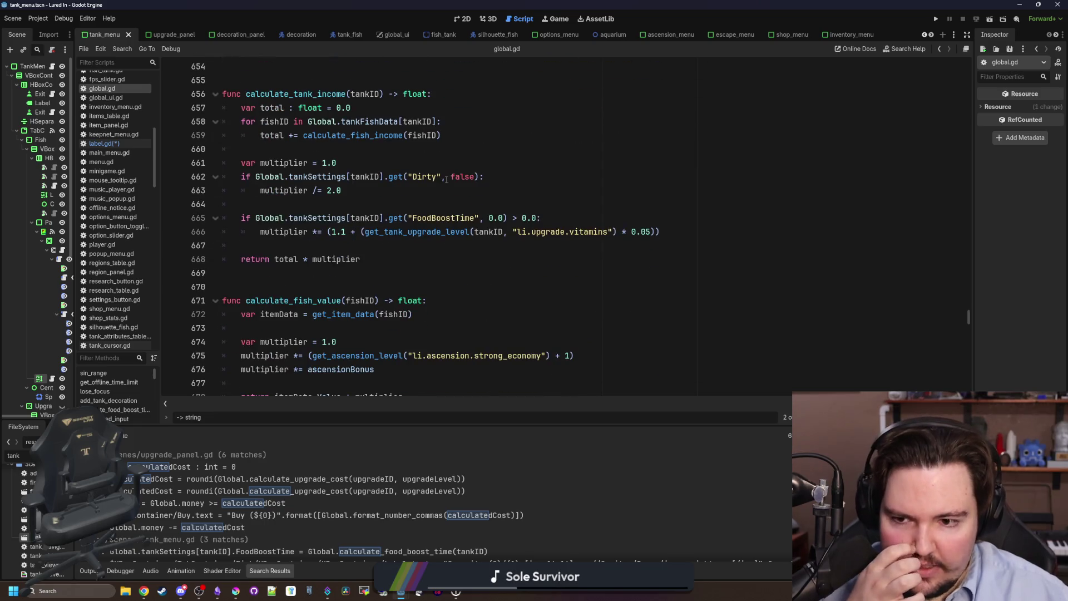
scroll(431, 189, up, 6)
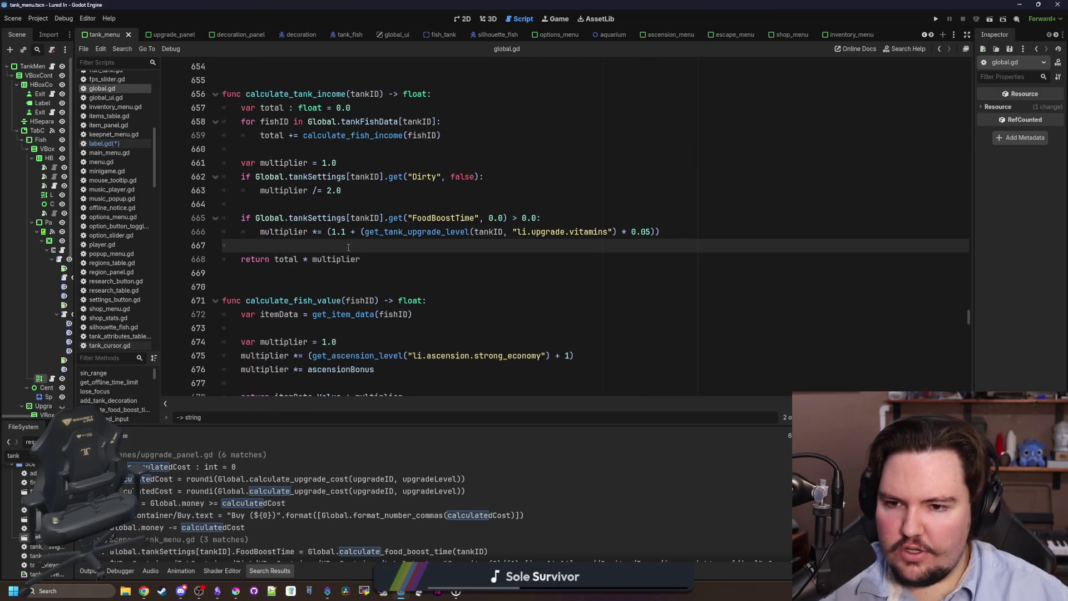
scroll(348, 248, down, 8)
scroll(349, 247, down, 19)
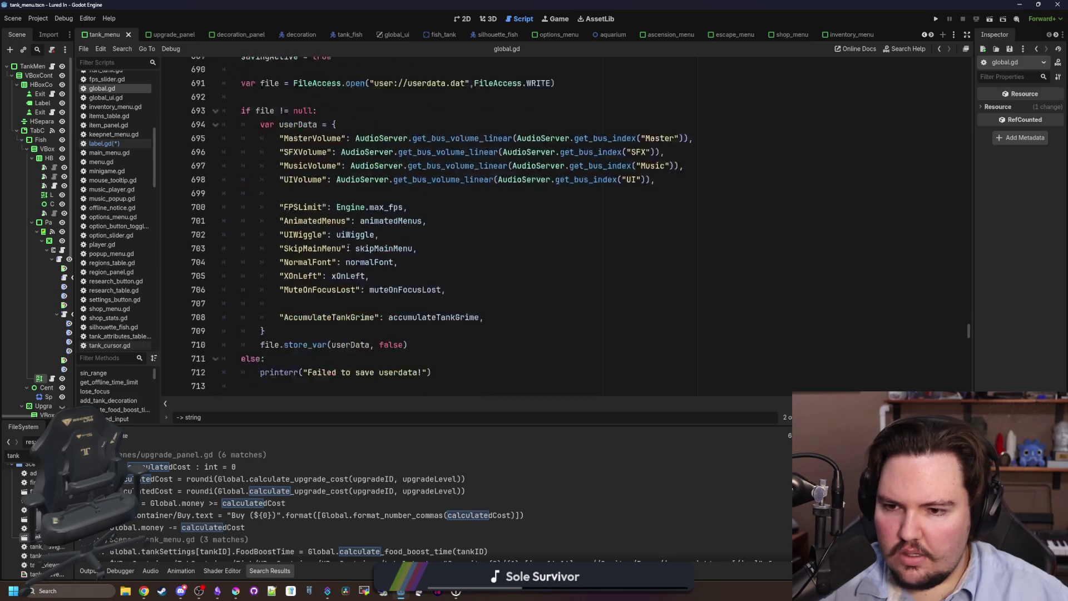
scroll(349, 248, down, 16)
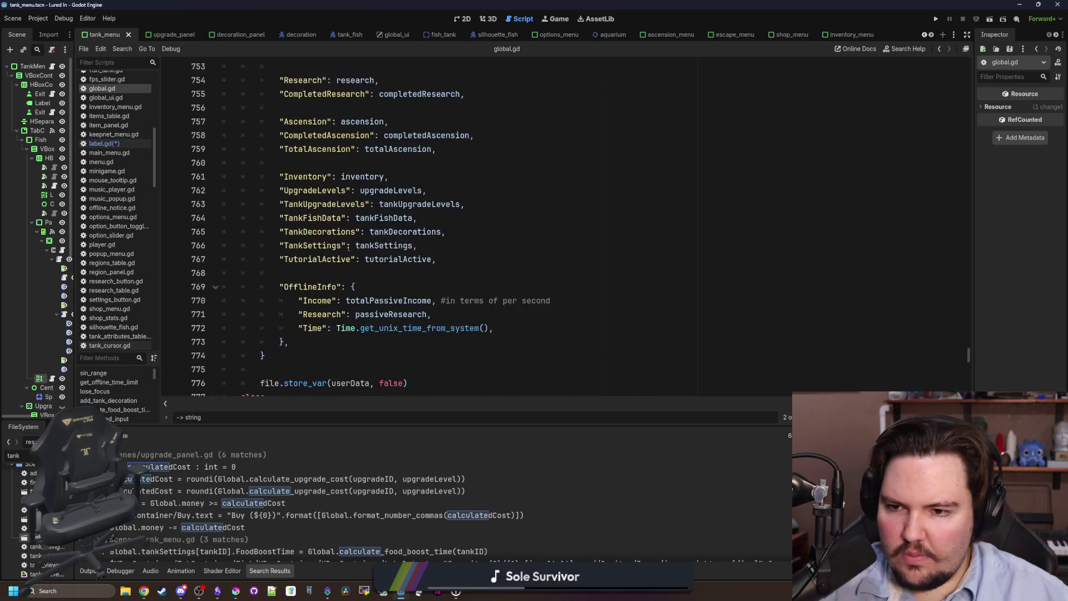
scroll(349, 248, down, 18)
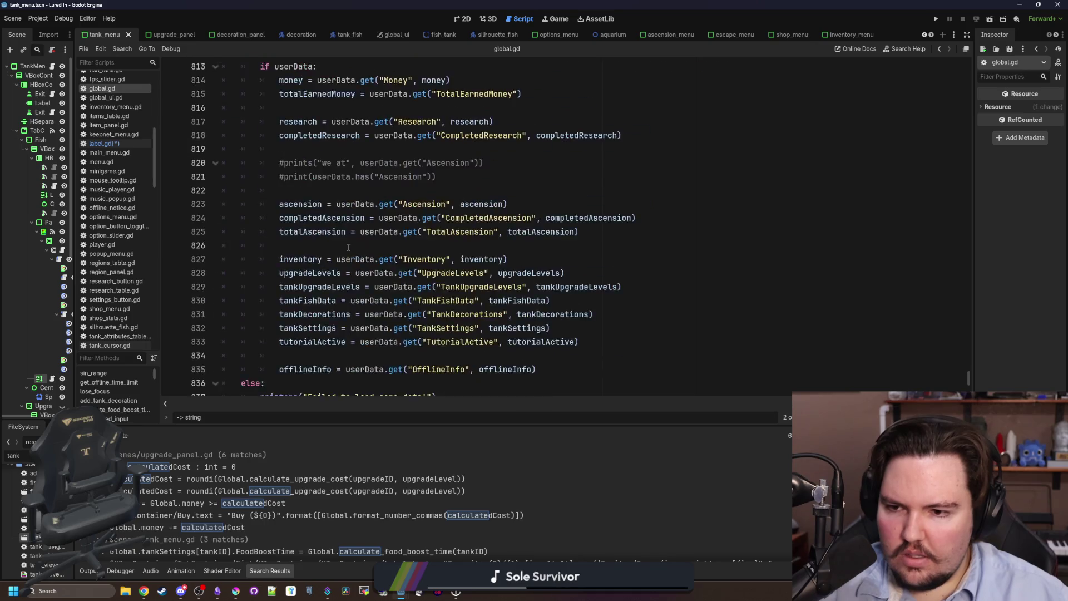
scroll(349, 248, up, 4)
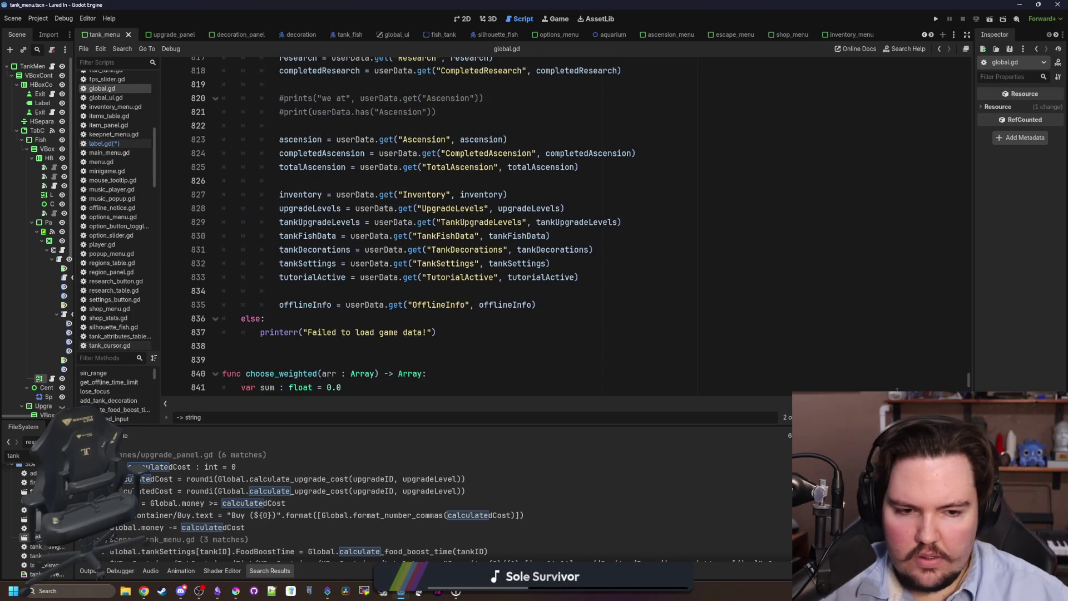
click(966, 375)
mouse_move(968, 380)
mouse_down()
mouse_move(968, 56)
mouse_move(972, 112)
mouse_up()
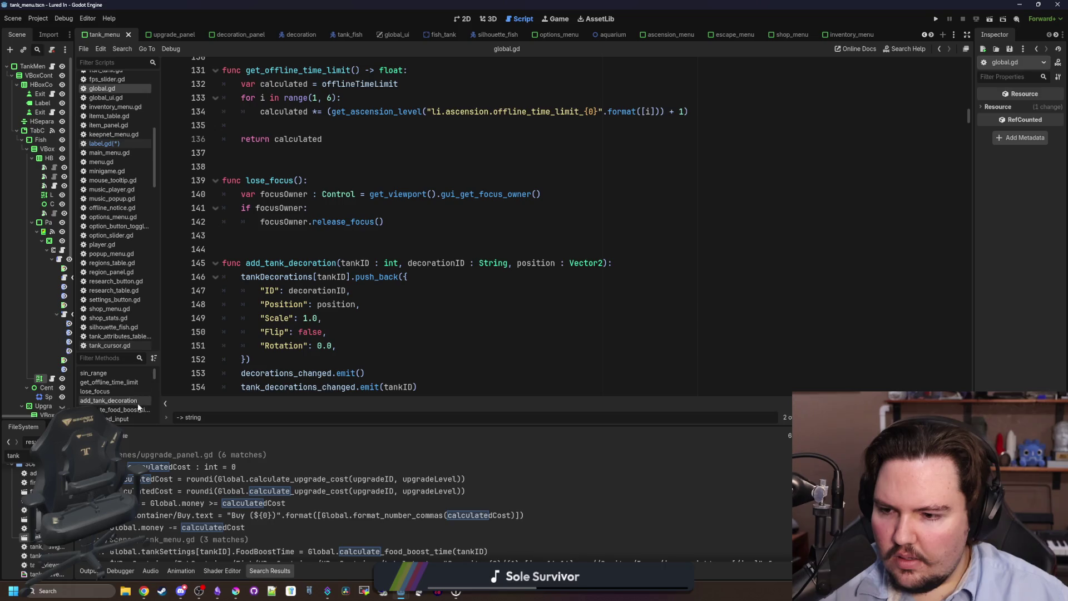
Inspect calculate_food_boost_time and snap_to_int in global.gd, then go back to label.gd
click(135, 410)
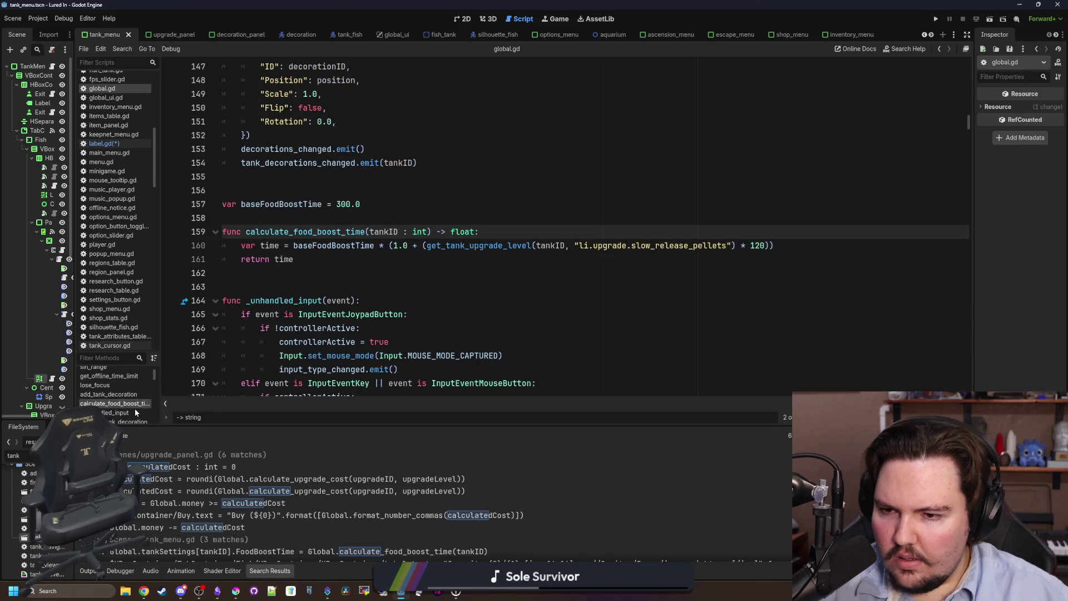
scroll(135, 408, down, 5)
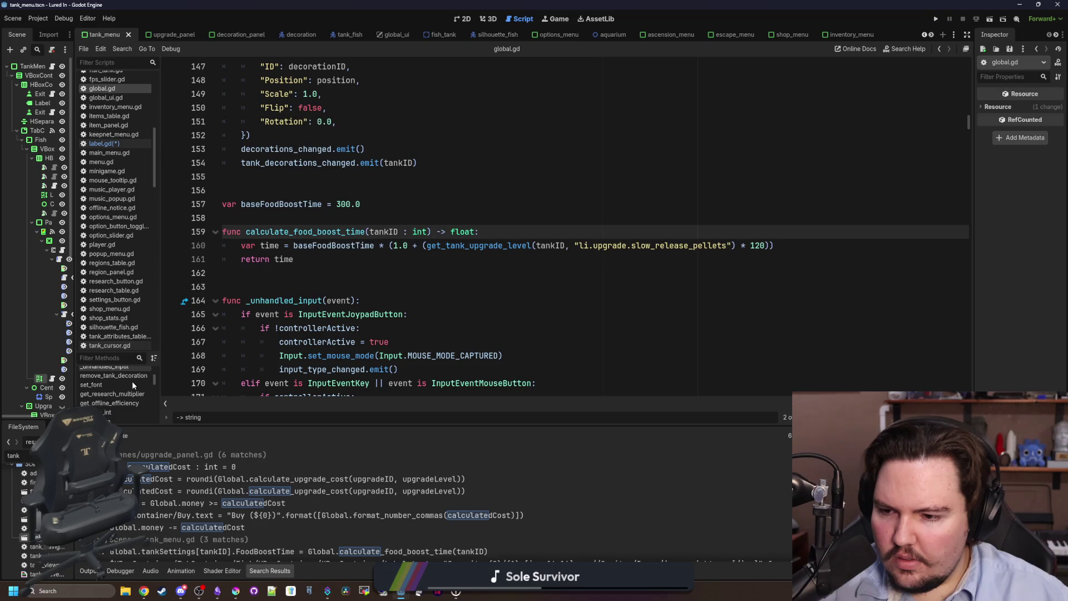
click(112, 386)
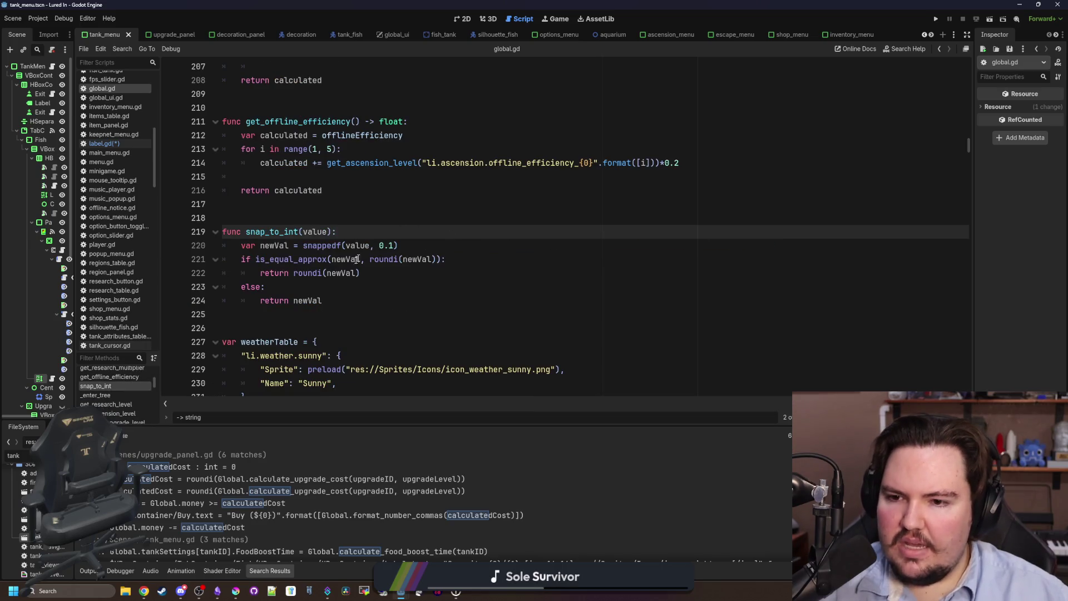
click(356, 288)
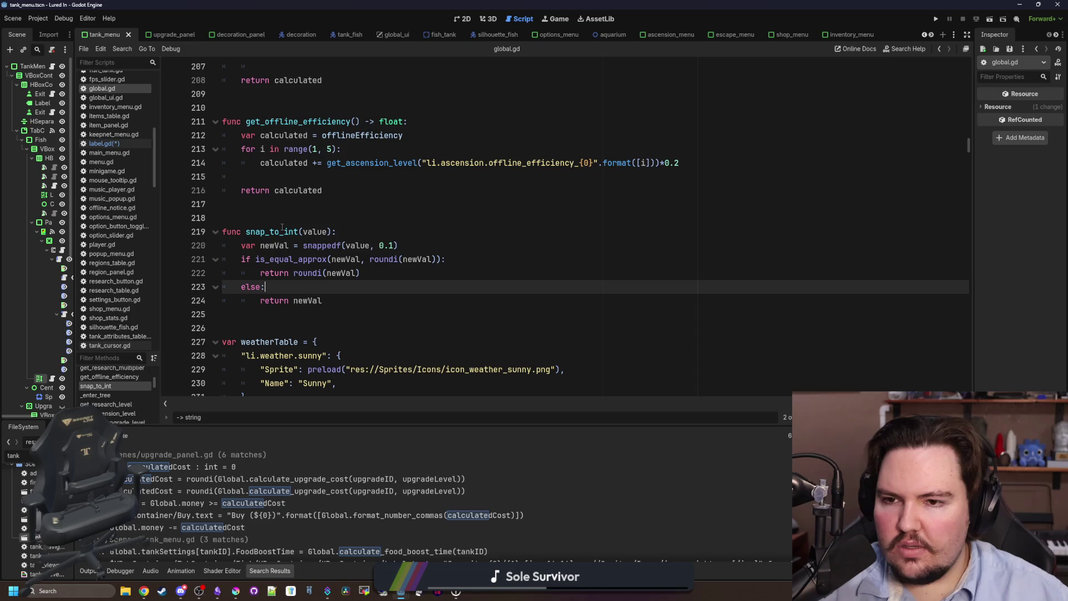
click(278, 204)
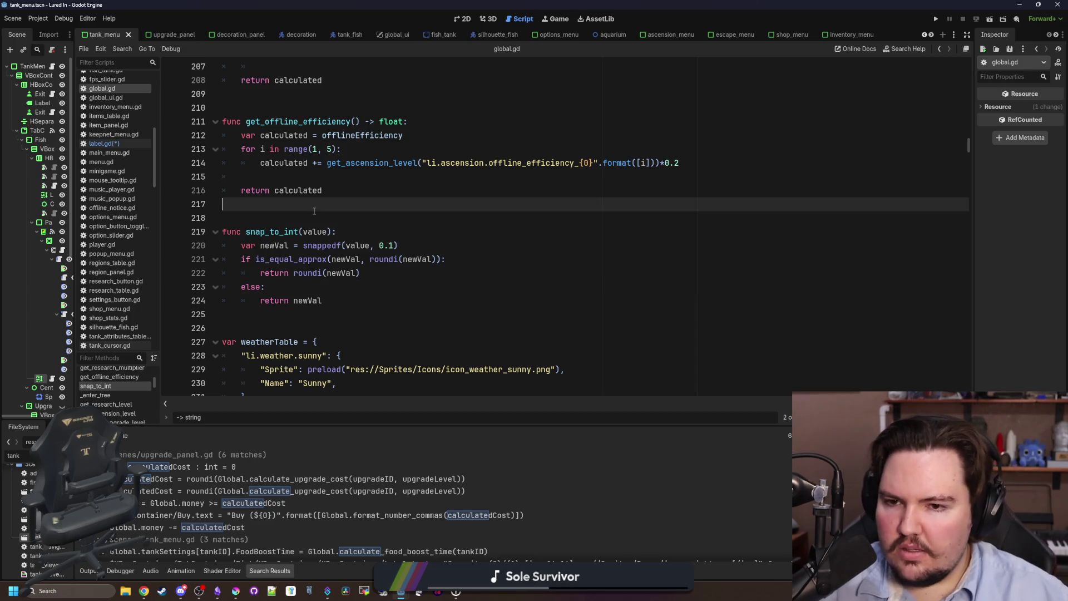
drag(322, 300, 199, 233)
click(244, 209)
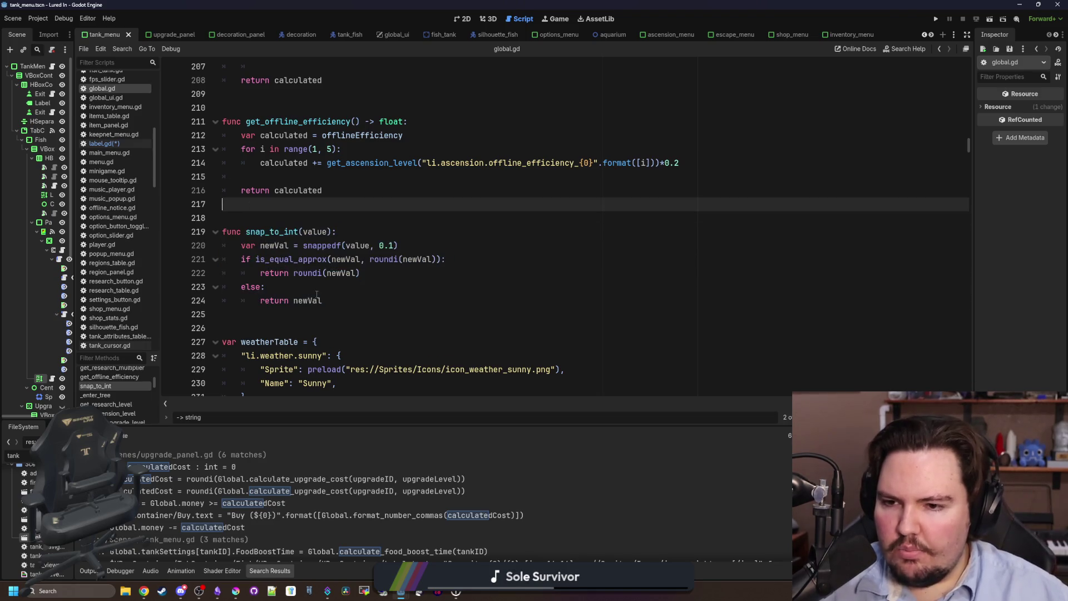
drag(265, 287, 222, 231)
drag(322, 301, 207, 229)
click(234, 204)
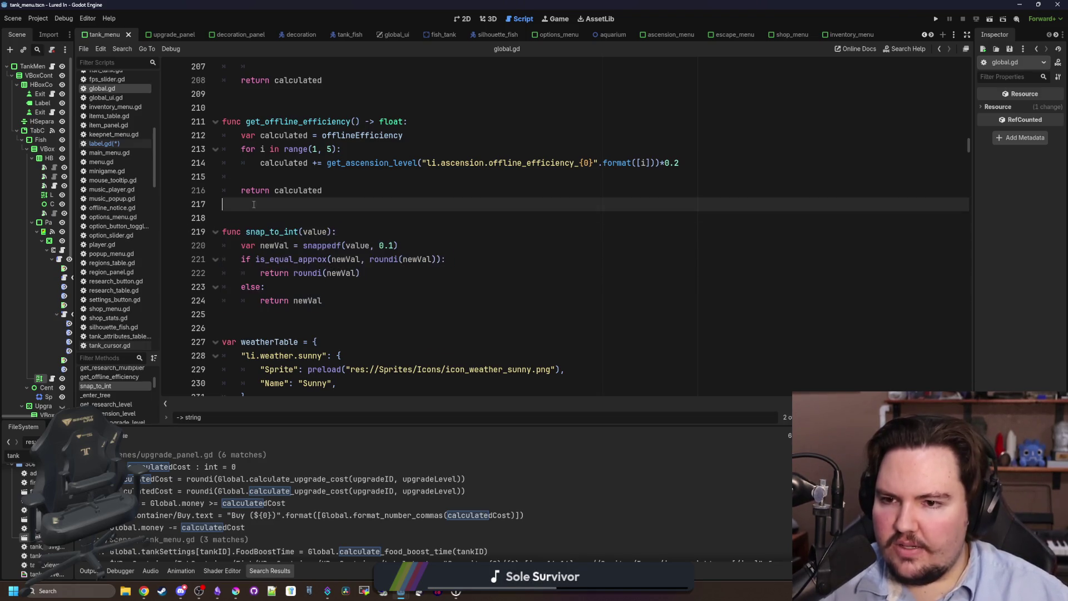
click(109, 145)
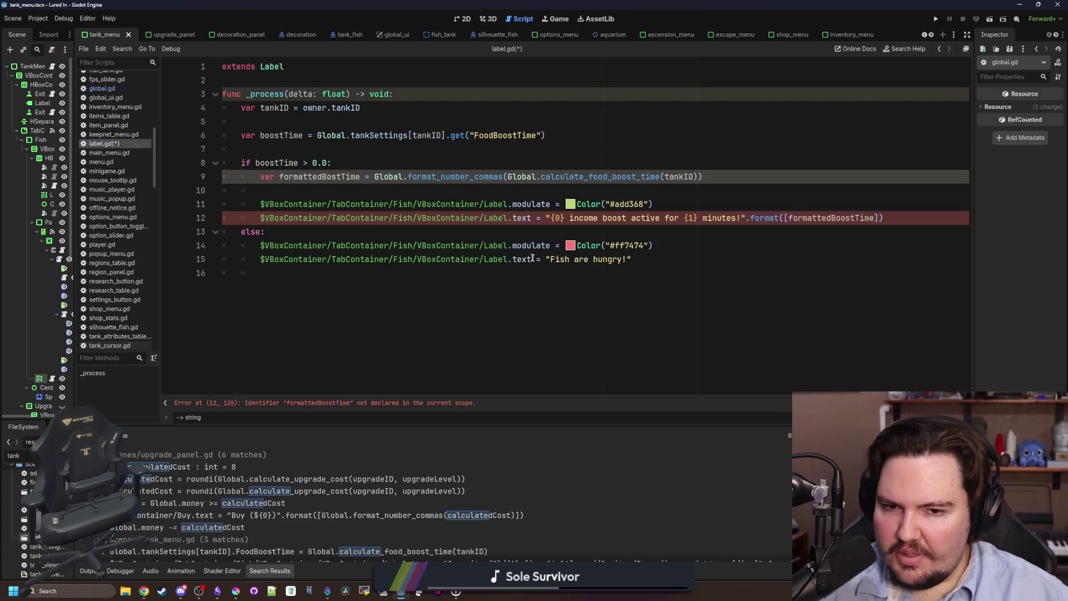
Add the missing 't' to the misspelled formattedBoostTime variable on line 9
click(568, 230)
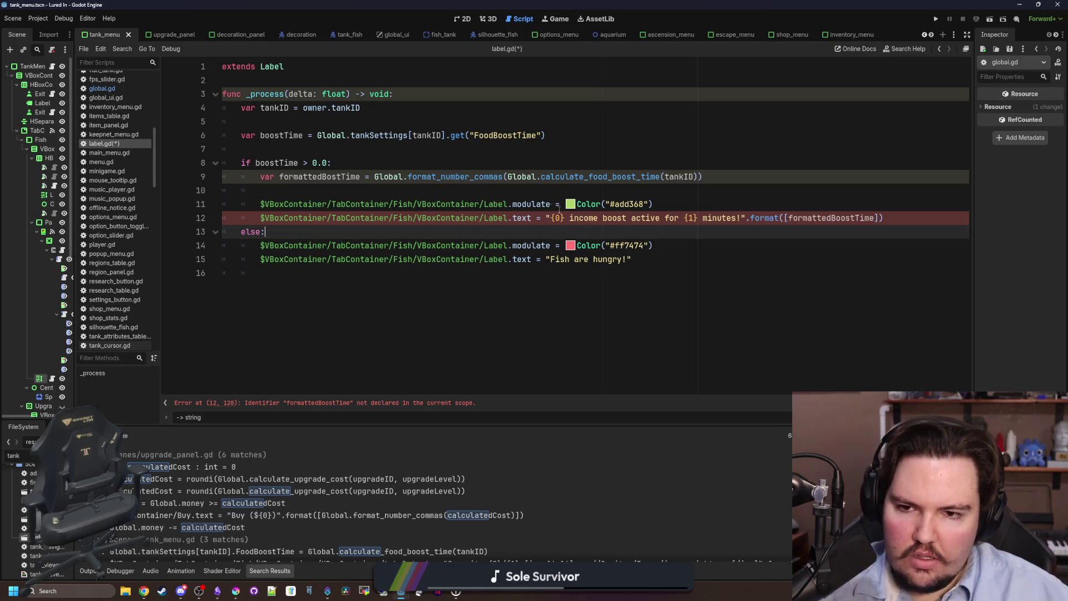
double_click(826, 218)
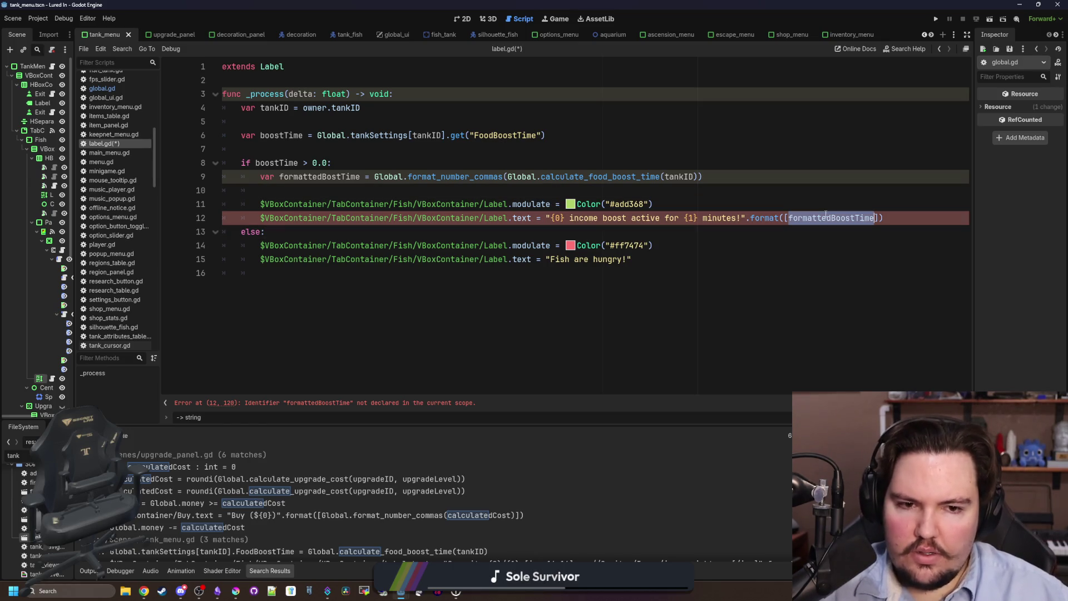
click(314, 178)
text(t)
Check the boost time calls on lines 9 and 12, then open a new line below line 9
click(460, 184)
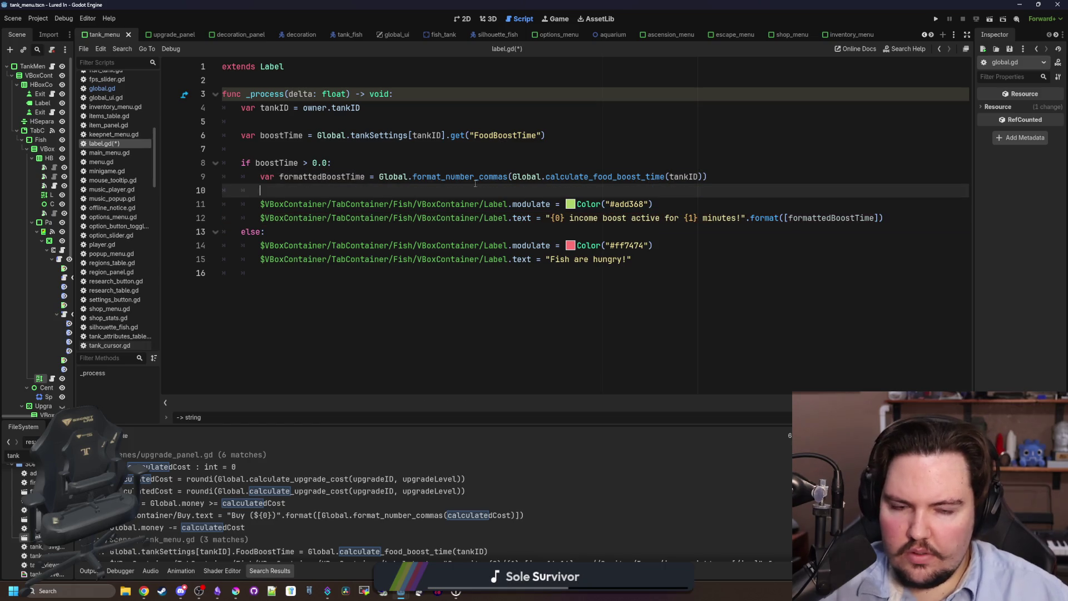
click(575, 177)
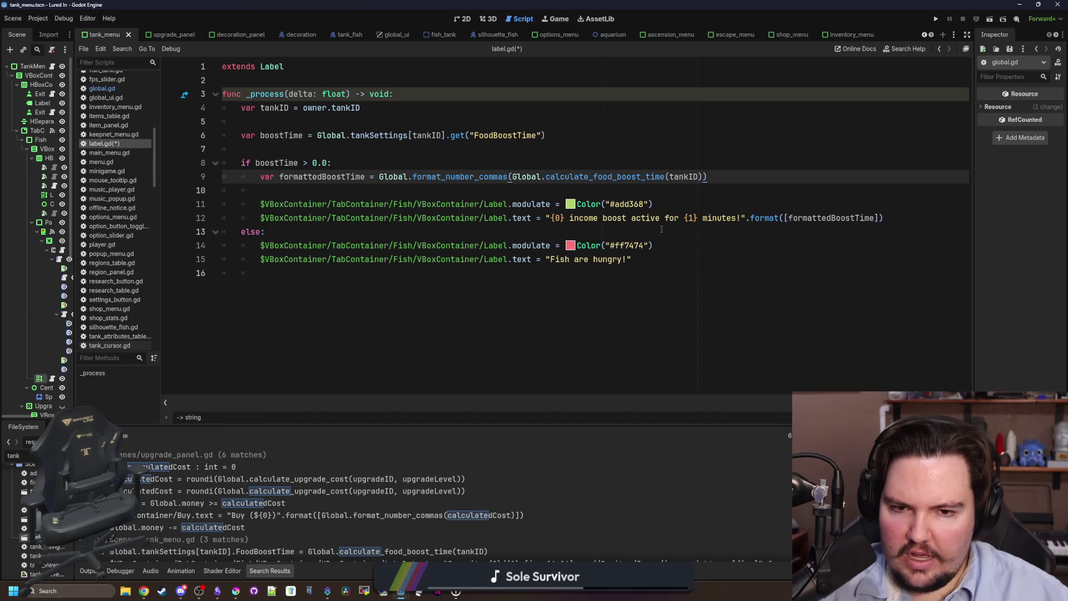
click(745, 221)
click(785, 219)
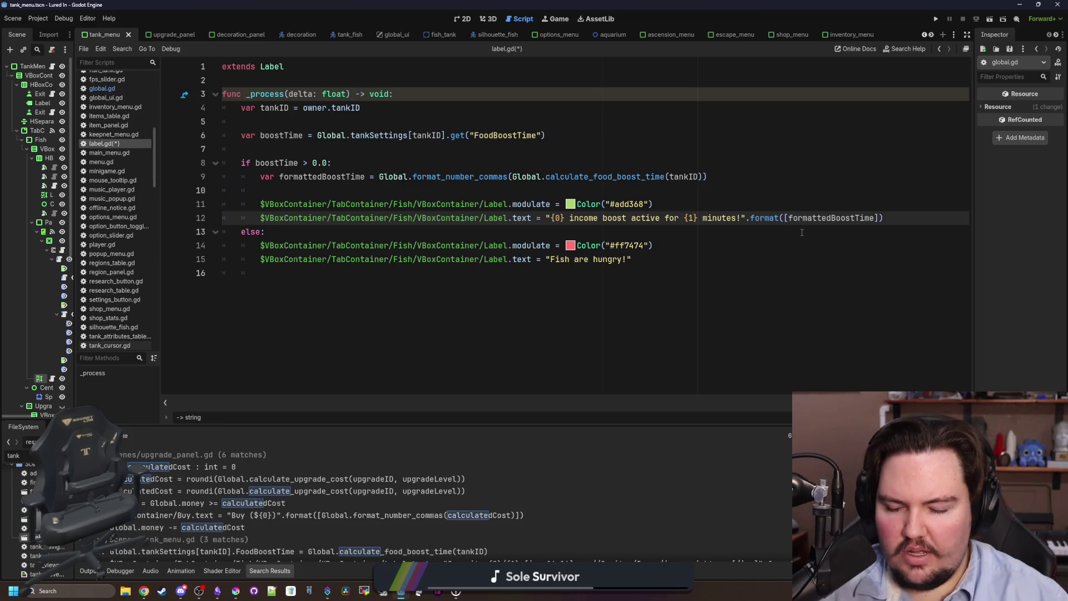
key(Left)
key(Left)
key(Left)
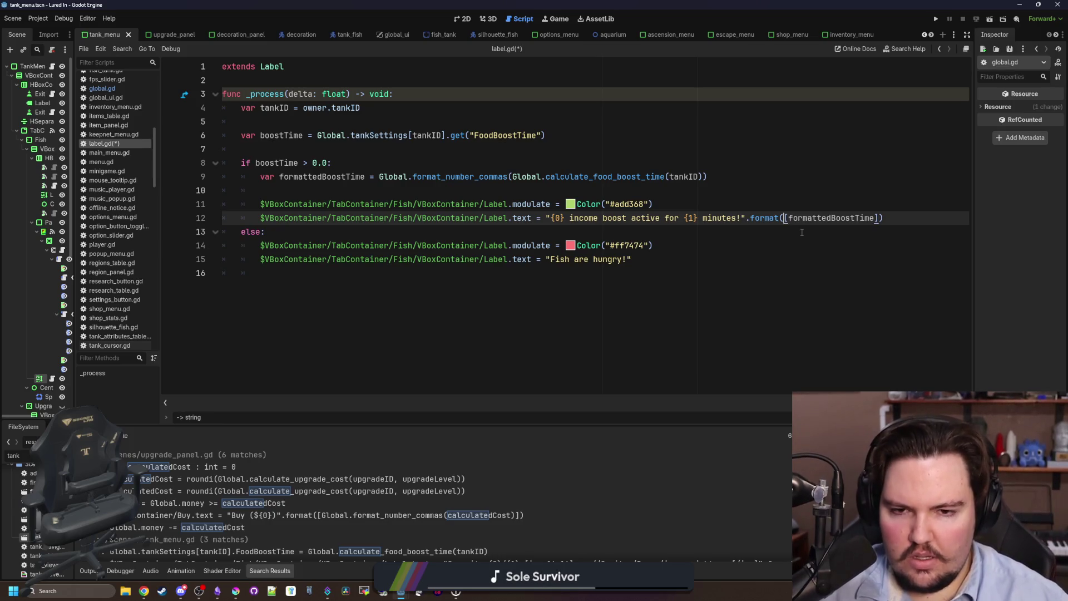
click(335, 177)
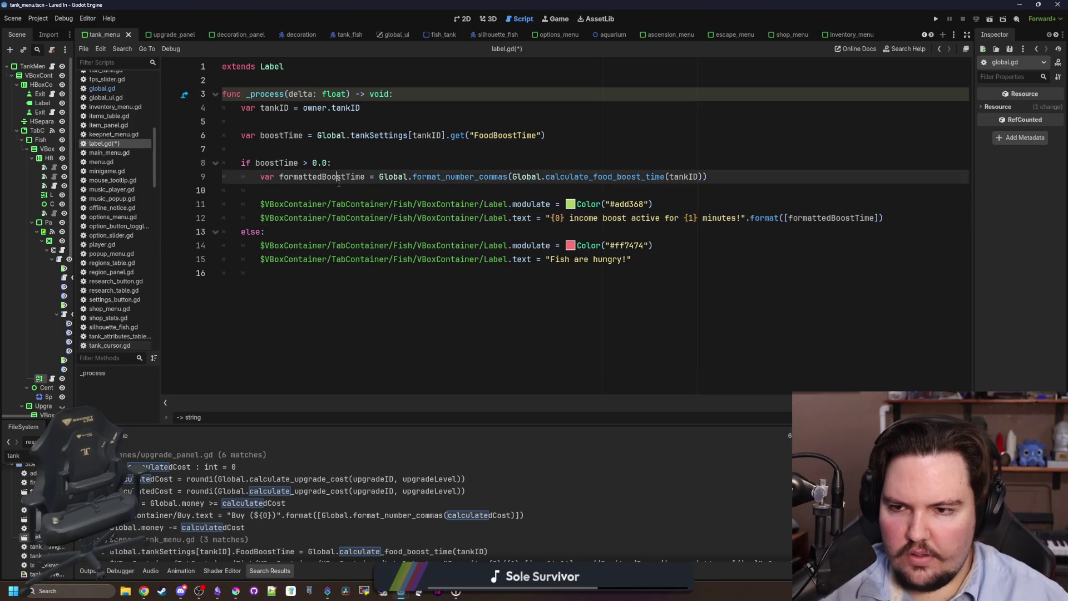
key(End)
key(Return)
Declare var formattedBoostPower = Global.get_food_boost_multiplier() on line 10 of label.gd
text(var forma)
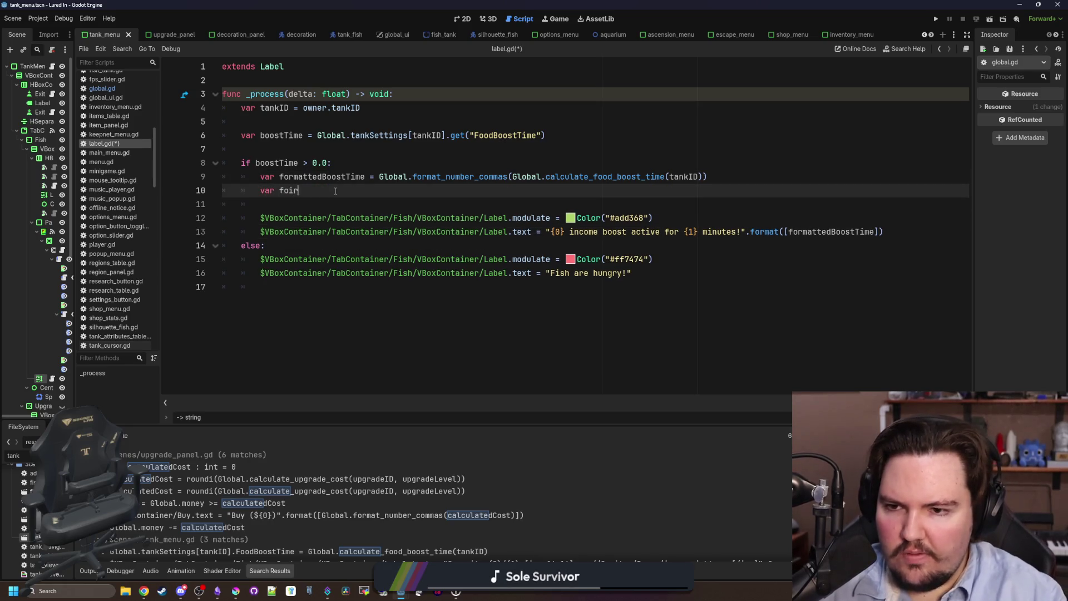
text(tted)
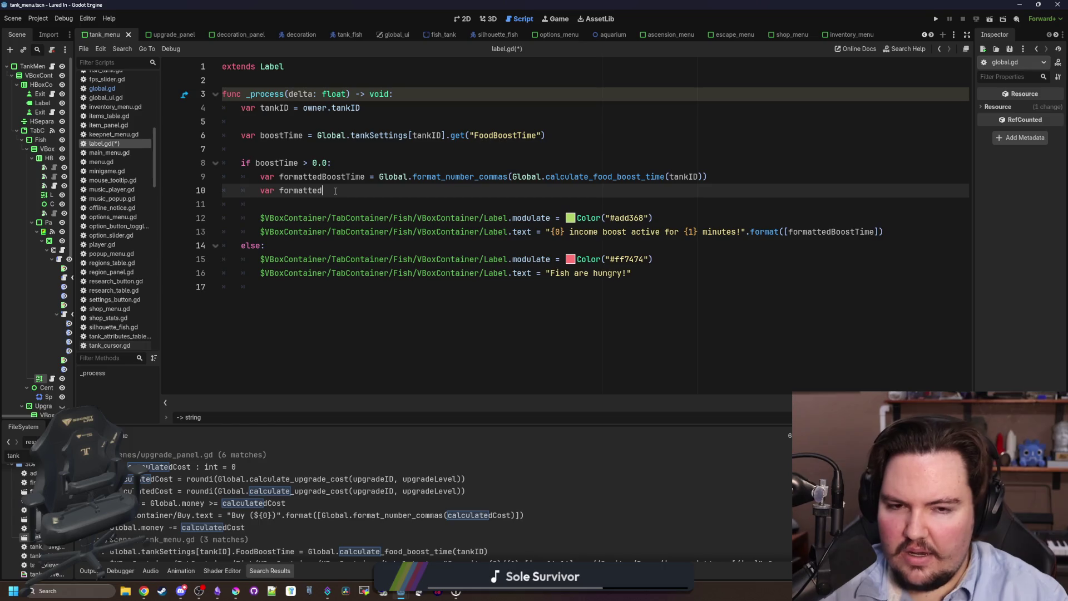
text(Bost)
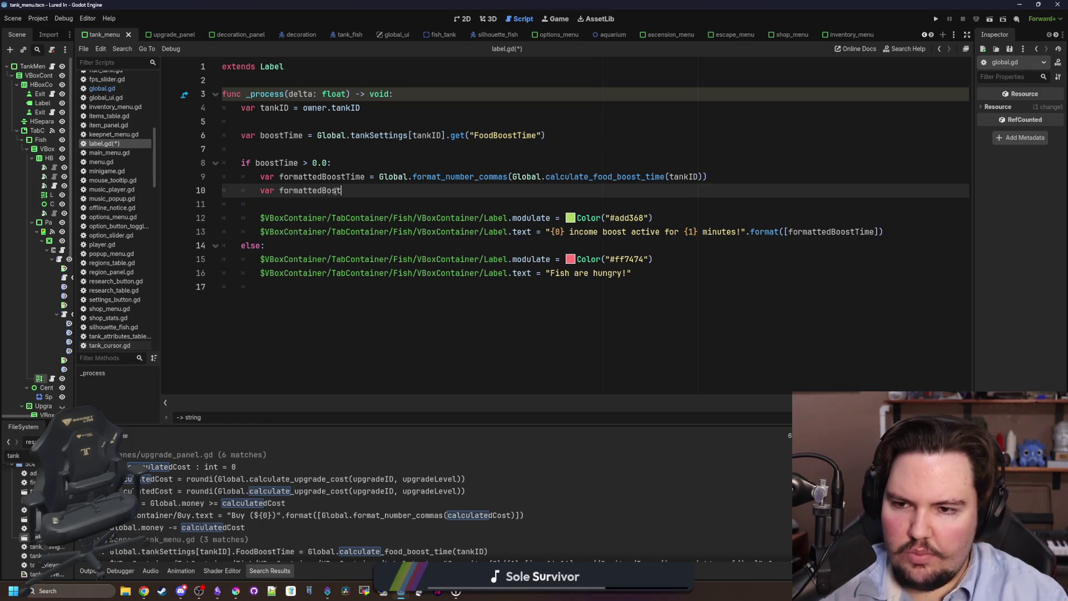
key(BackSpace)
key(BackSpace)
key(BackSpace)
text(oost)
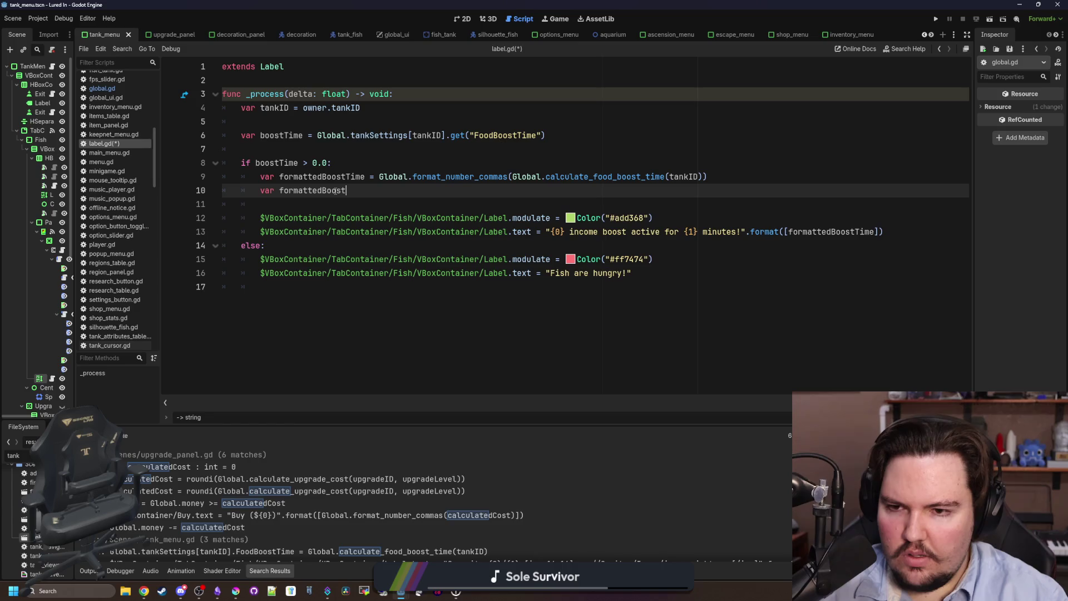
text(Power)
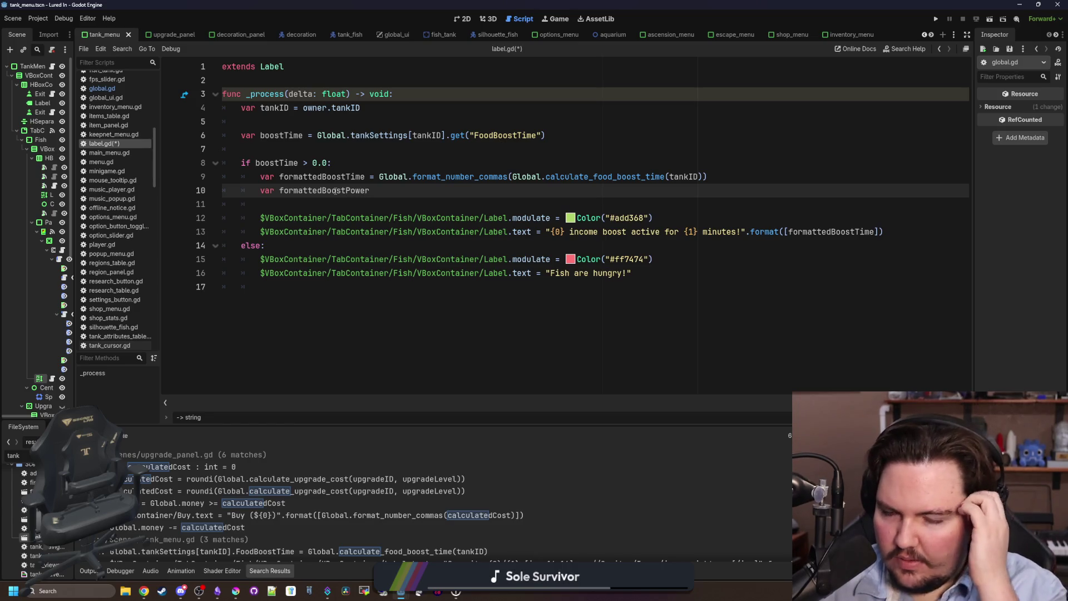
text( = Global)
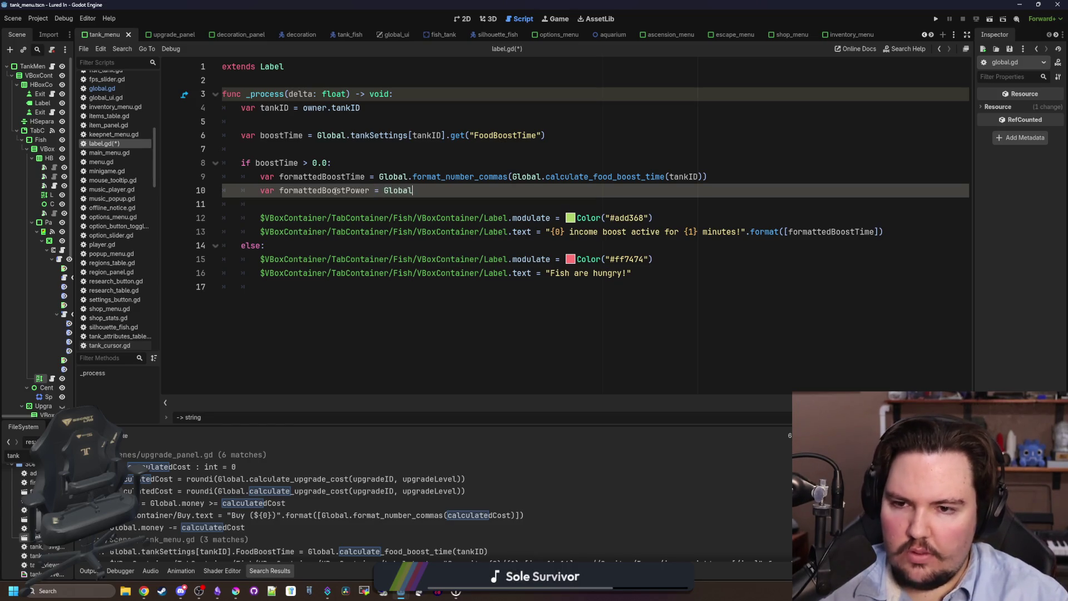
text(.get_boost_)
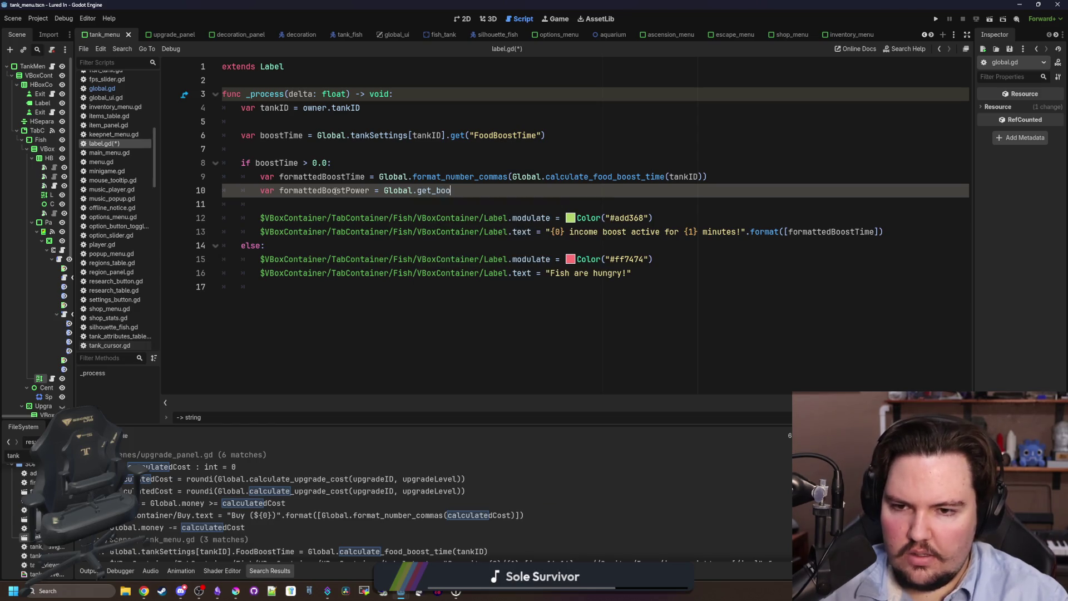
key(BackSpace)
key(BackSpace)
key(BackSpace)
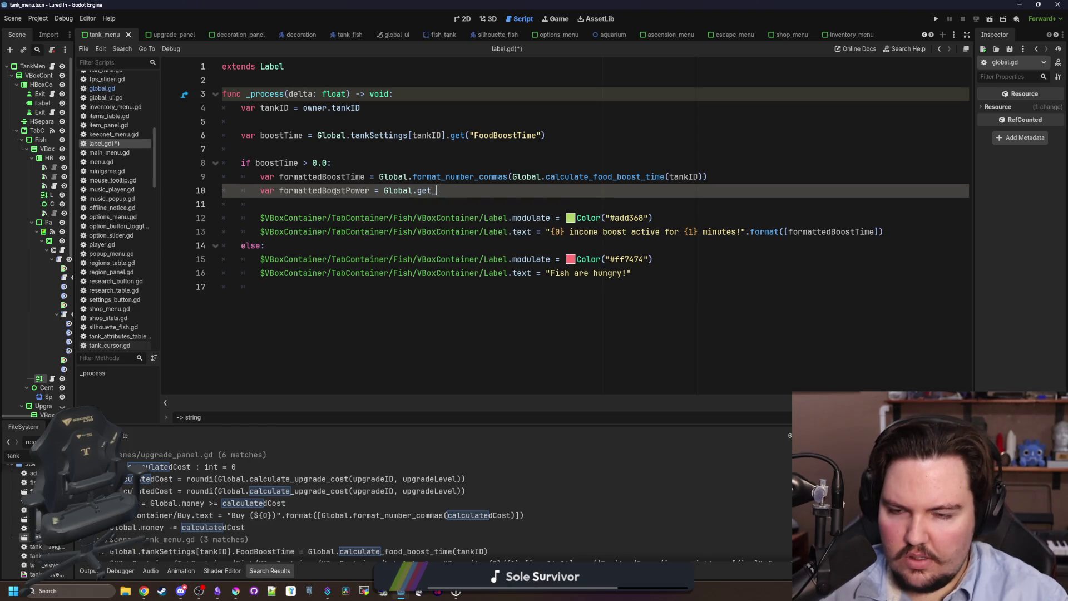
text(tank_)
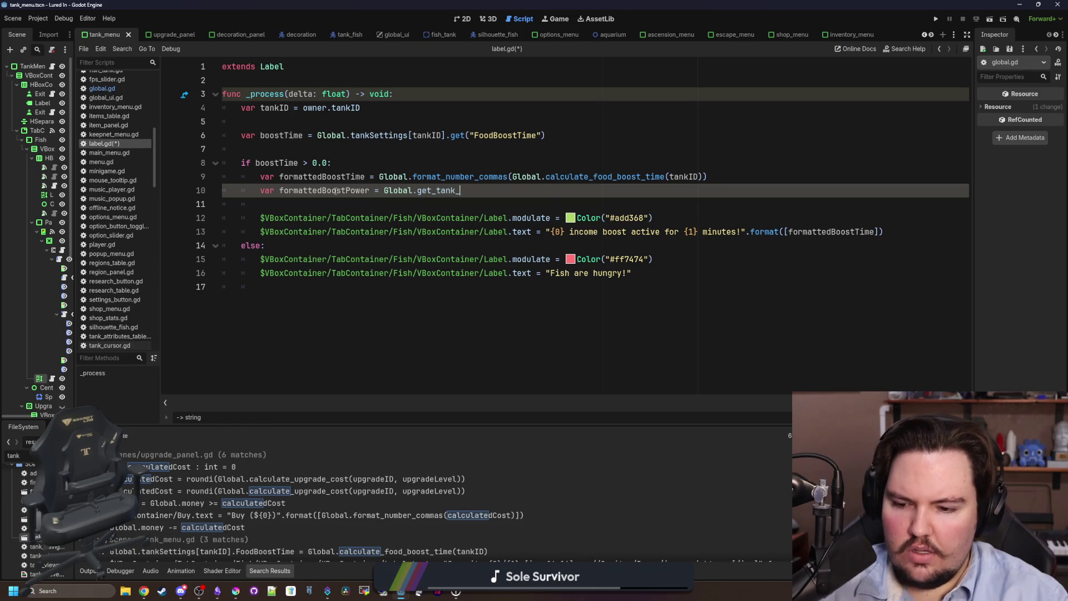
key(BackSpace)
key(BackSpace)
key(BackSpace)
key(BackSpace)
key(BackSpace)
text(food)
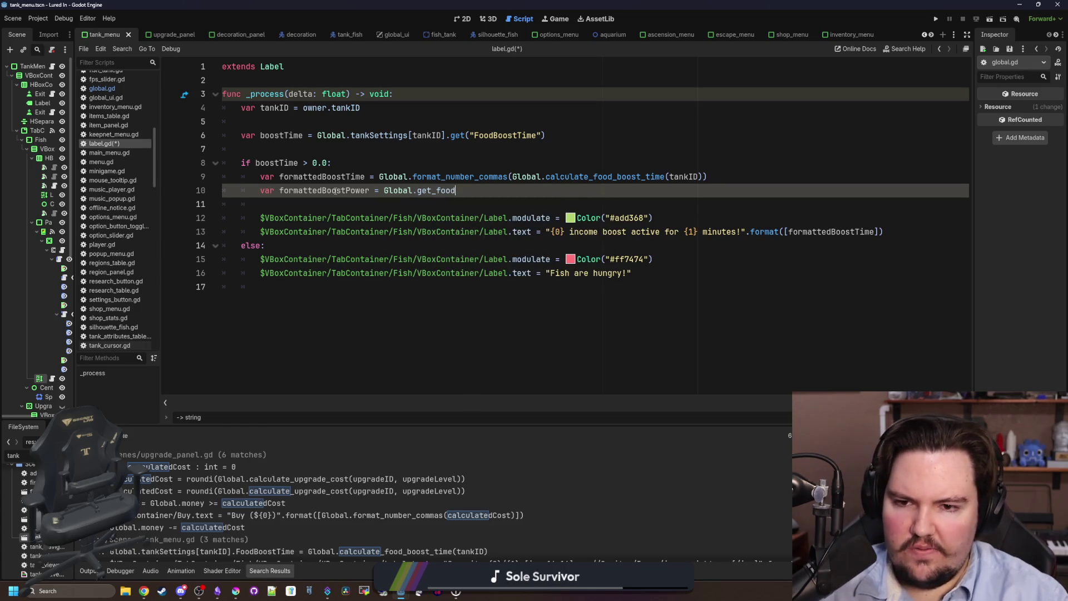
text(_boost_multiplier())
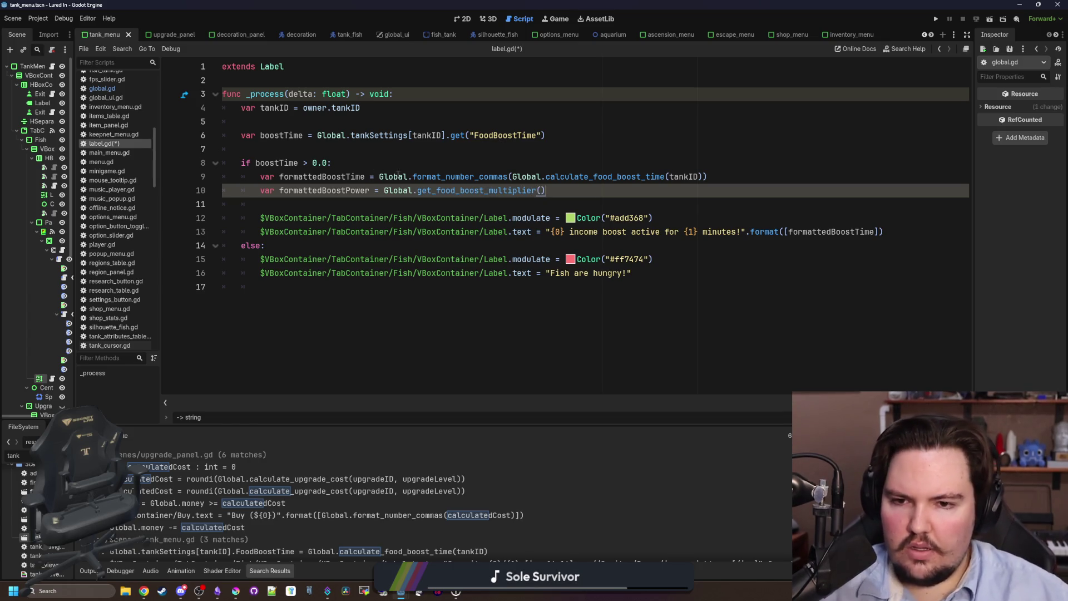
ctrl+click(401, 192)
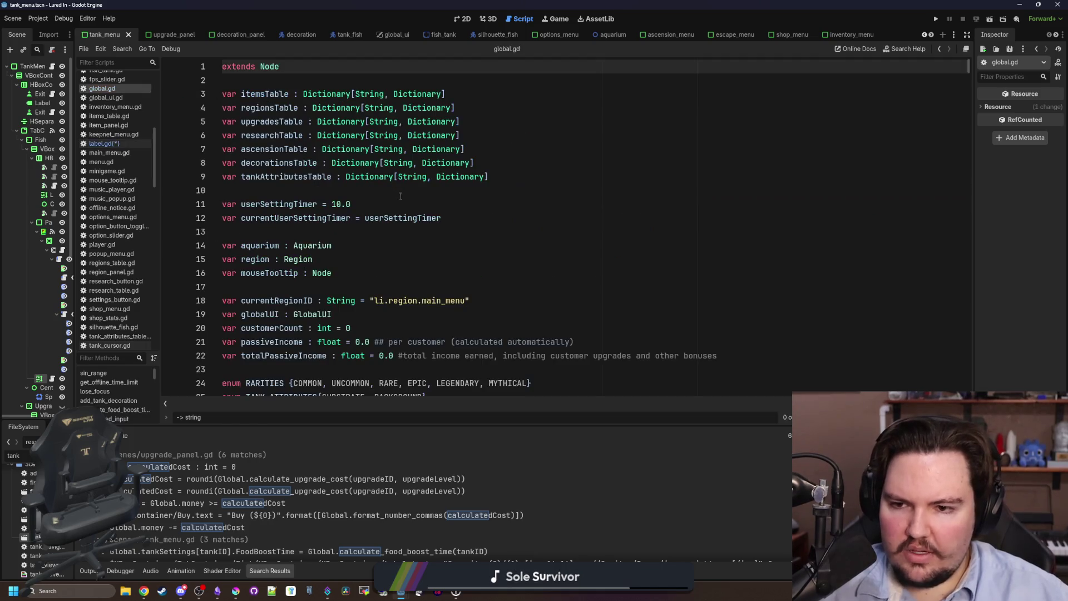
Search global.gd for calculate_tank_income and jump to its definition
click(349, 234)
key(ctrl+f)
text(calculat)
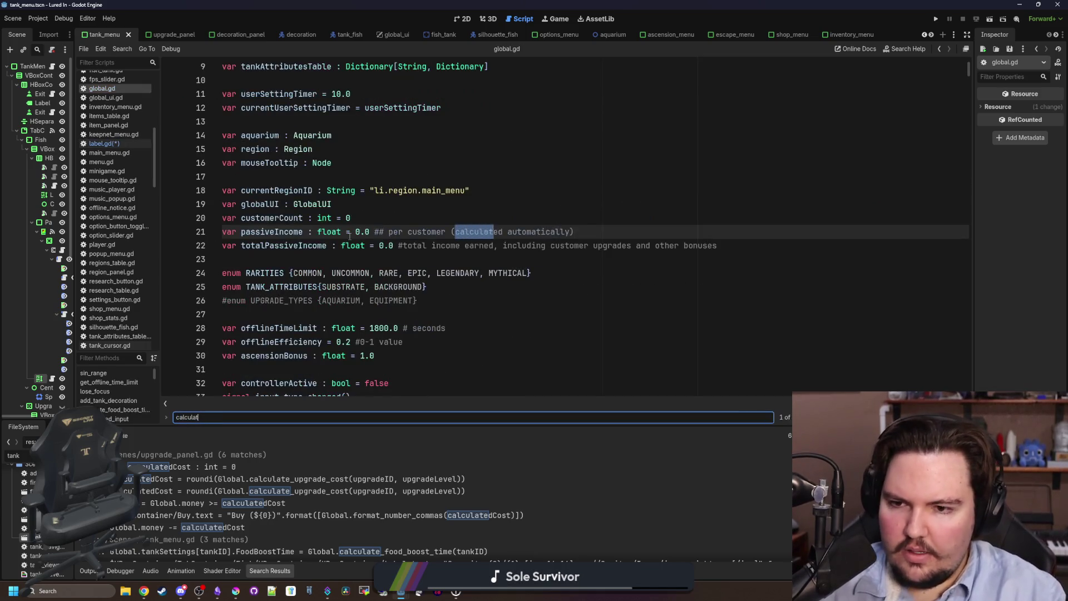
text(e_tank_ic)
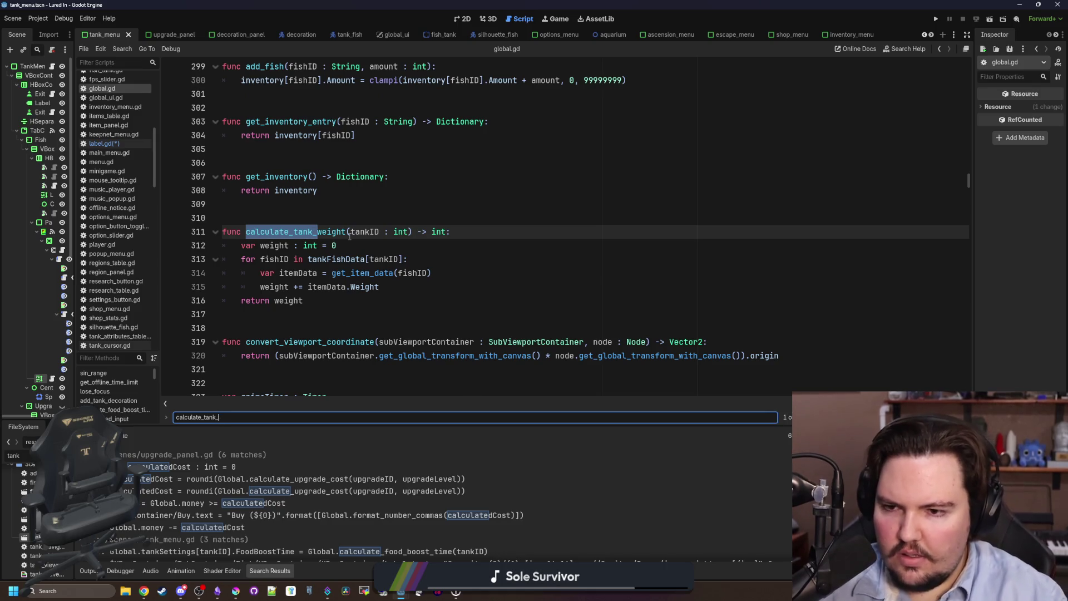
double_click(402, 231)
ctrl+click(401, 231)
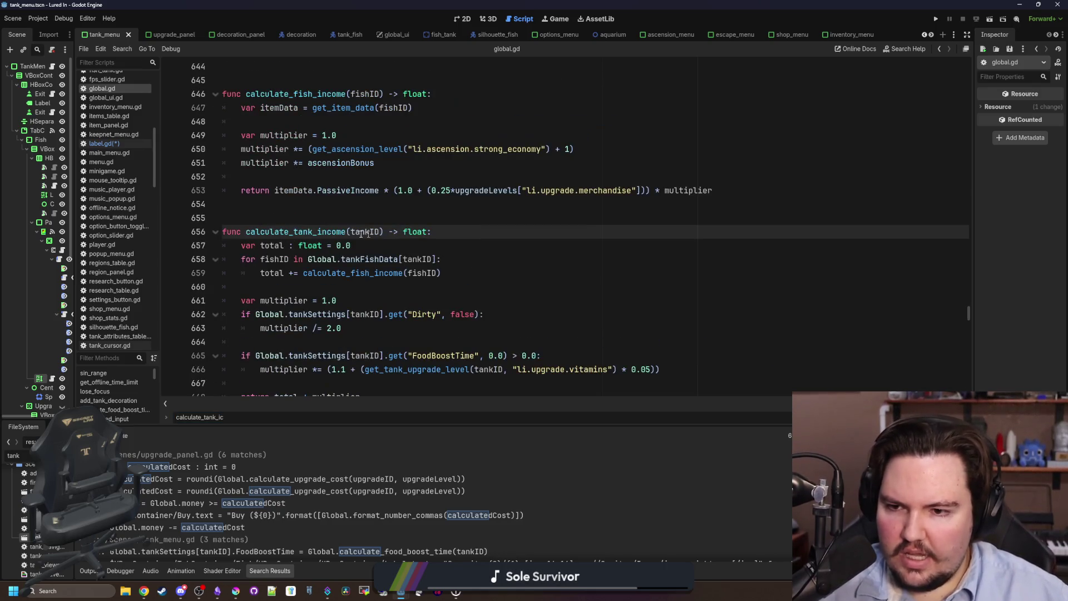
scroll(265, 290, down, 3)
Below calculate_tank_income, paste the get_food_boost_multiplier() call and replace Global. with func
click(265, 291)
key(Down)
key(Down)
key(Return)
key(Return)
key(Return)
key(Up)
key(Up)
key(Up)
key(ctrl+v)
drag(253, 315, 187, 312)
key(BackSpace)
text(func)
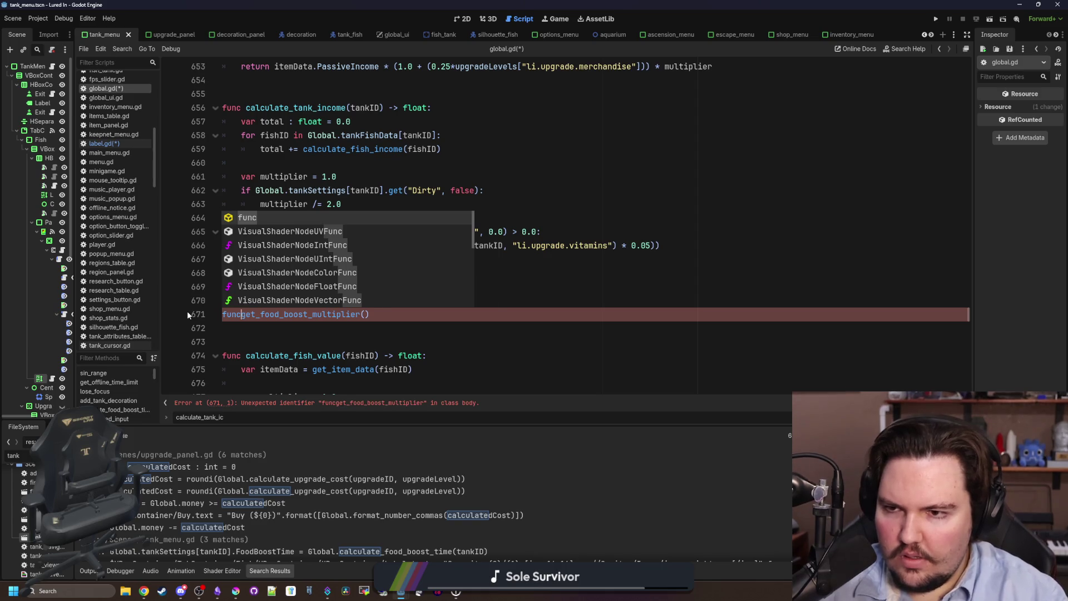
Write the header func get_tank_food_boost_multiplier(tankID : int) -> float: with a return line
click(417, 319)
text(-> float:)
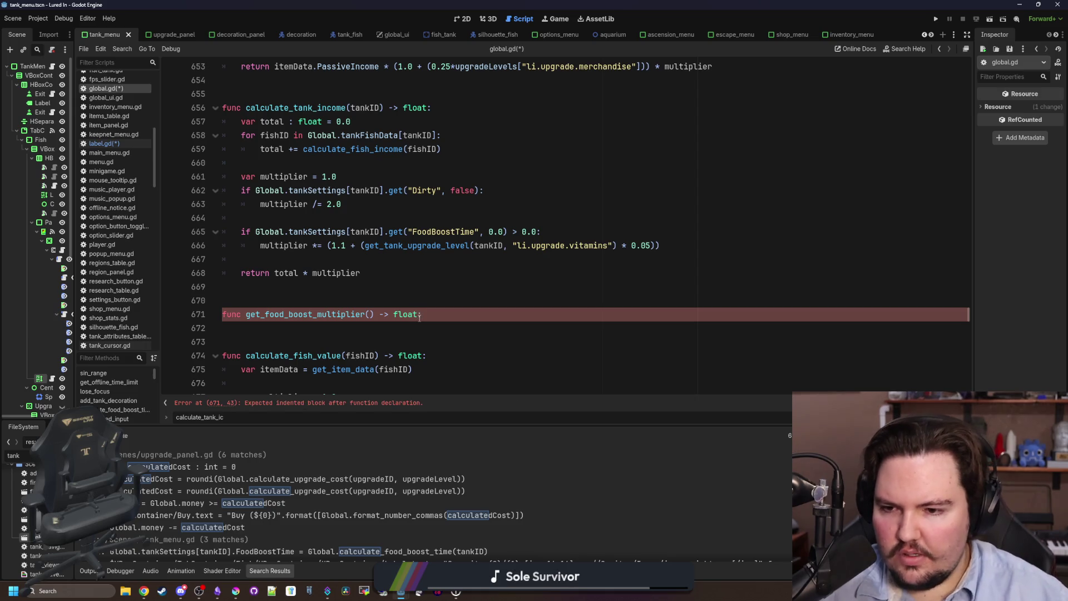
click(266, 315)
text(tank_)
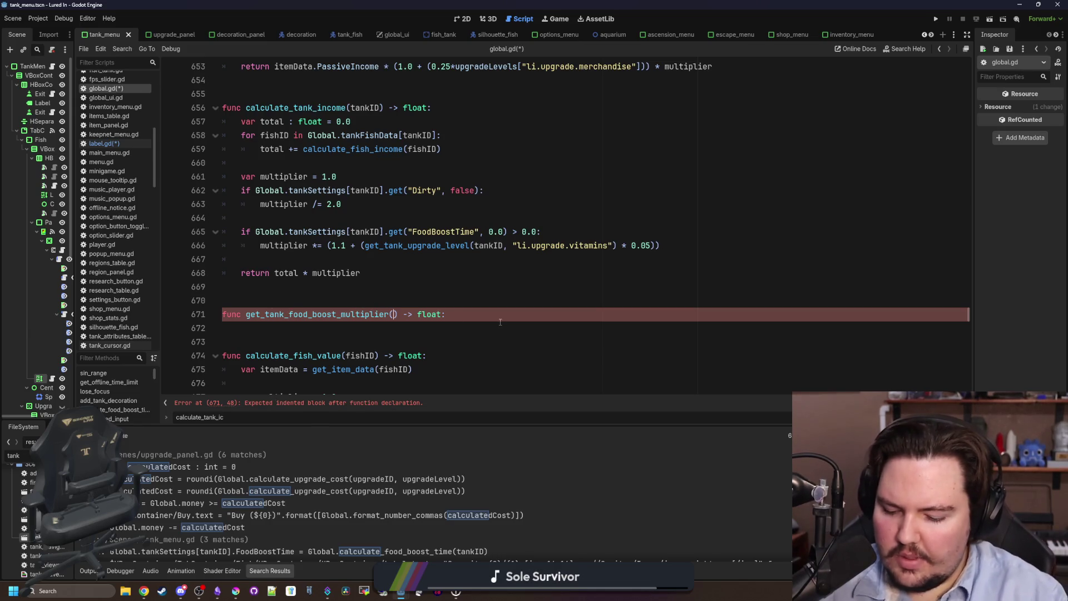
text(tankID : int)
click(574, 319)
key(Return)
text(return)
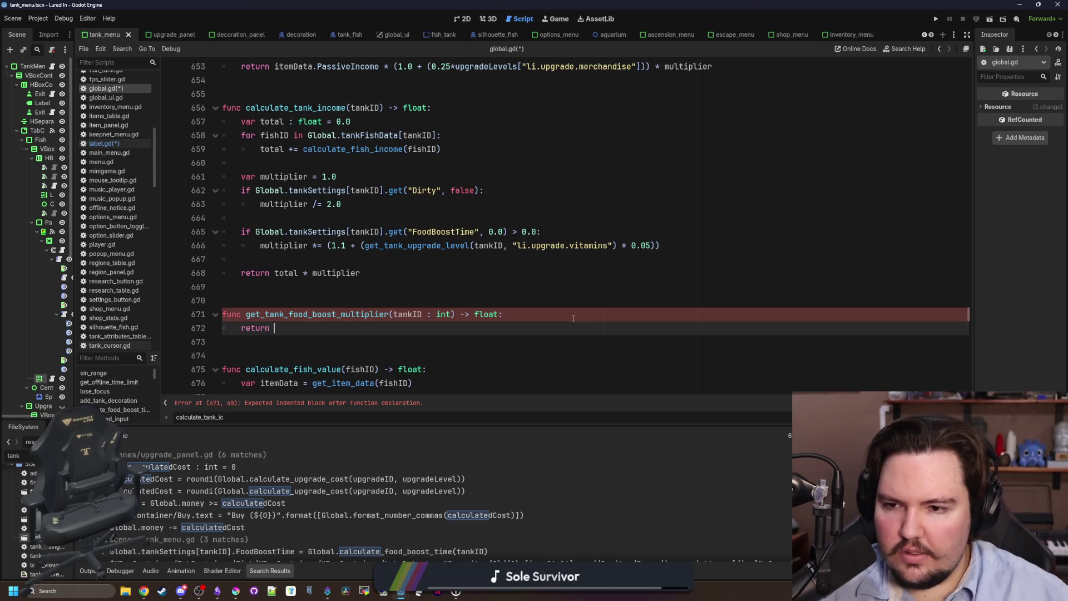
Move the vitamins bonus expression from line 666 into the return as 1.0 plus vitamins level × 0.05
click(444, 207)
drag(680, 247, 361, 245)
key(BackSpace)
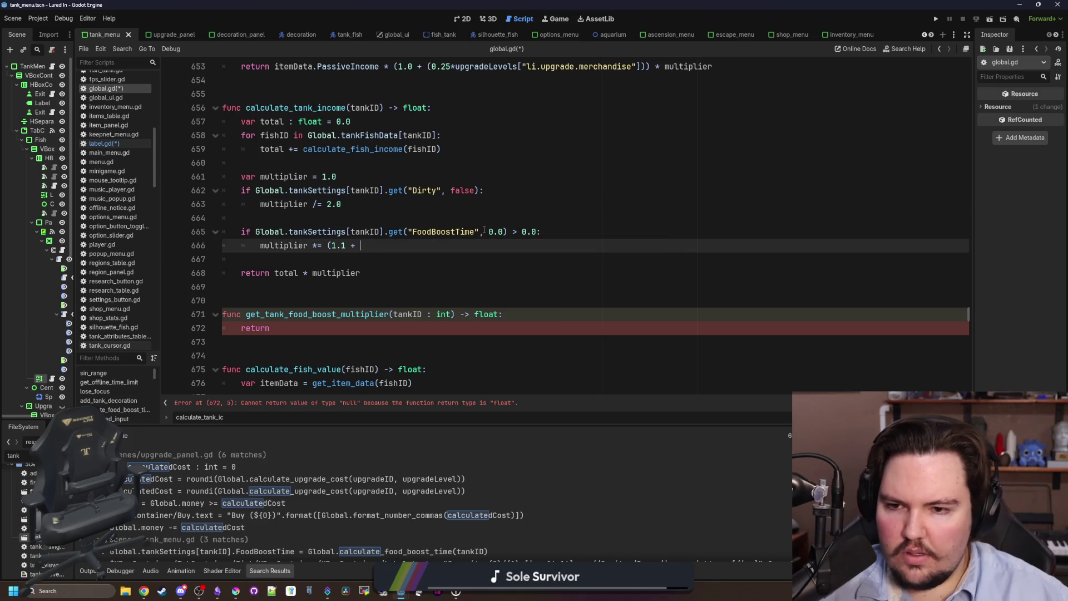
key(BackSpace)
click(332, 245)
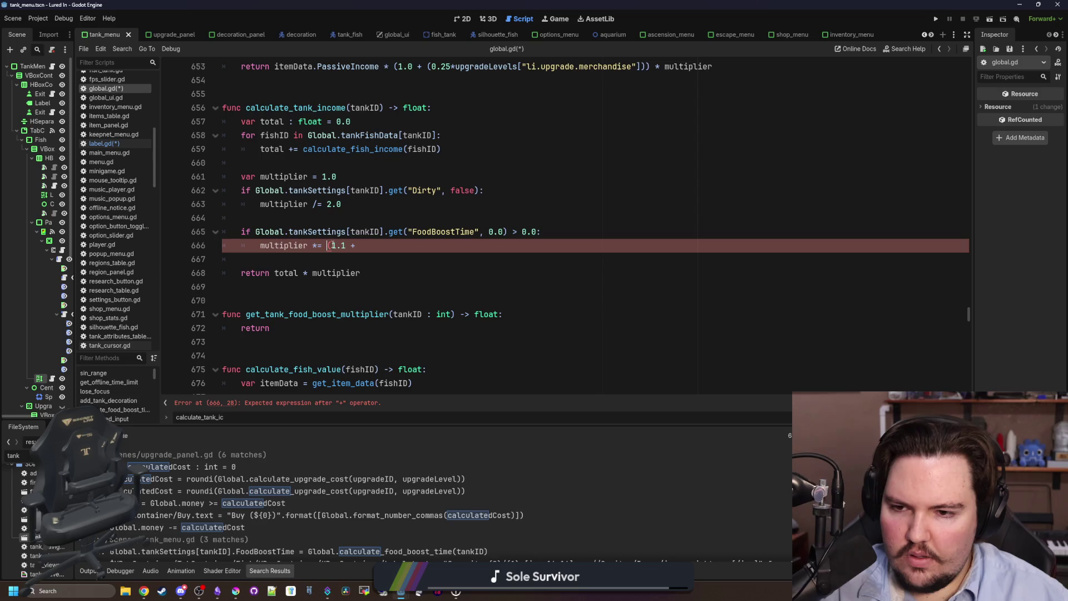
key(BackSpace)
double_click(246, 328)
text((get_tank_upgrade_level(tankID, "li.upgrade.vitamins") * 0.05)))
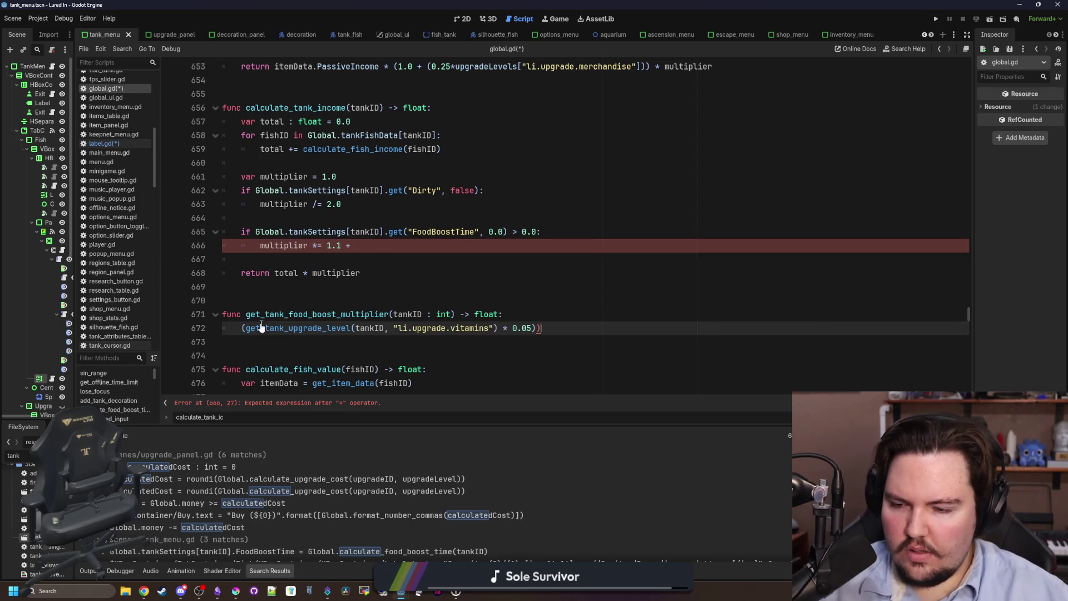
key(Home)
text(return 1.0 +)
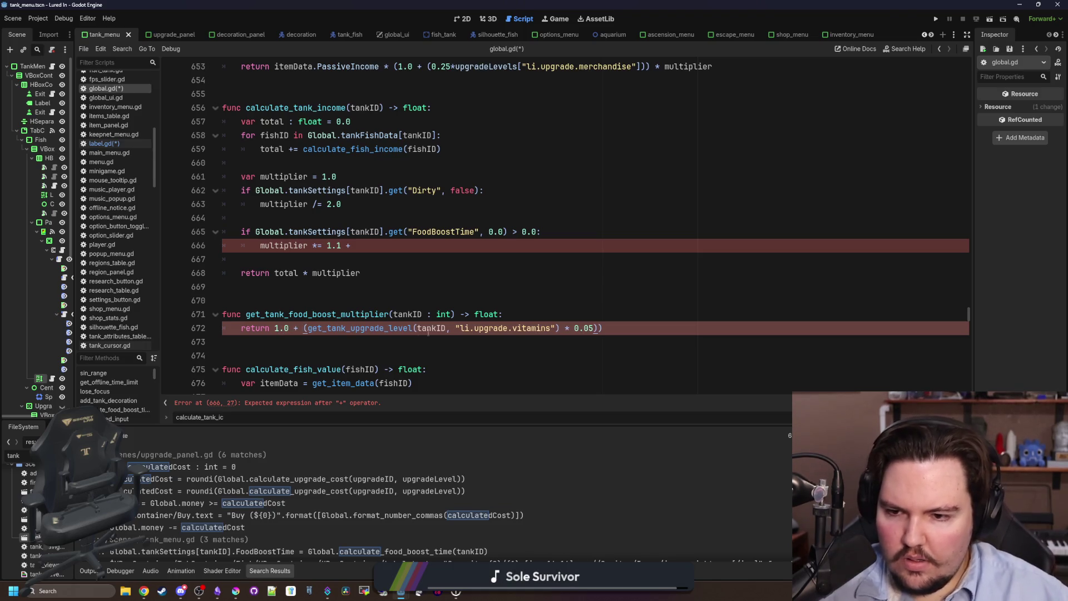
key(End)
key(BackSpace)
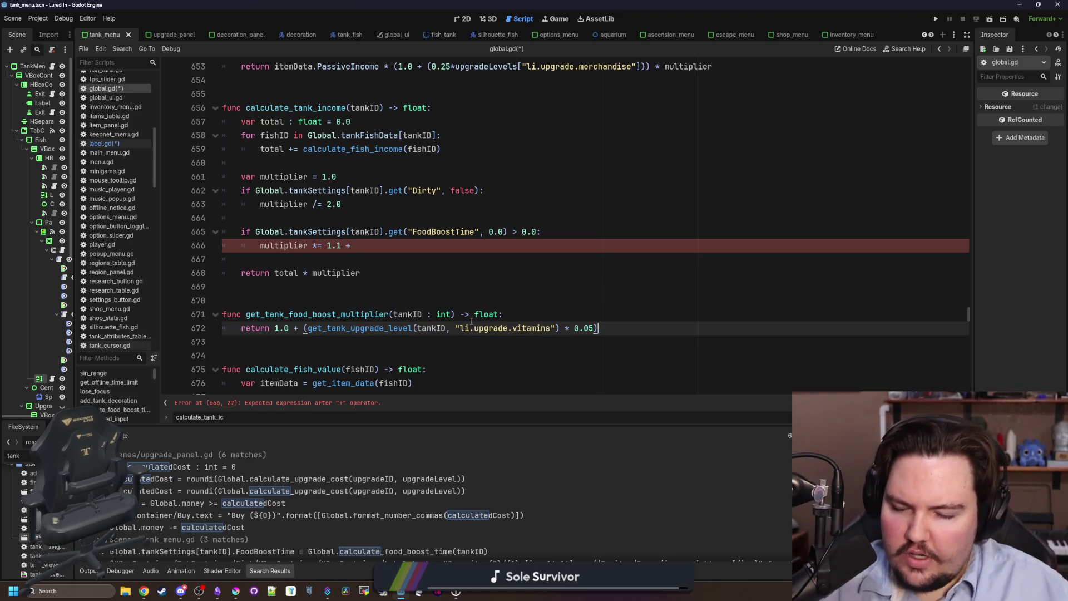
Try a 1.1 base value, revert it to 1.0, and select '1.1 +' on line 666
click(366, 250)
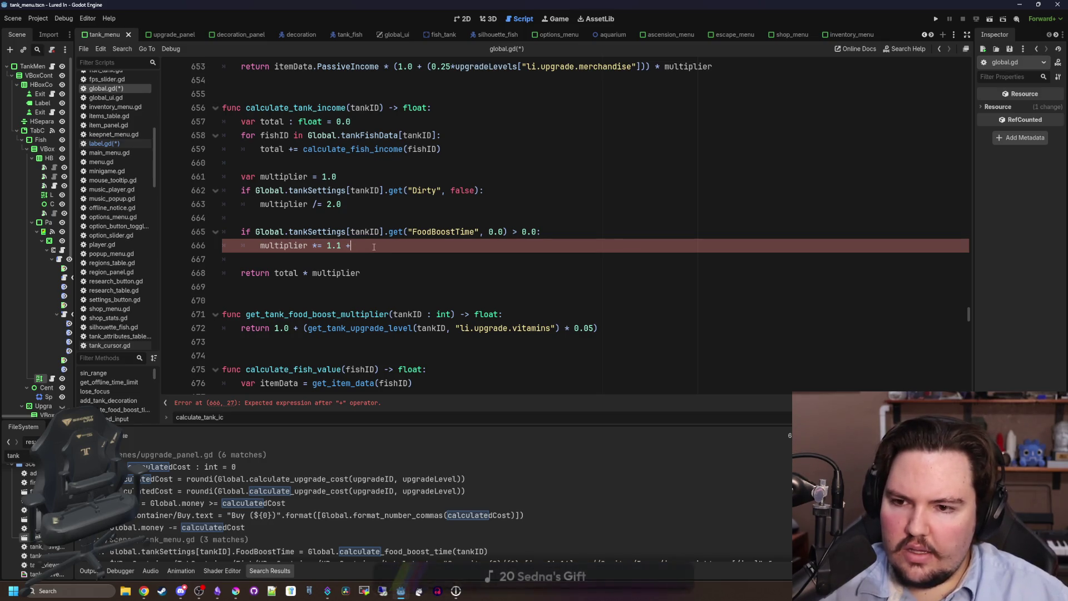
click(290, 327)
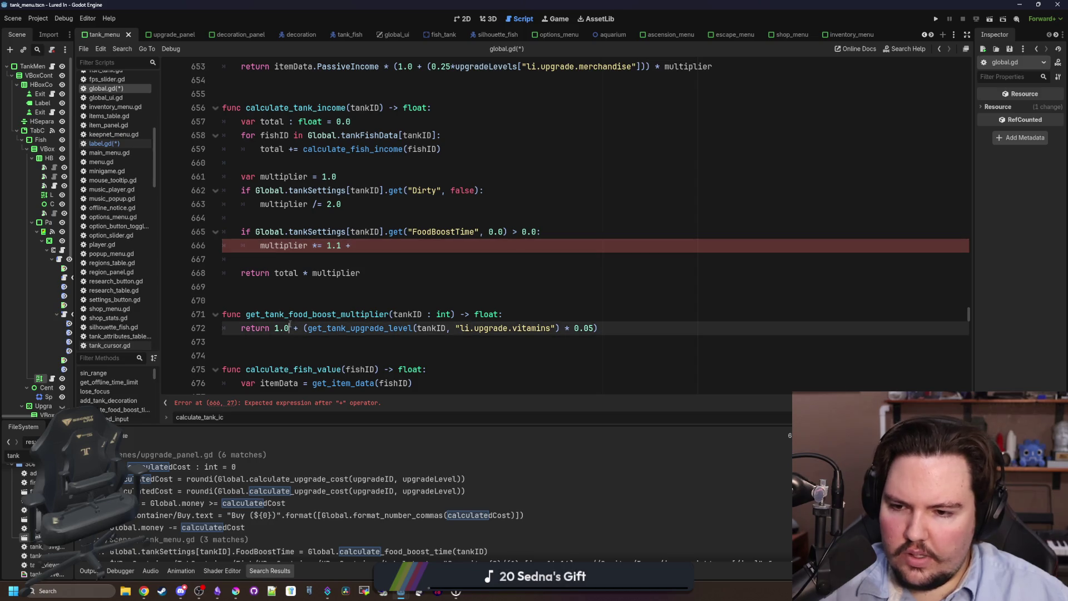
key(BackSpace)
text(1)
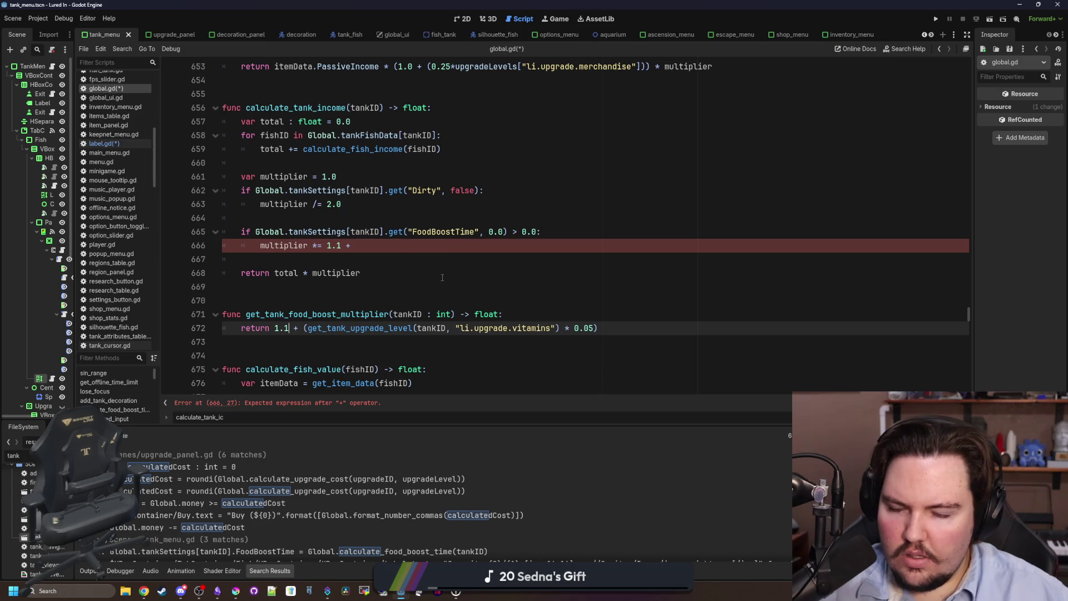
click(380, 255)
key(ctrl+z)
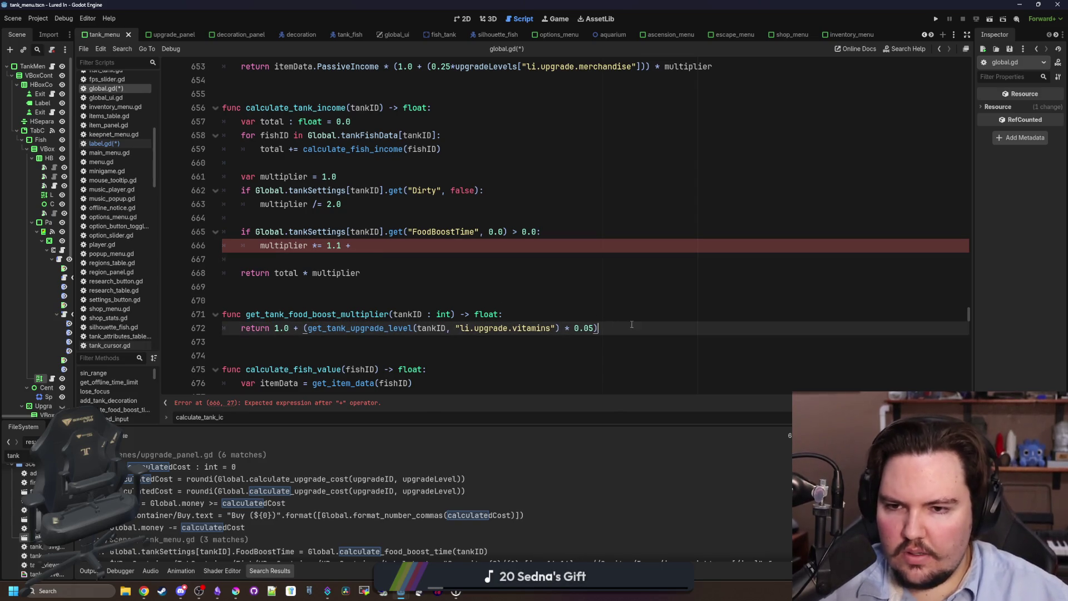
drag(632, 325, 362, 303)
click(361, 303)
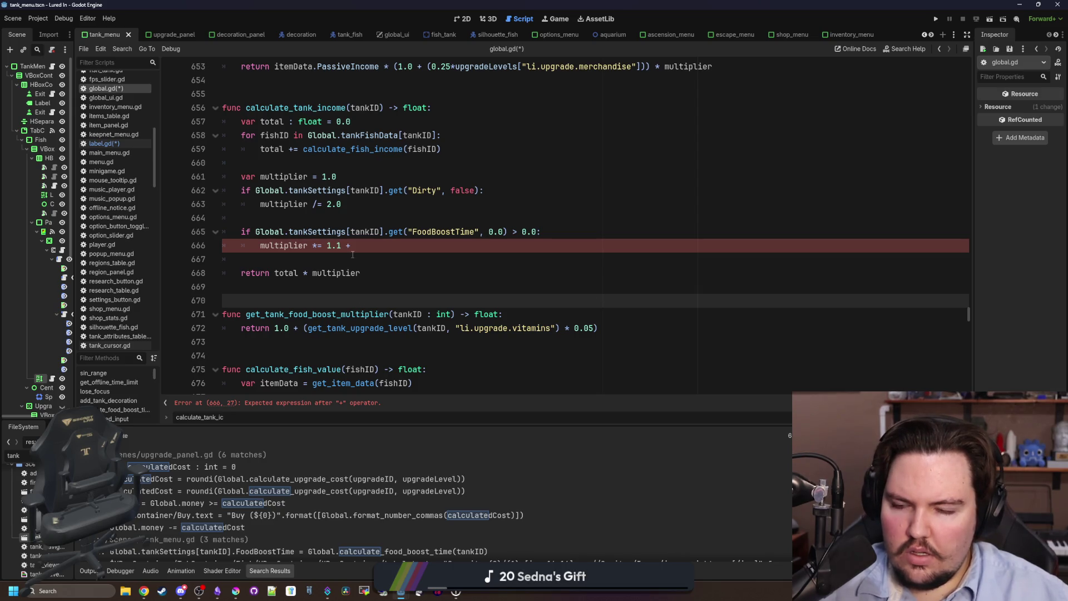
drag(369, 249, 327, 247)
Replace '1.1 +' on line 666 with get_tank_food_boost_multiplier(tankID)
text(get_tank_fo)
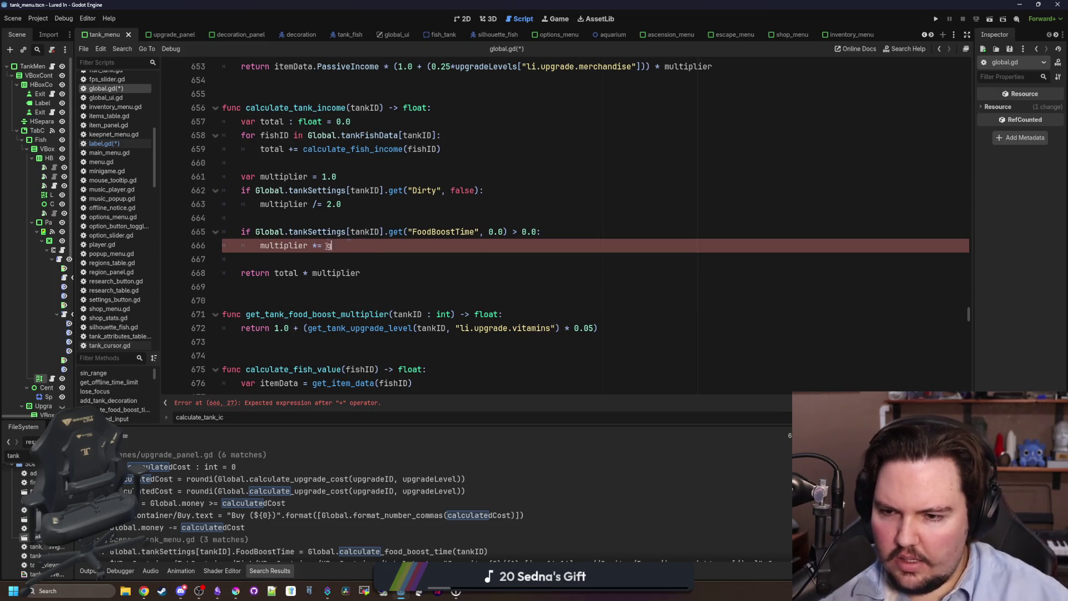
key(Return)
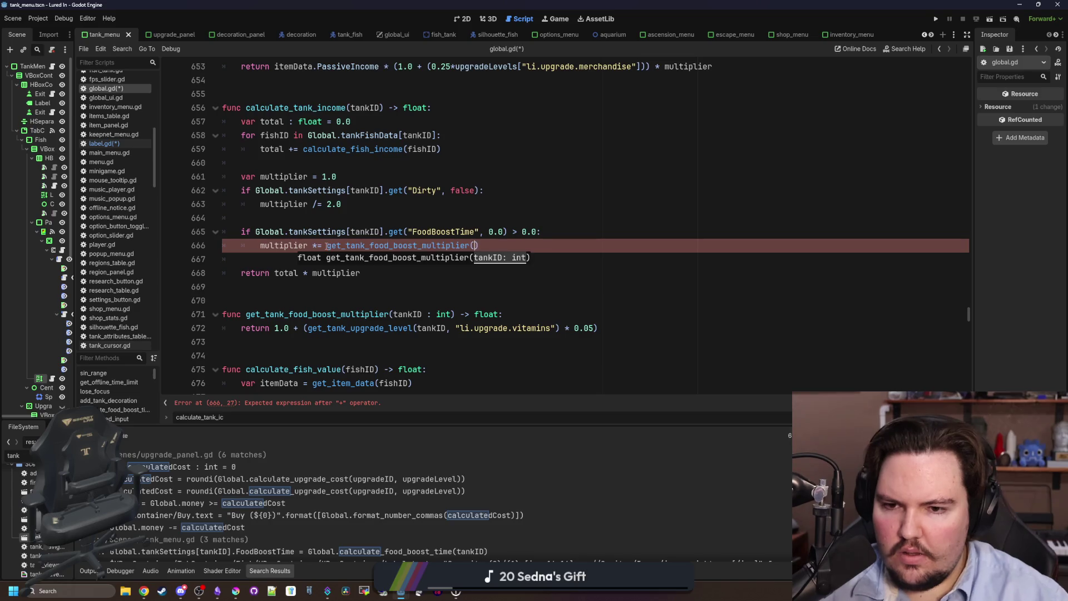
text(tankID)
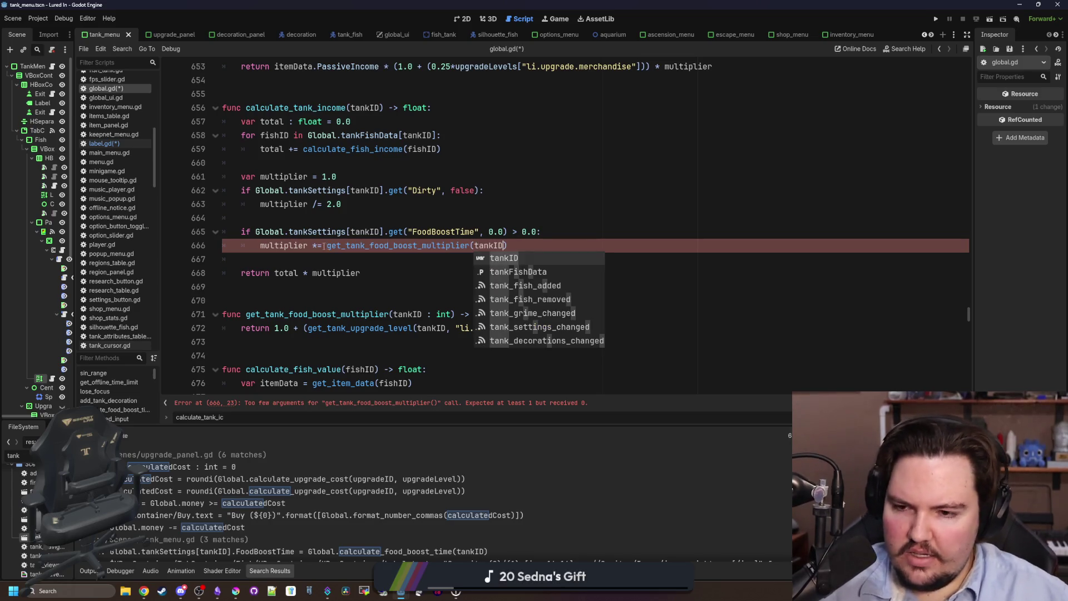
click(344, 297)
scroll(345, 297, down, 1)
scroll(356, 301, up, 2)
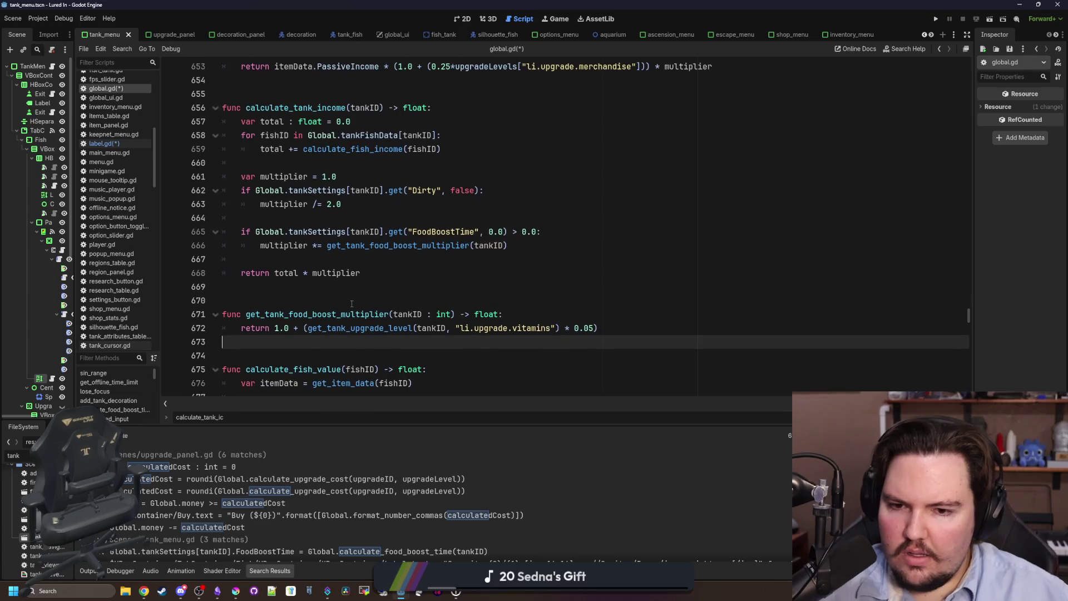
scroll(370, 305, down, 1)
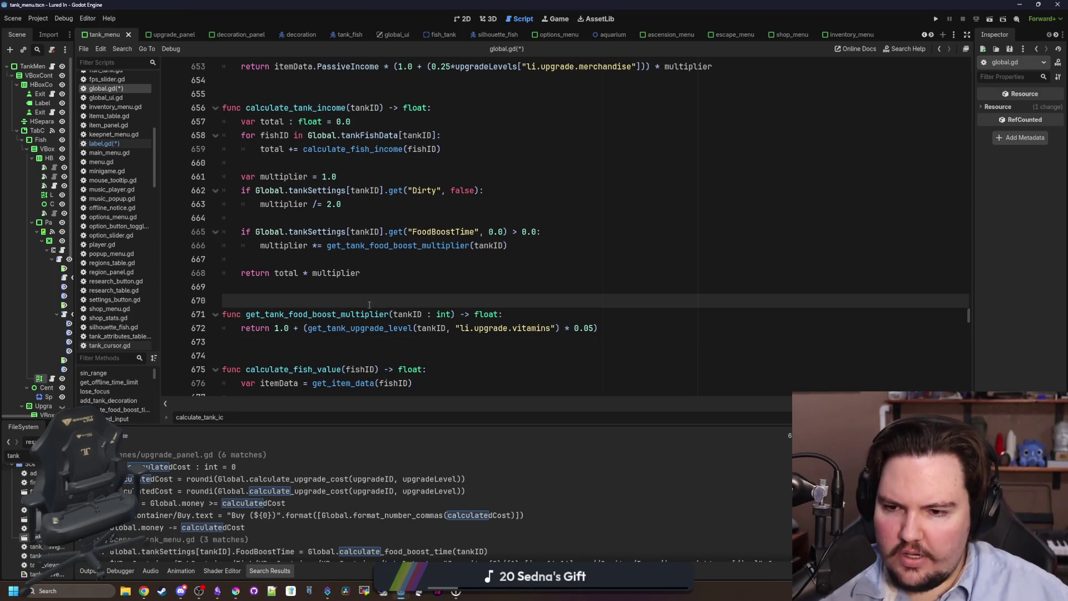
Change the function's base value from 1.0 to 1.1, save global.gd, and return to label.gd
key(Down)
key(Down)
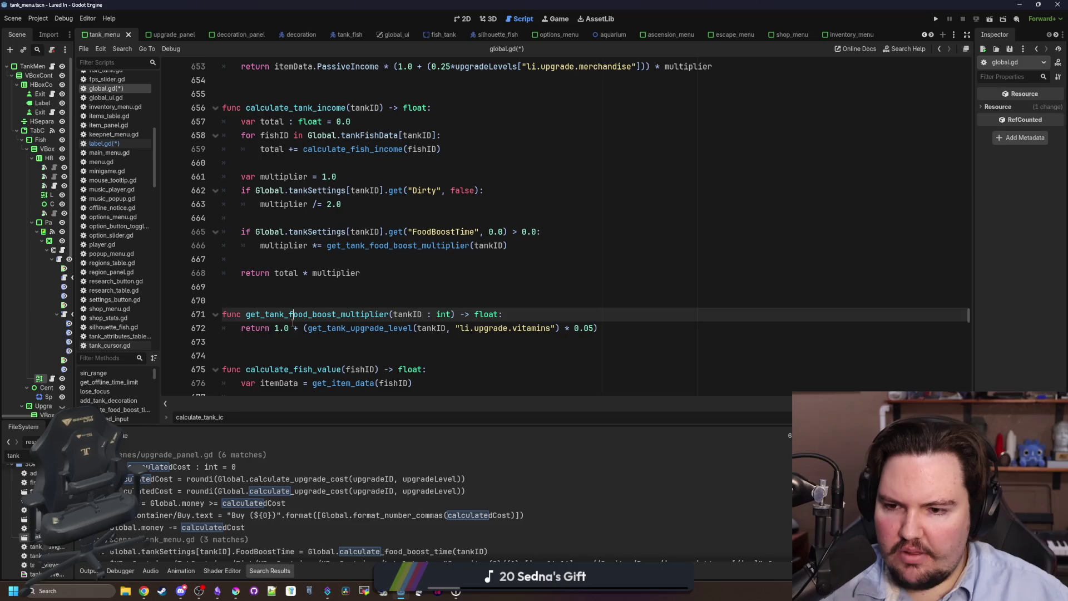
key(ctrl+Right)
key(ctrl+Right)
key(ctrl+Right)
key(BackSpace)
text(1)
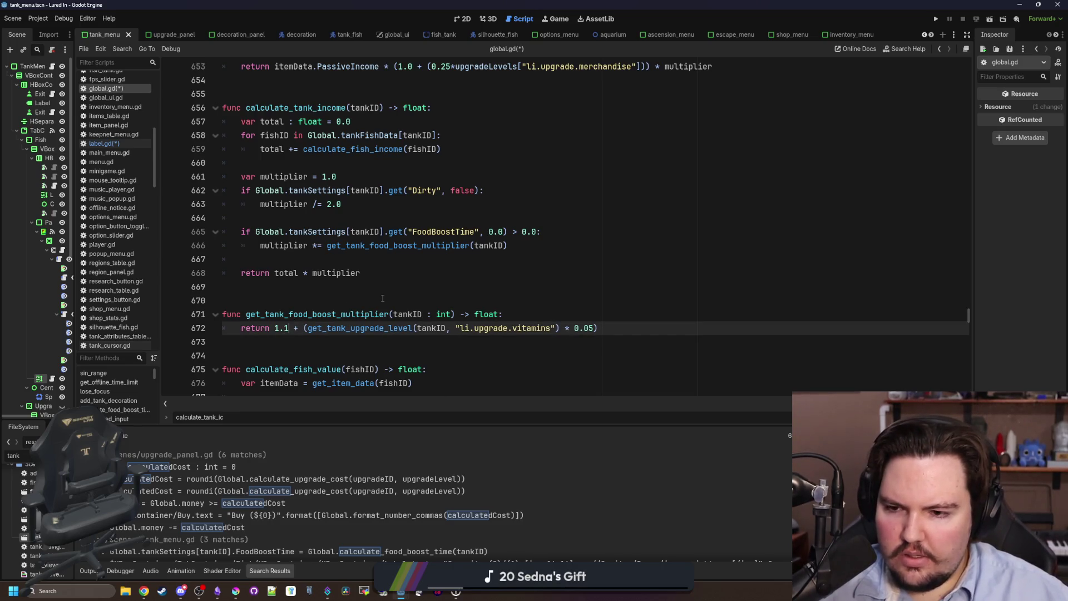
key(Up)
key(Up)
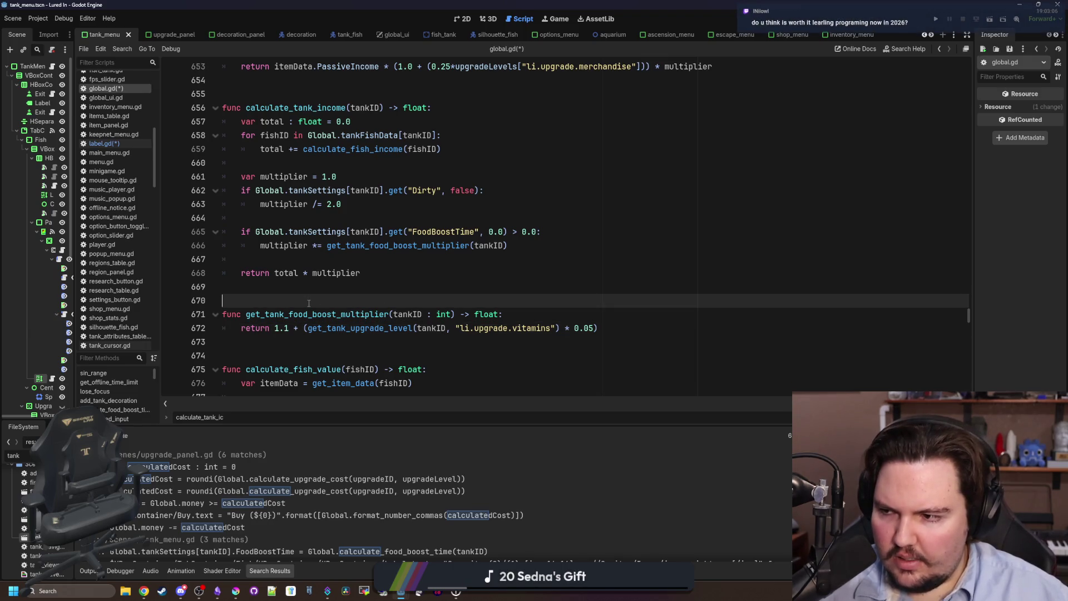
scroll(609, 332, down, 1)
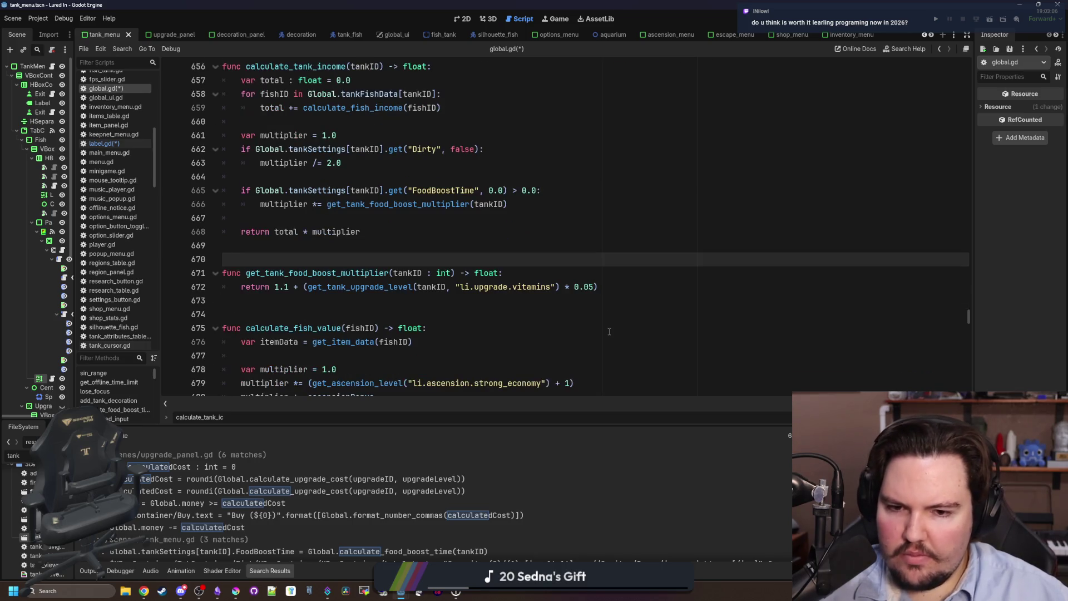
mouse_move(636, 286)
mouse_down()
mouse_move(242, 287)
mouse_move(177, 272)
mouse_up()
key(ctrl+c)
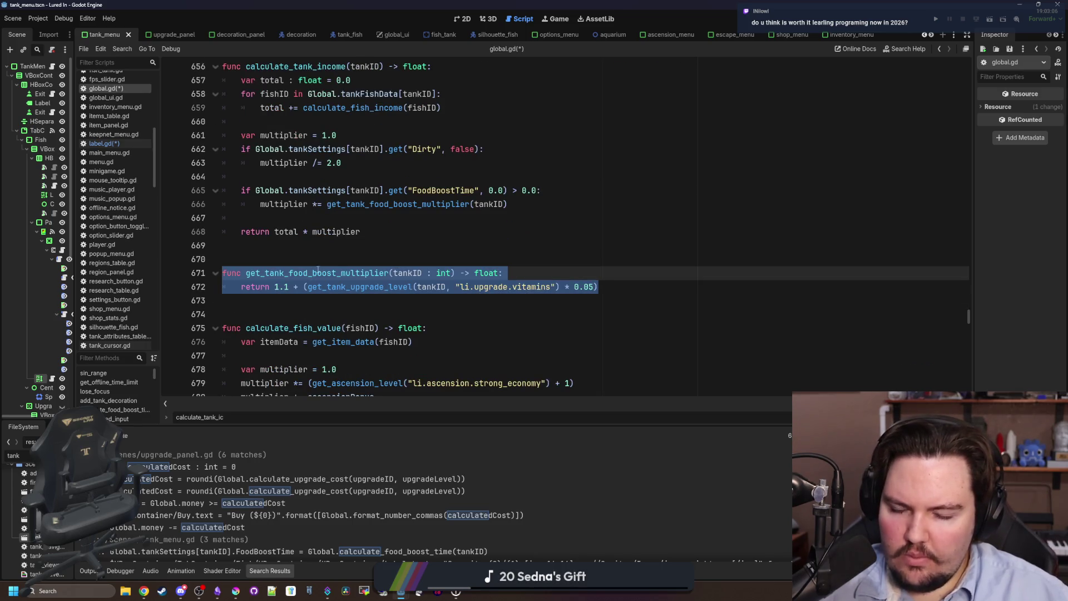
click(362, 246)
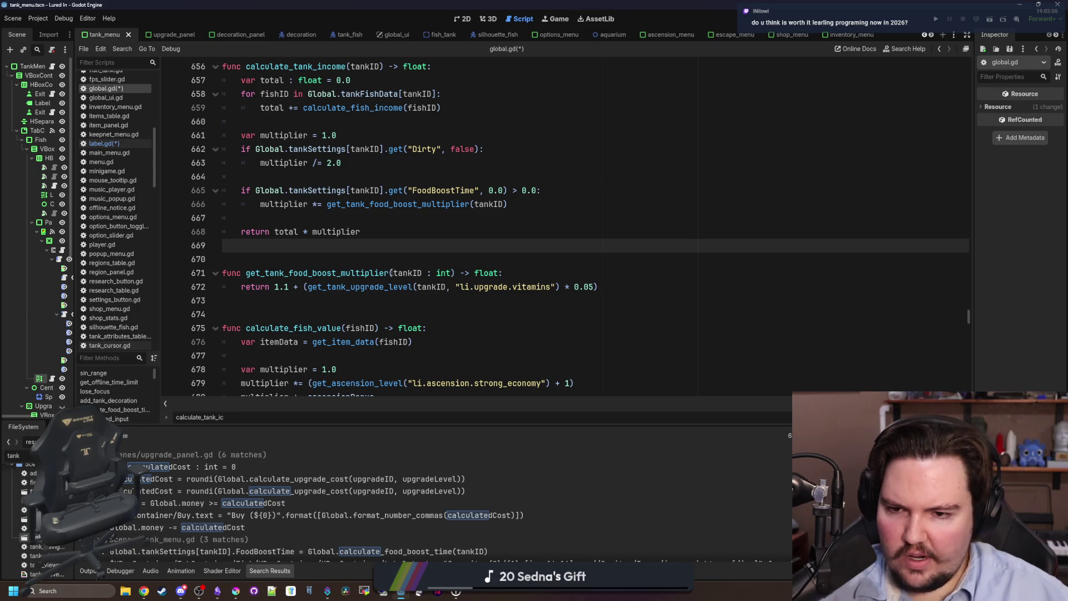
key(ctrl+z)
key(ctrl+s)
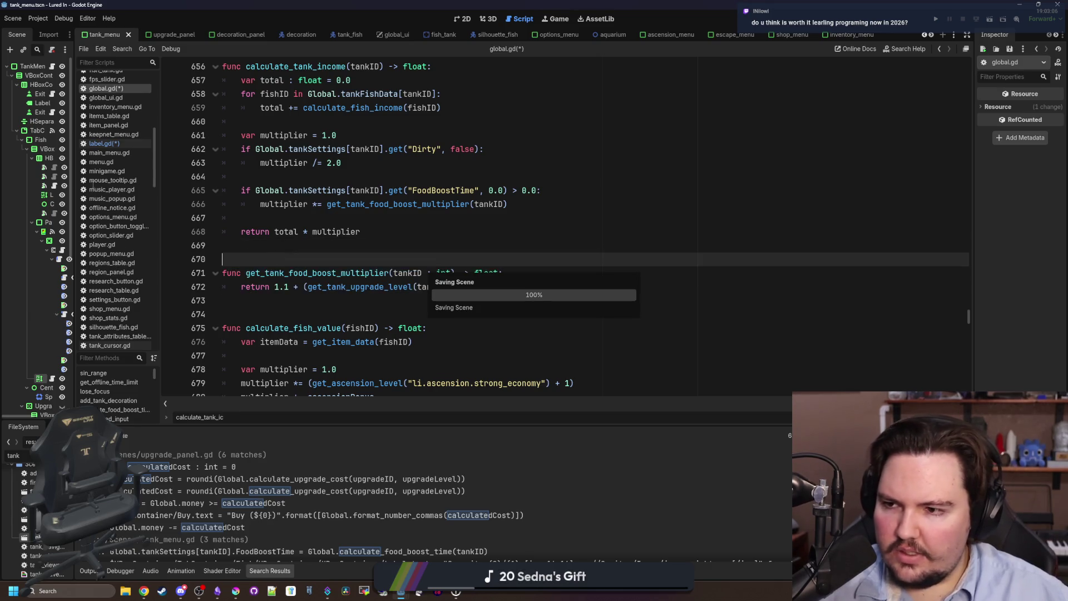
click(119, 143)
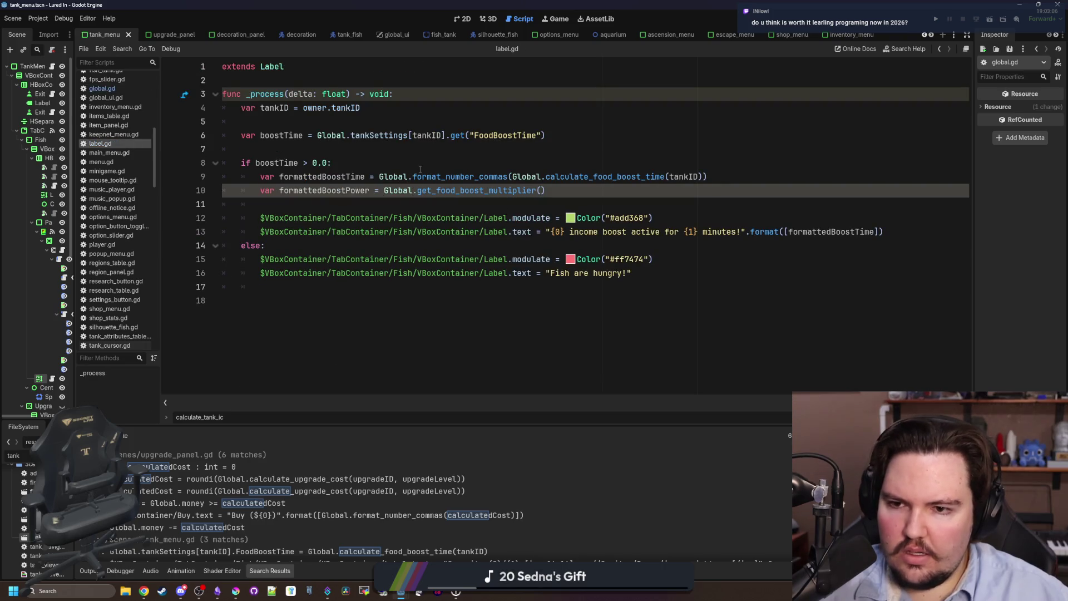
Make line 10 call Global.get_tank_food_boost_multiplier(tankID), undoing an accidental paste of function code
click(421, 170)
click(437, 190)
text(tank)
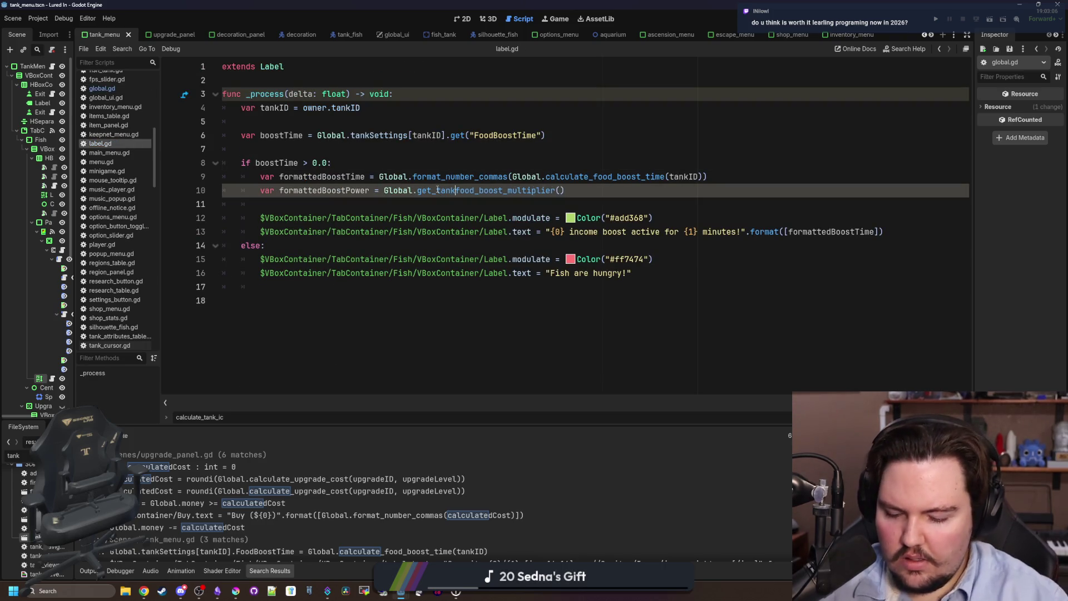
text(_)
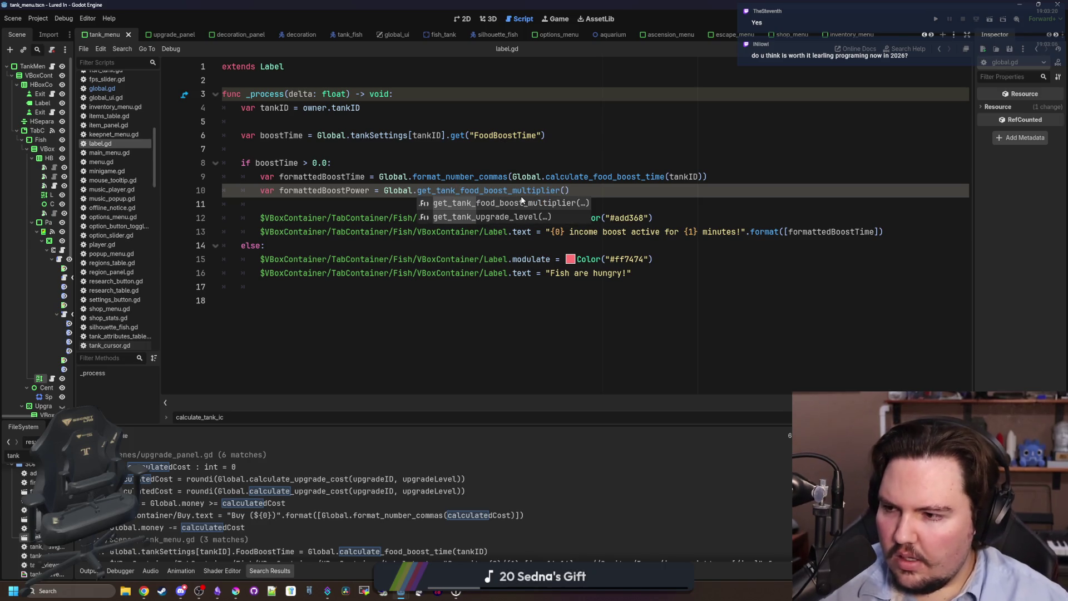
click(564, 192)
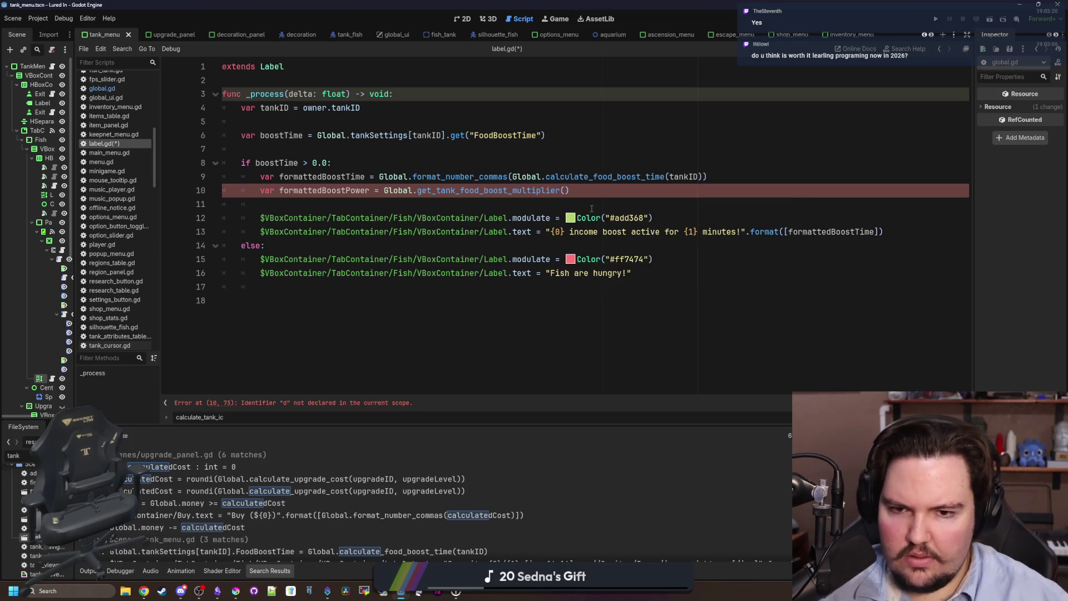
text(tankID)
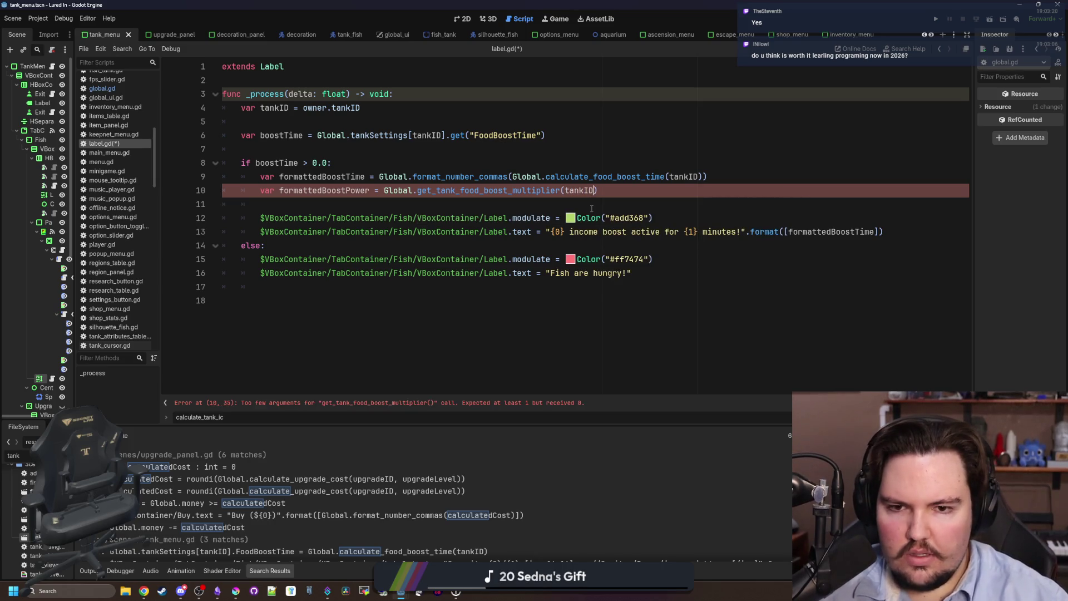
click(591, 208)
key(ctrl+v)
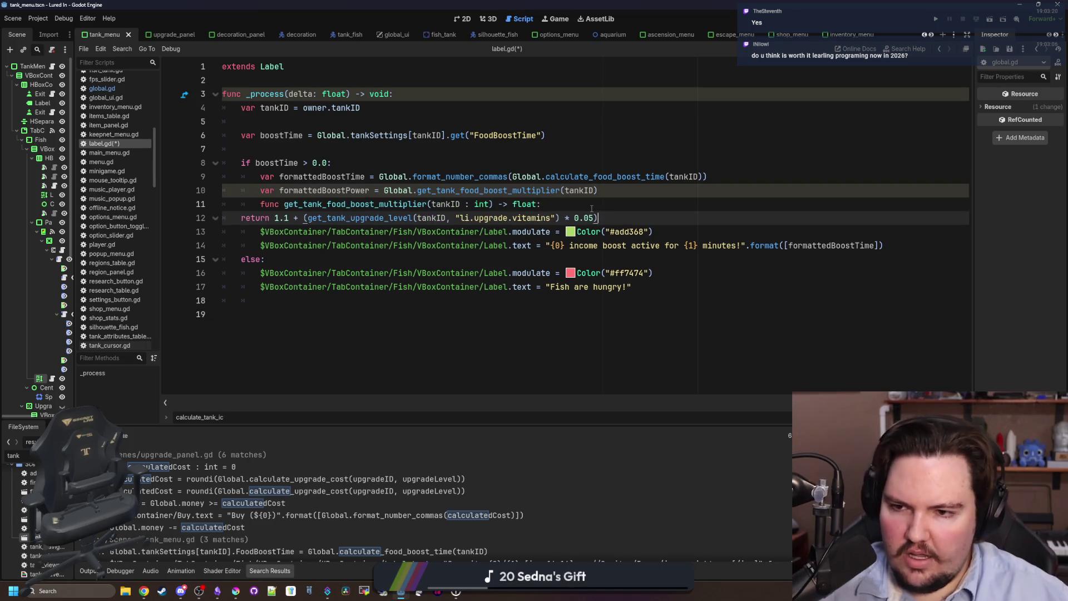
key(ctrl+z)
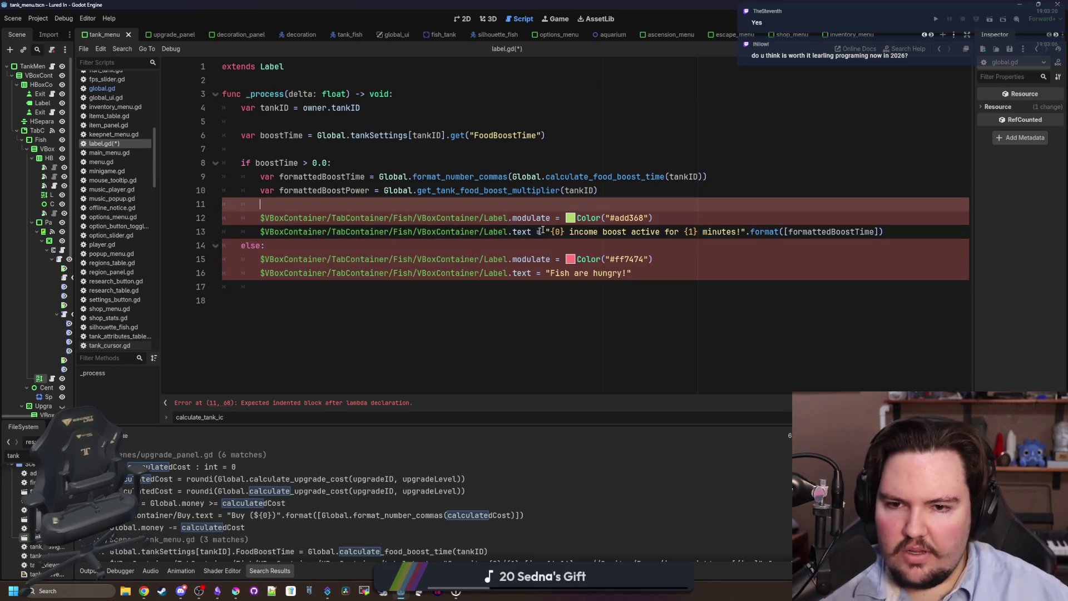
click(617, 188)
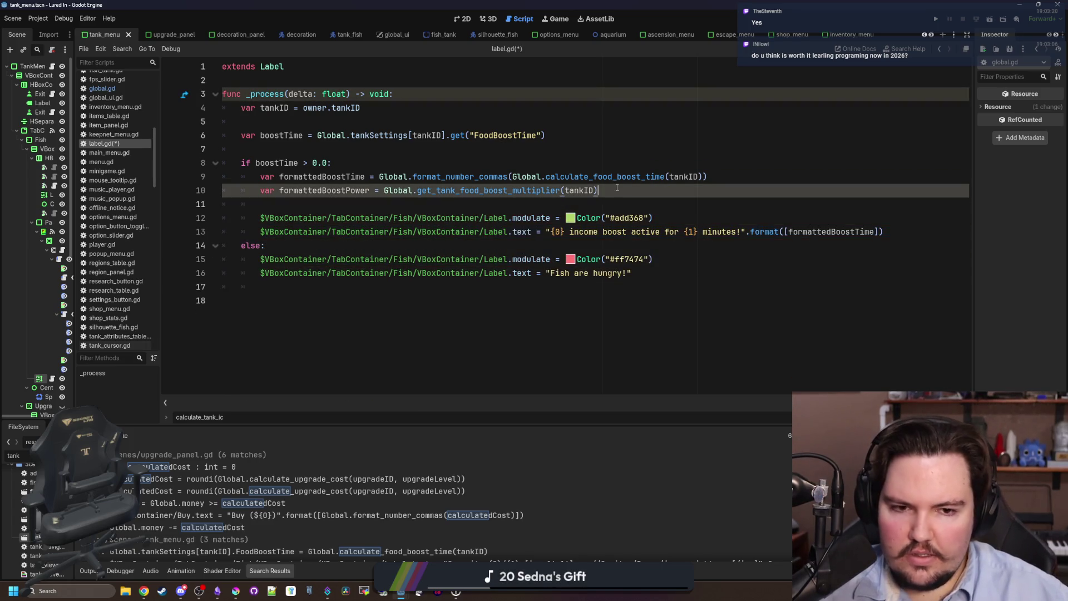
double_click(328, 191)
key(ctrl+c)
click(790, 231)
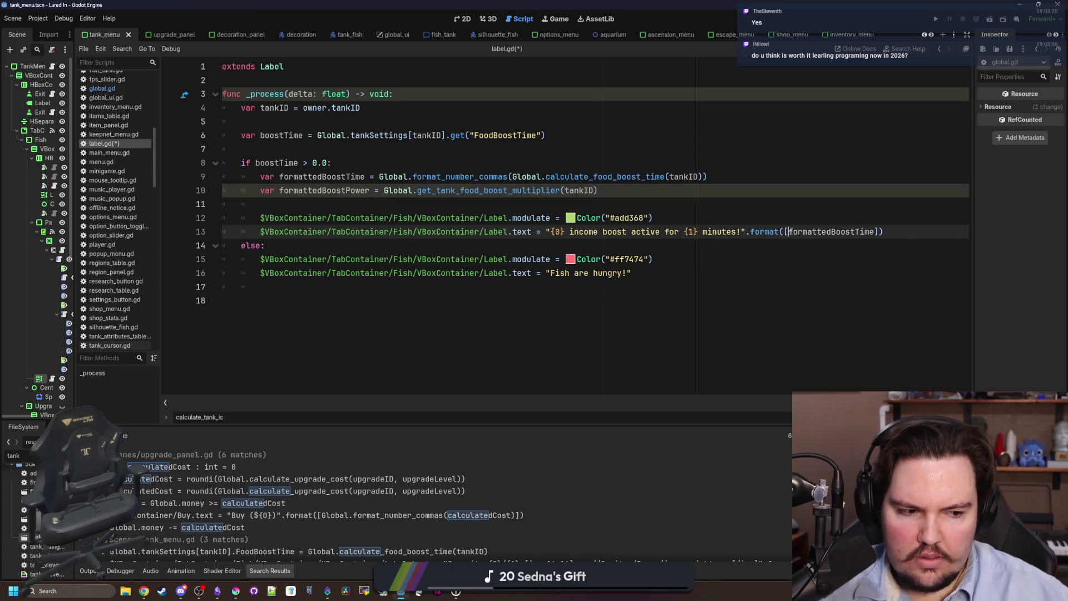
Add formattedBoostPower as the first format argument and change '{0}' to '{0}%' in the label text
key(ctrl+v)
text(,)
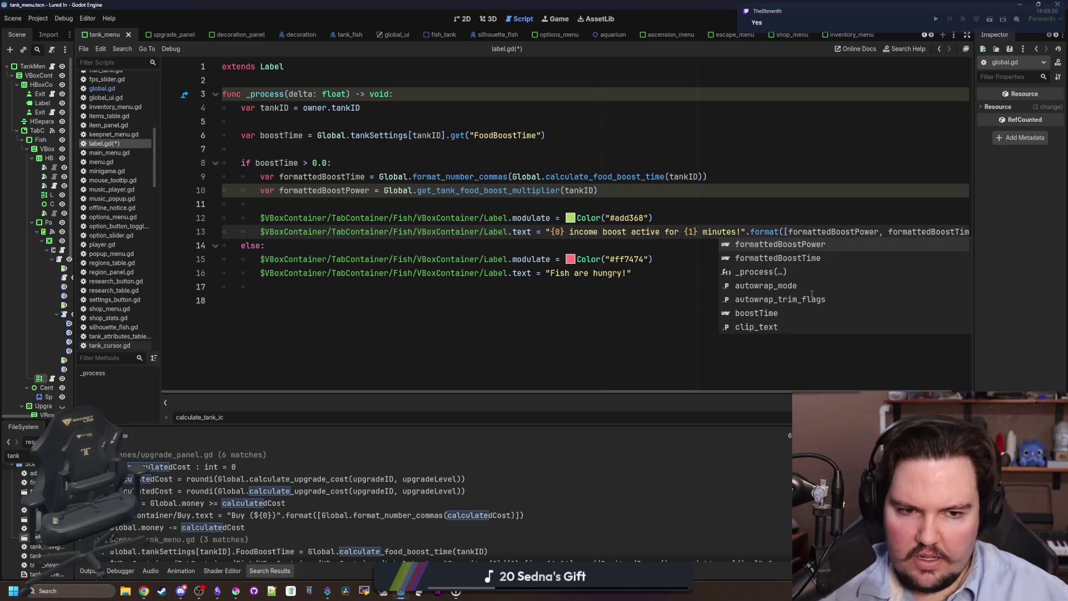
click(655, 246)
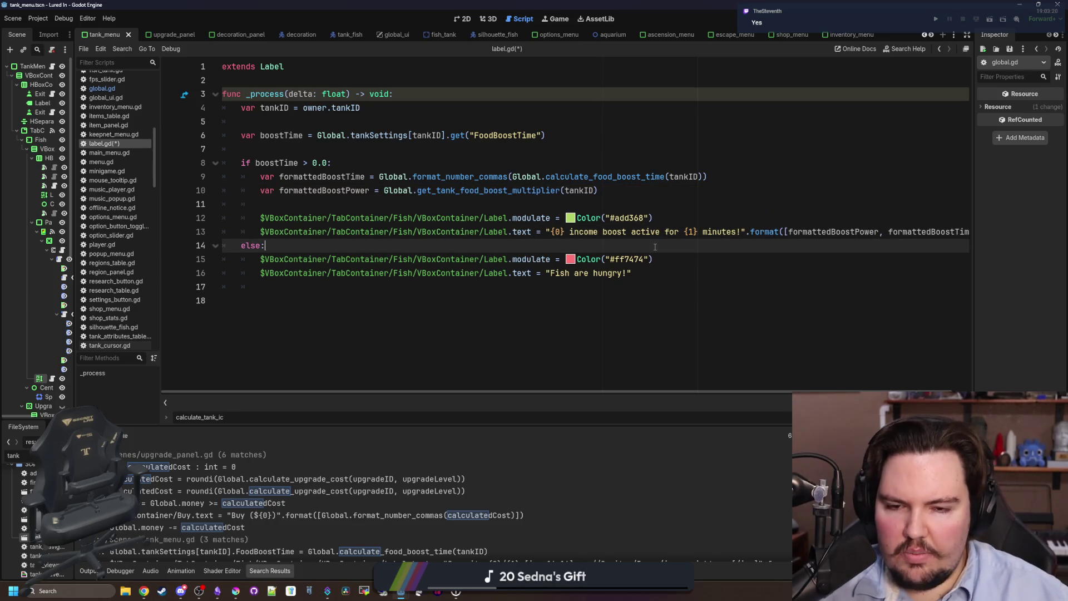
click(566, 232)
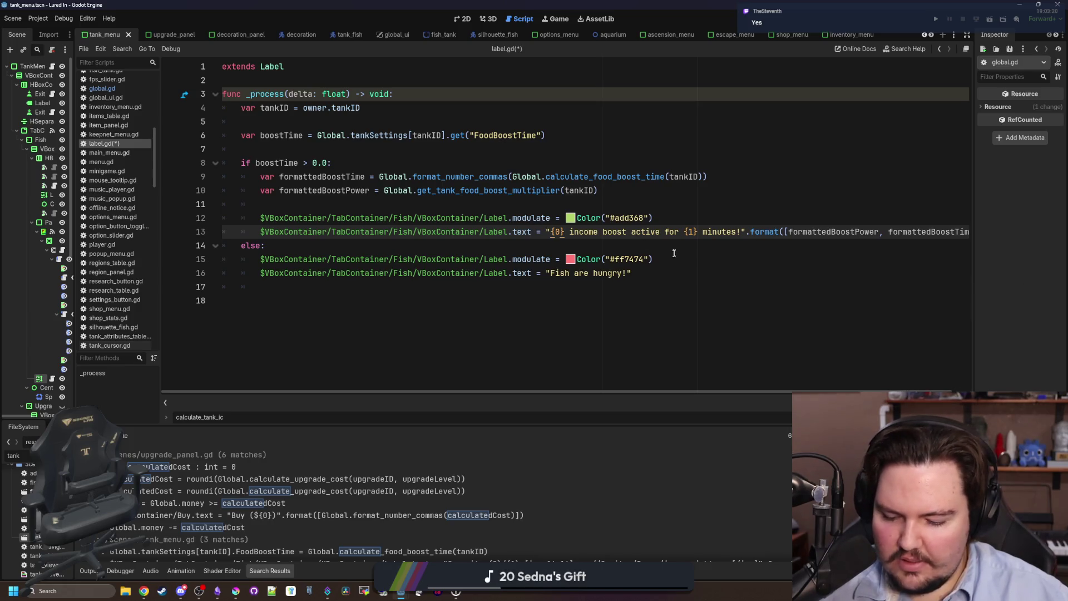
text(%)
click(549, 203)
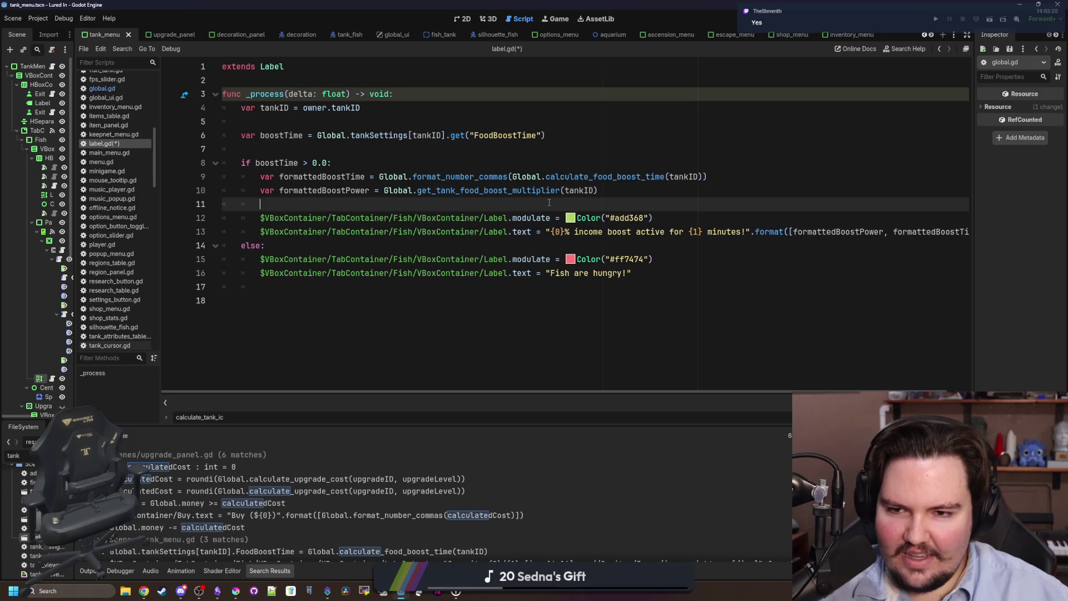
click(572, 234)
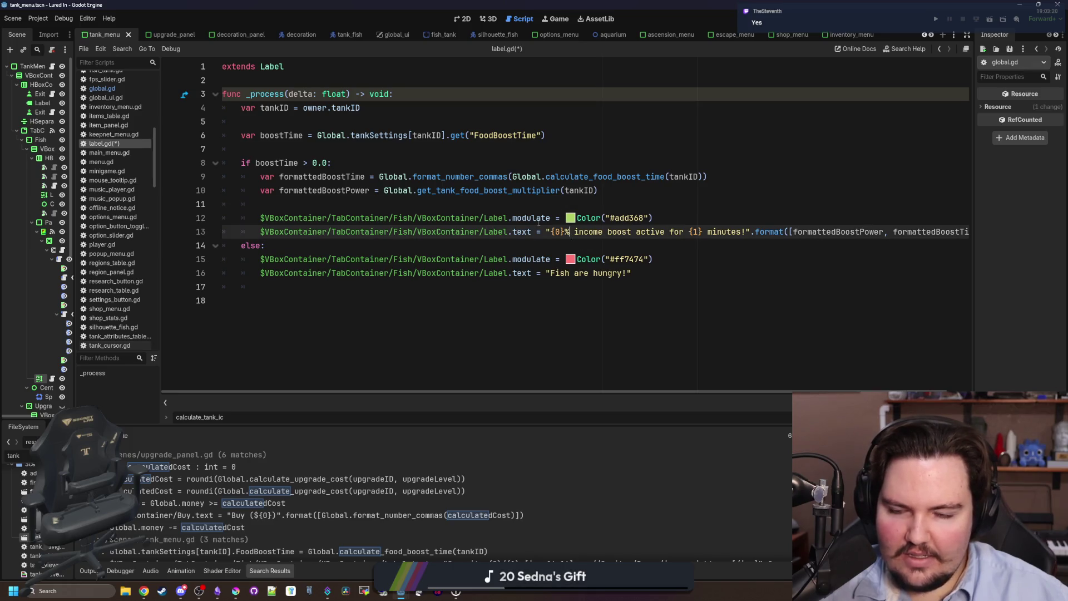
click(614, 209)
click(632, 189)
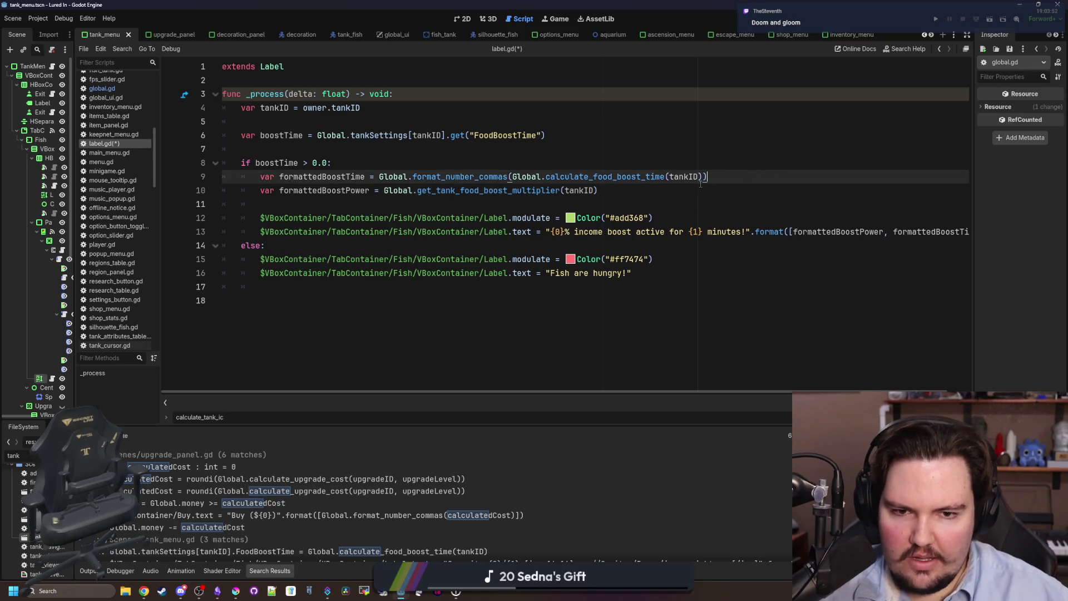
key(Return)
key(Return)
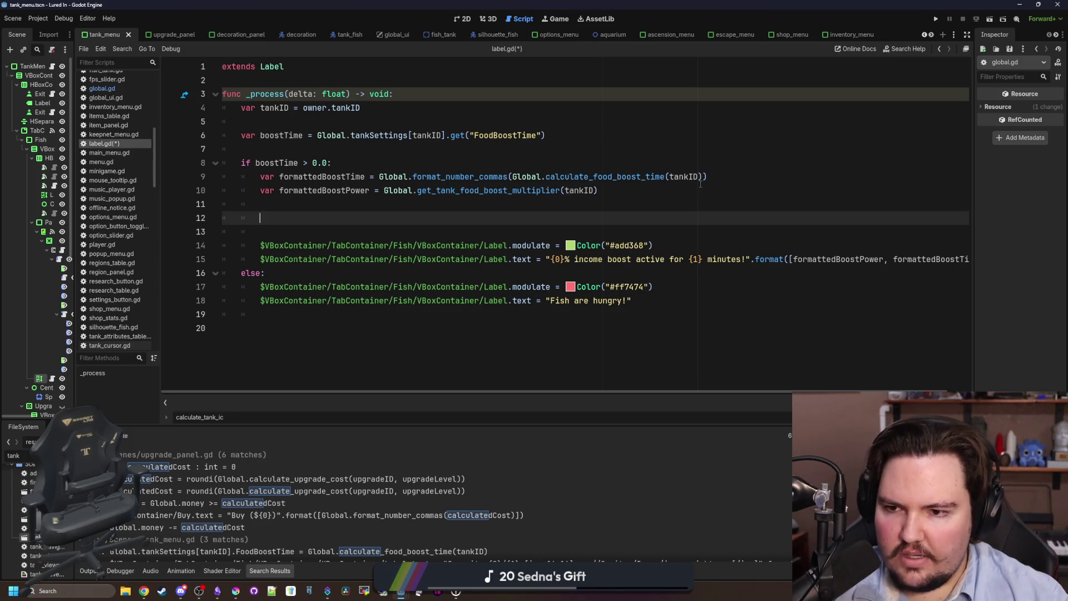
Clear stray letters and extra blank lines between lines 10 and 12 of label.gd
text(f)
key(BackSpace)
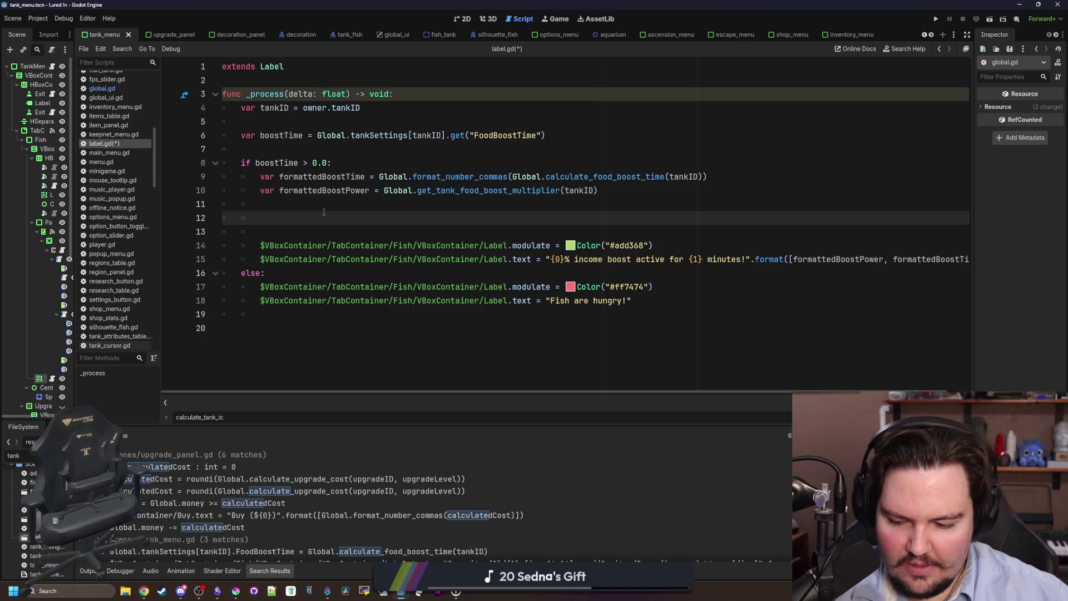
drag(324, 212, 384, 190)
click(343, 217)
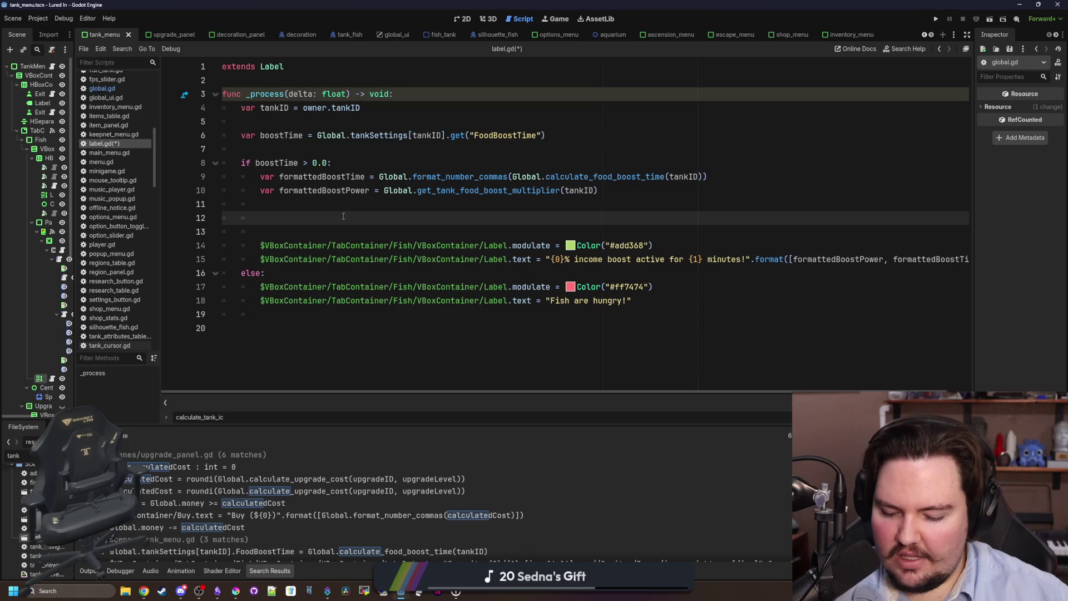
text(d)
key(BackSpace)
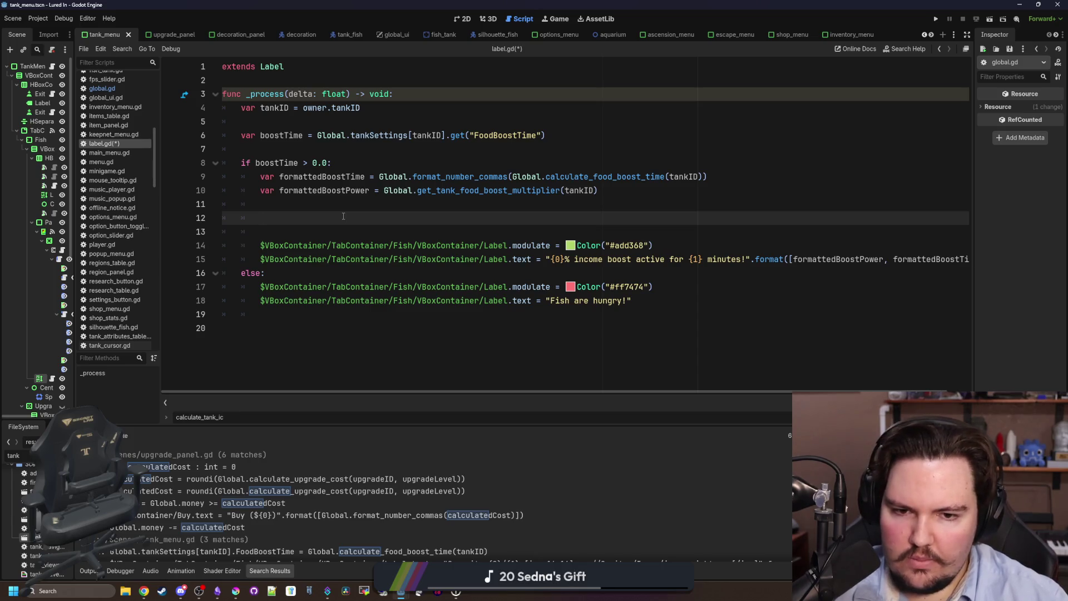
text(fo)
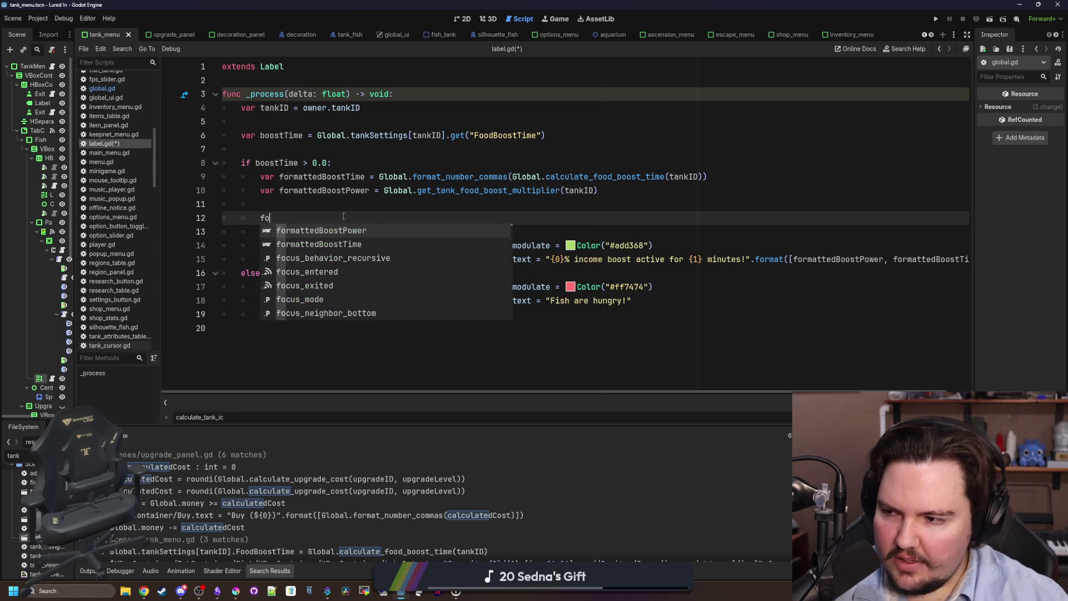
key(BackSpace)
key(BackSpace)
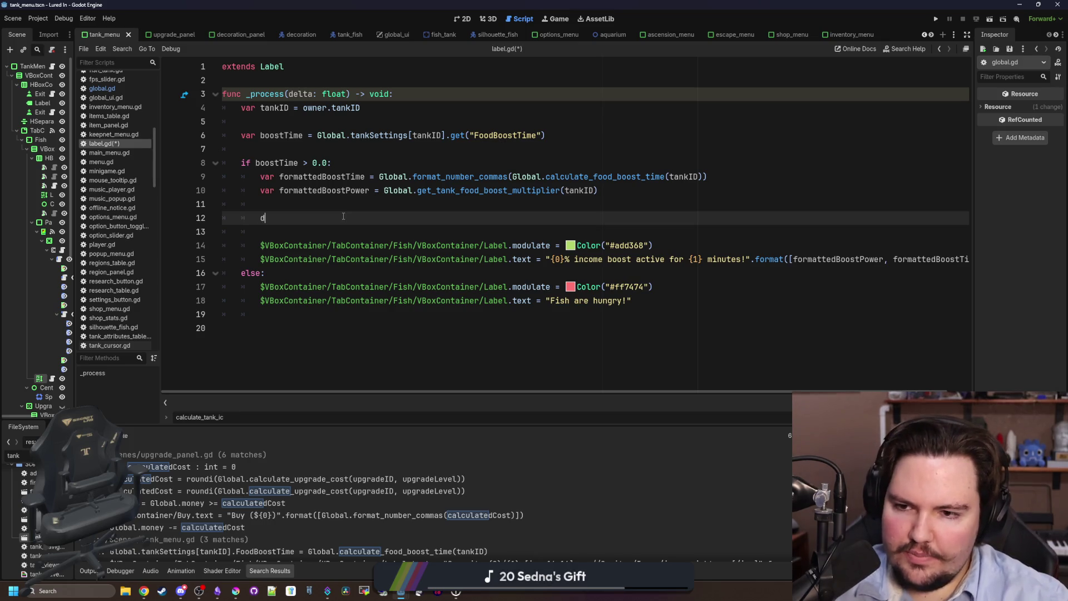
text(d)
key(BackSpace)
key(Up)
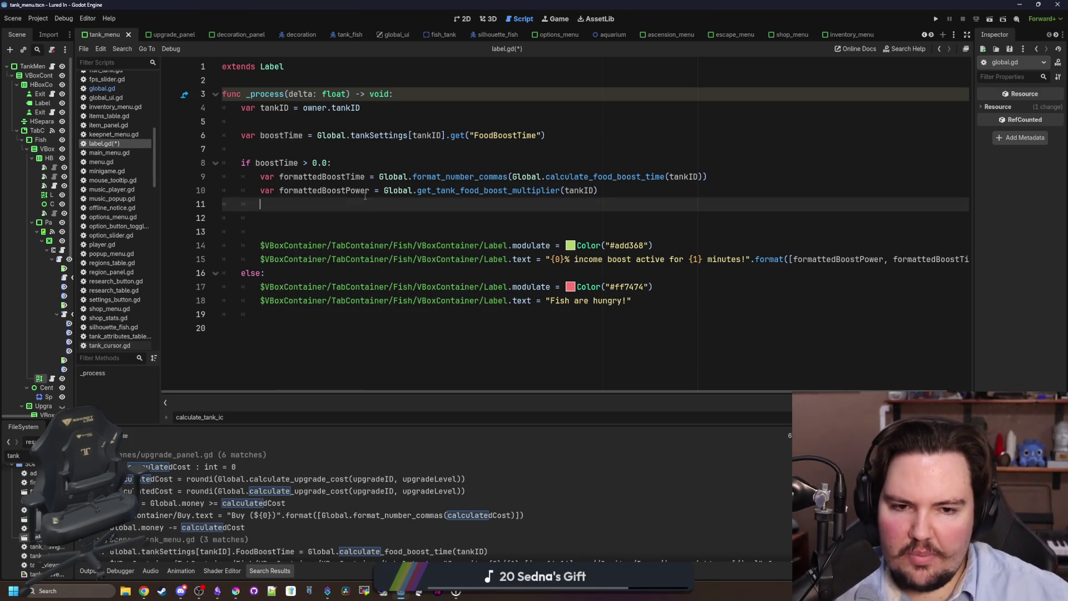
key(Delete)
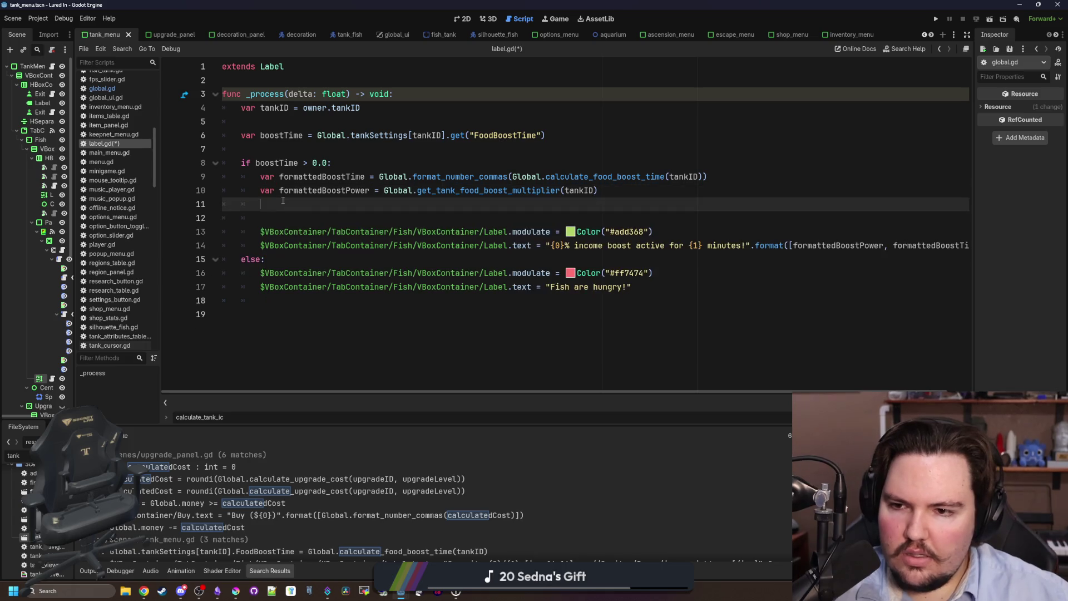
key(BackSpace)
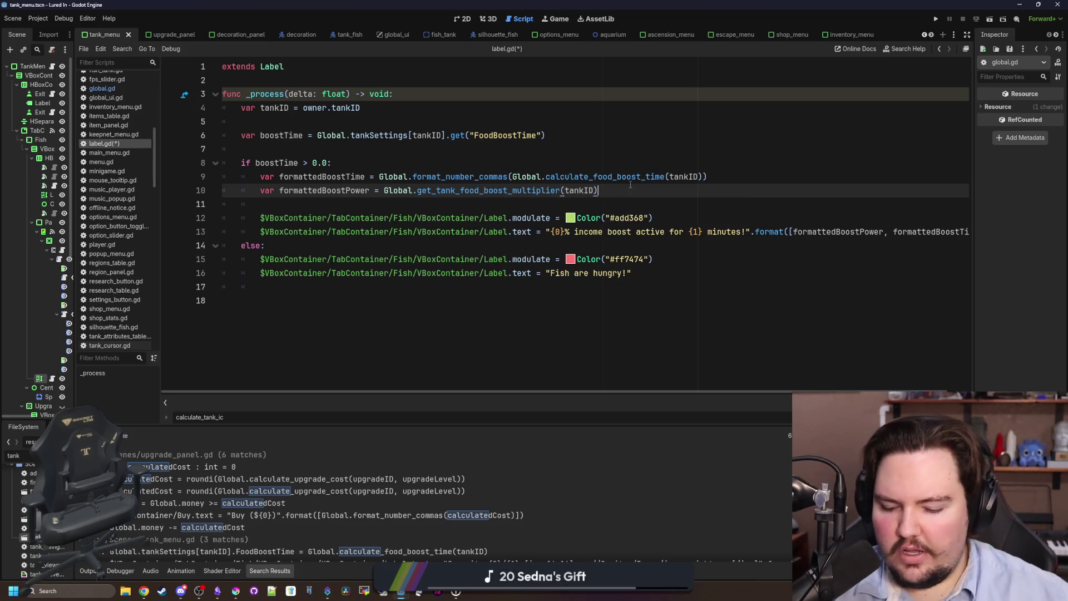
Edit the formattedBoostPower expression on line 10, adding 0.0 and an opening parenthesis, then save
text(* 10.0)
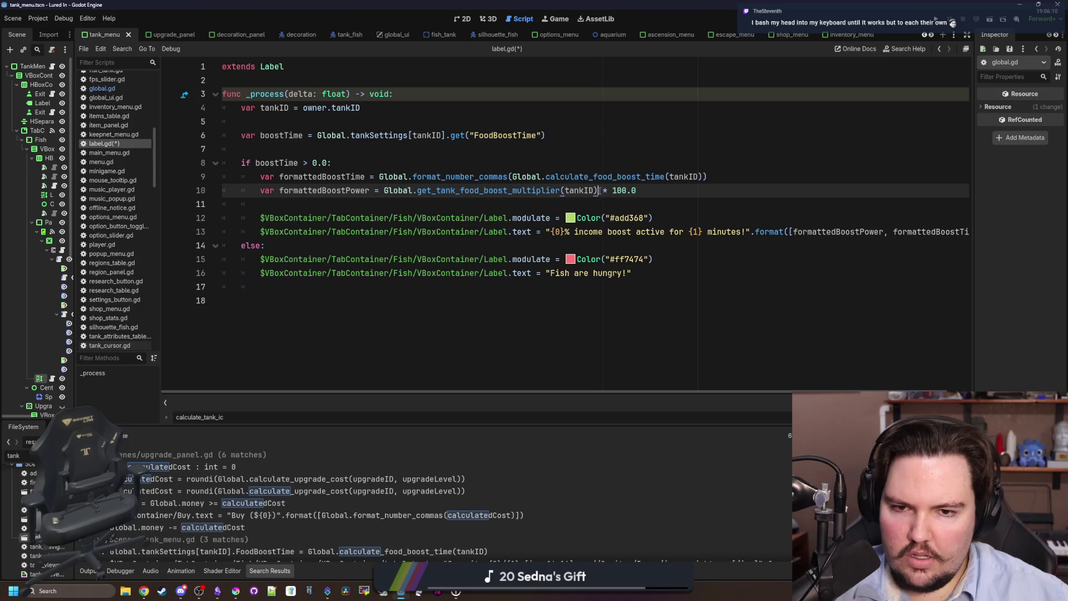
click(384, 191)
text(()
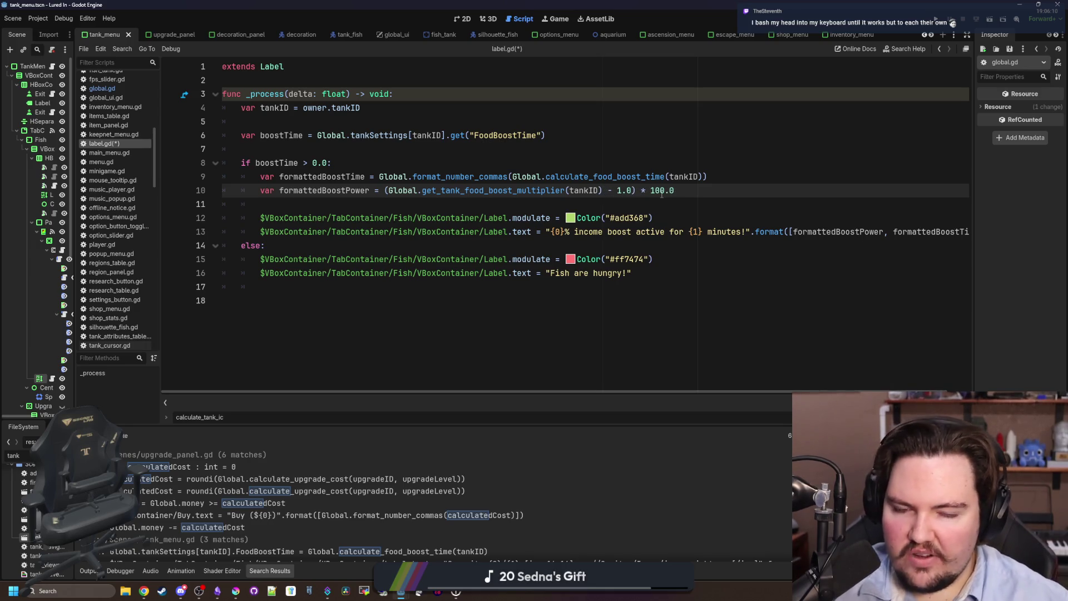
click(619, 207)
key(ctrl+s)
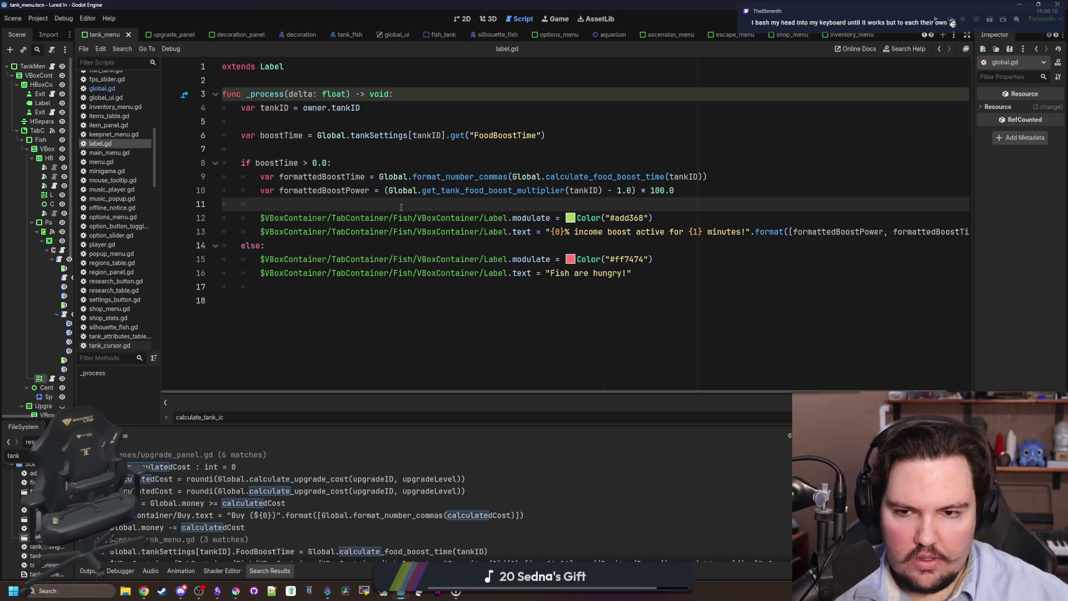
Wrap formattedBoostPower as int((multiplier − 1.0) × 100.0) and save label.gd
click(383, 193)
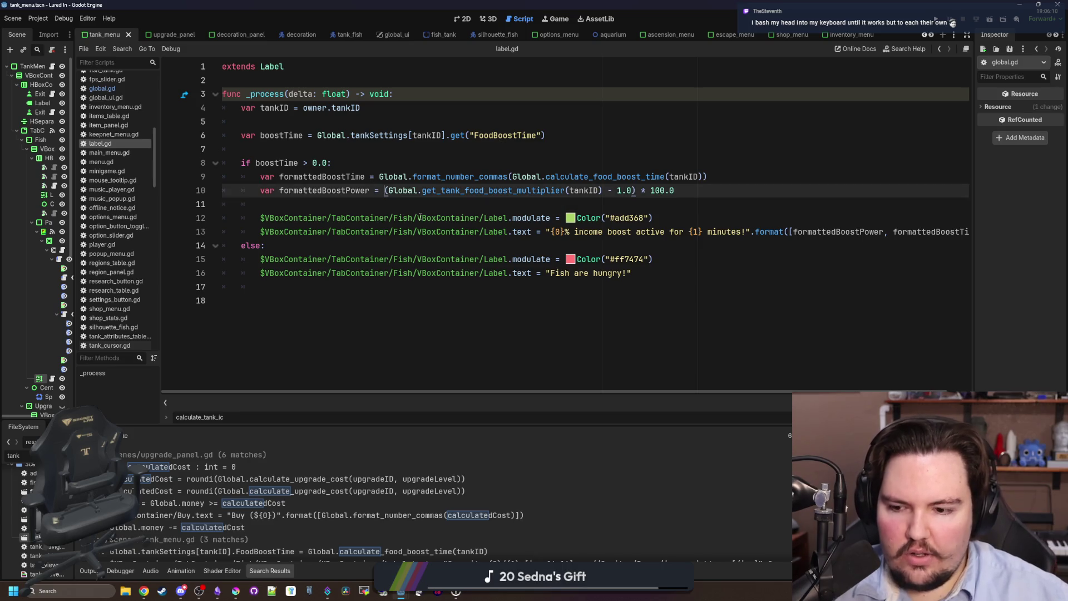
click(386, 201)
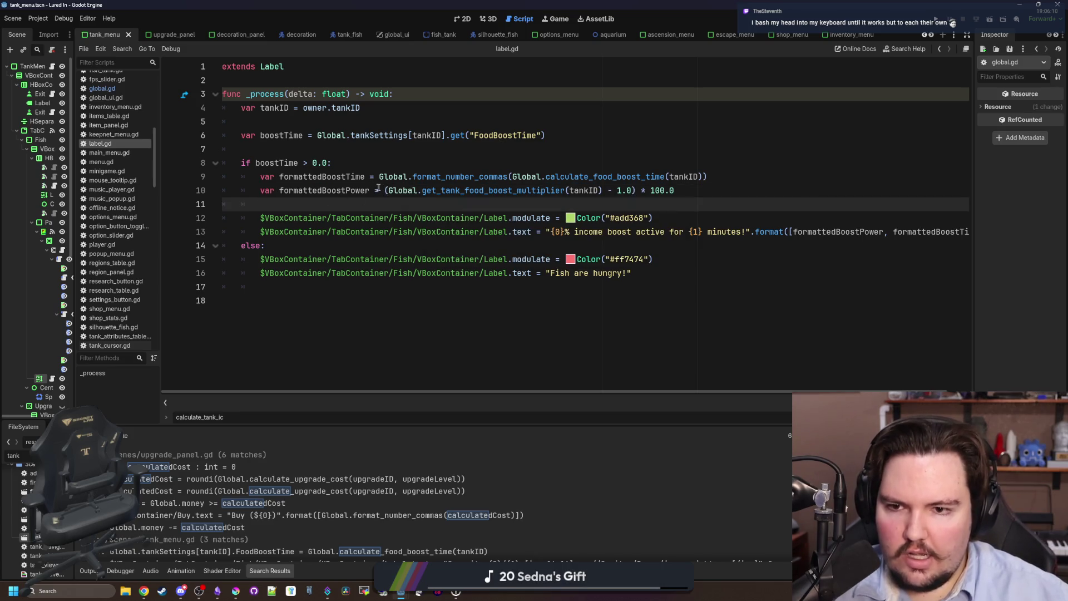
click(383, 191)
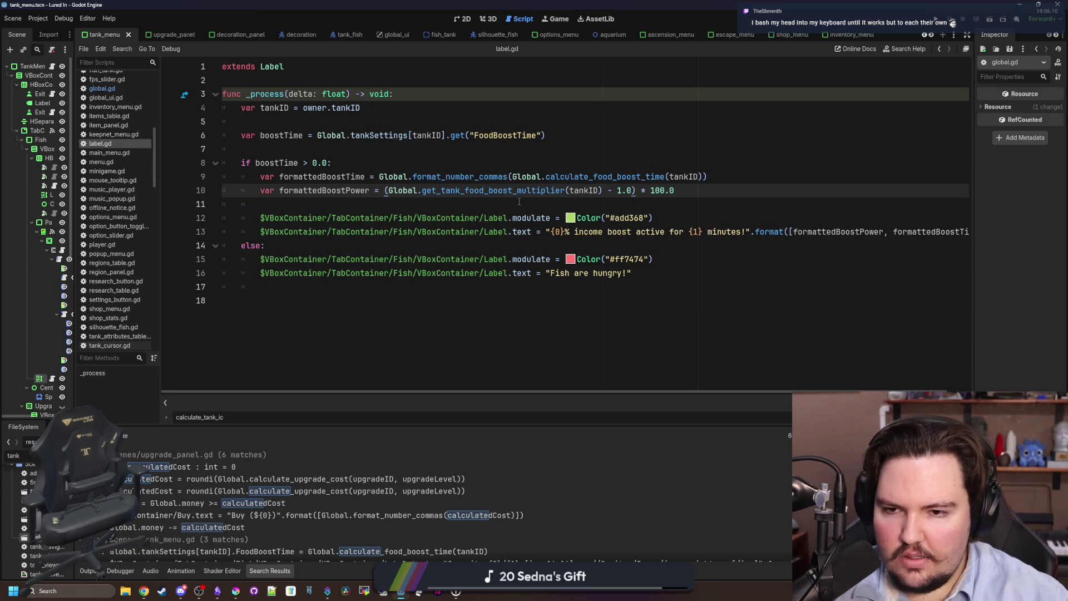
text(to_int()
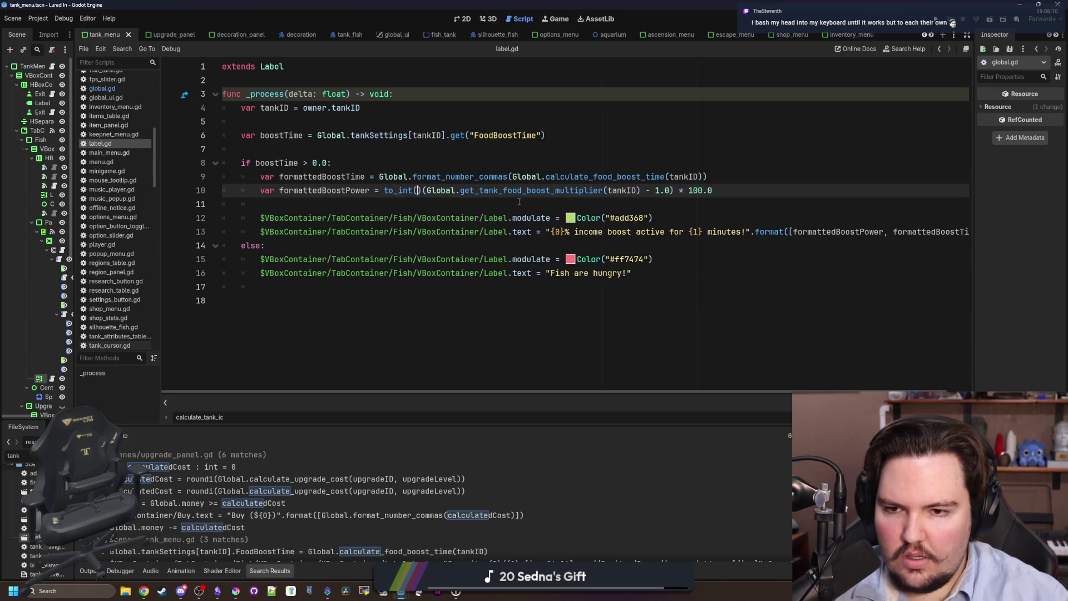
key(BackSpace)
key(BackSpace)
key(BackSpace)
text(int)
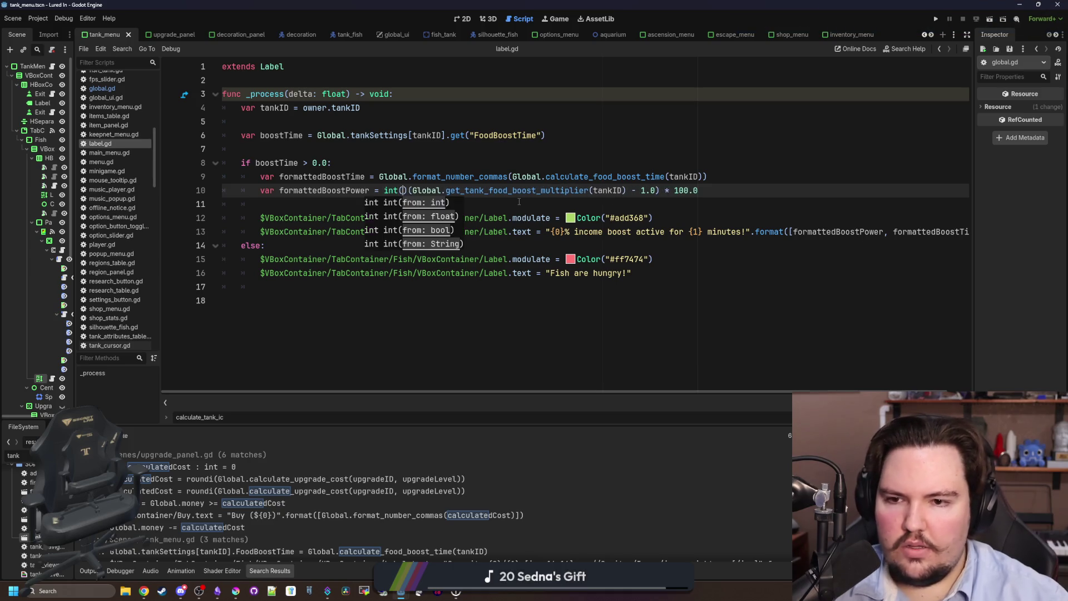
key(Return)
key(Delete)
key(End)
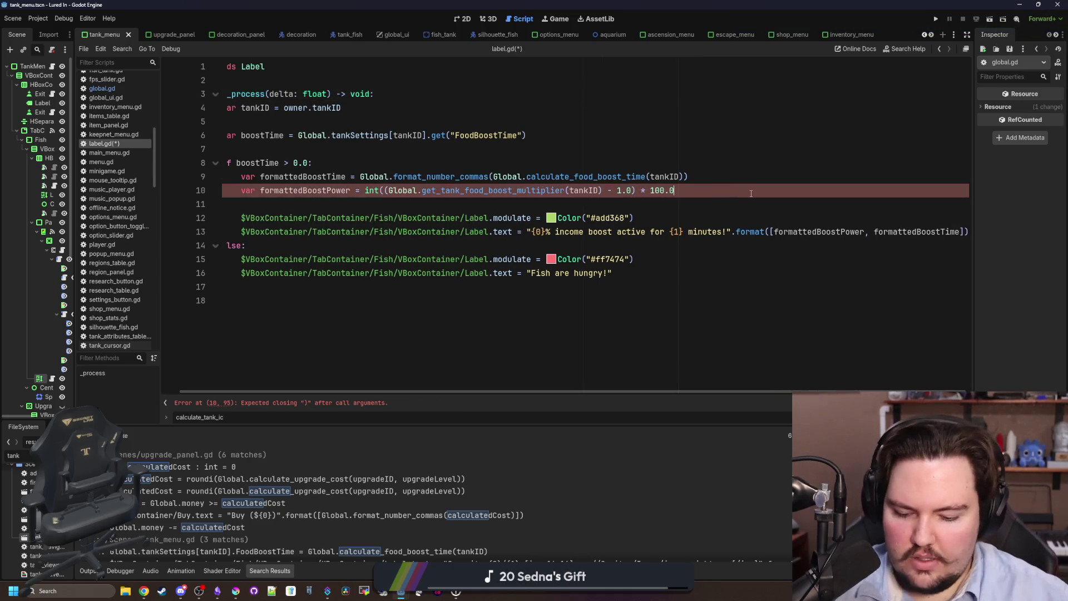
text())
mouse_move(355, 209)
mouse_down()
mouse_move(223, 190)
mouse_move(223, 204)
mouse_up()
key(ctrl+s)
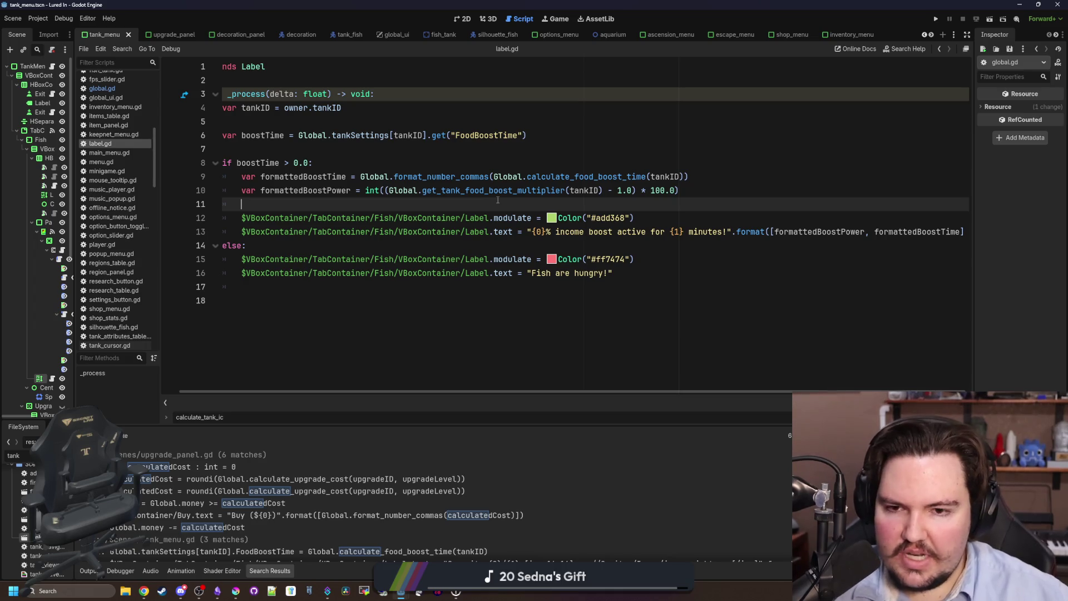
Save the scene and script, then run the game with F5 to test the label
key(ctrl+s)
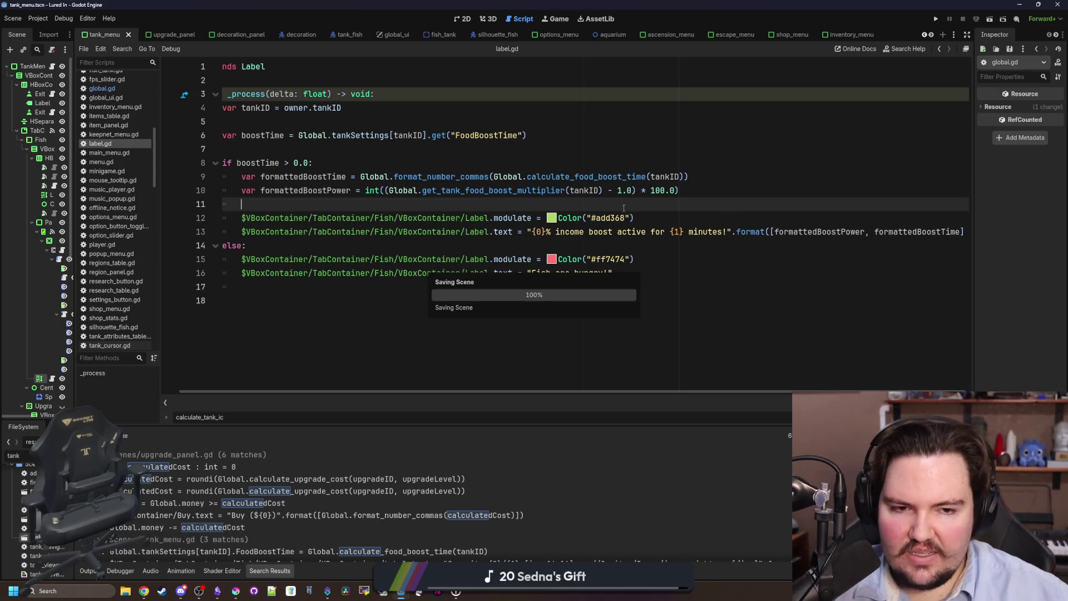
key(ctrl+s)
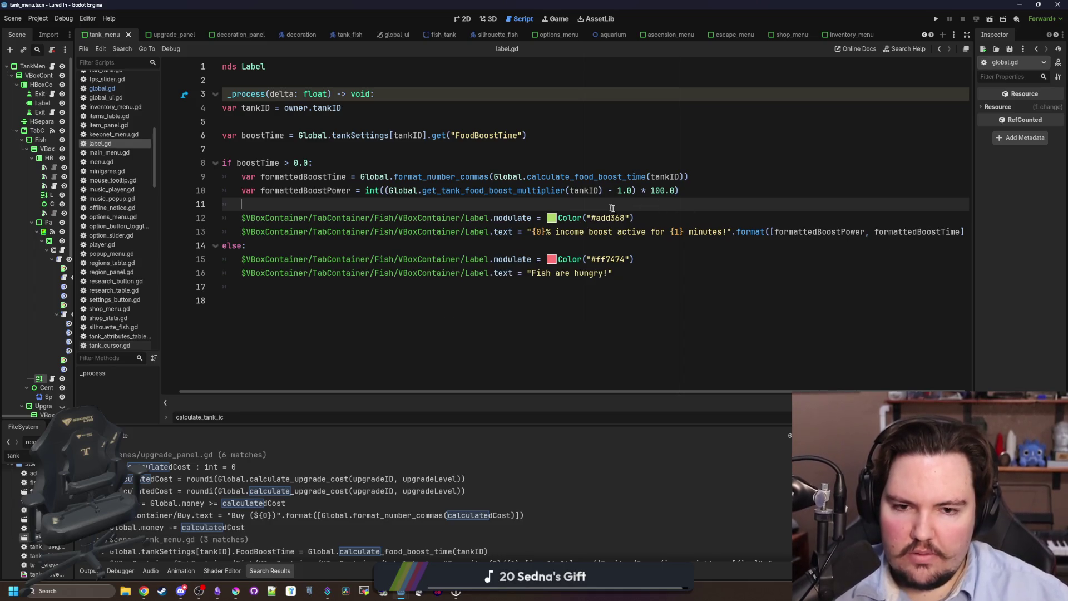
key(F5)
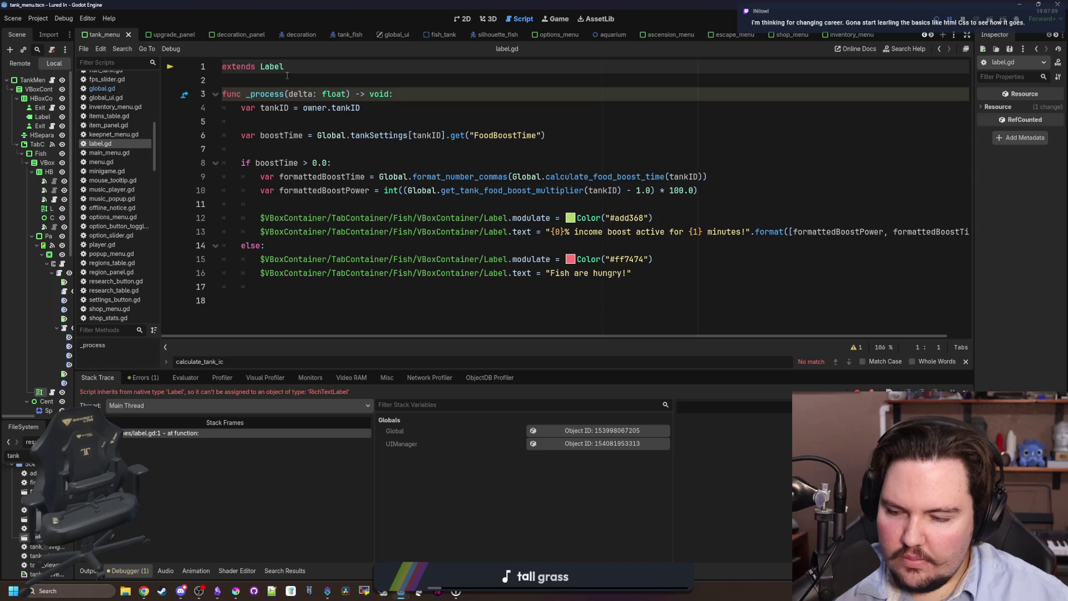
Change label.gd to extend RichTextLabel and run the game again
double_click(270, 65)
text(Ri)
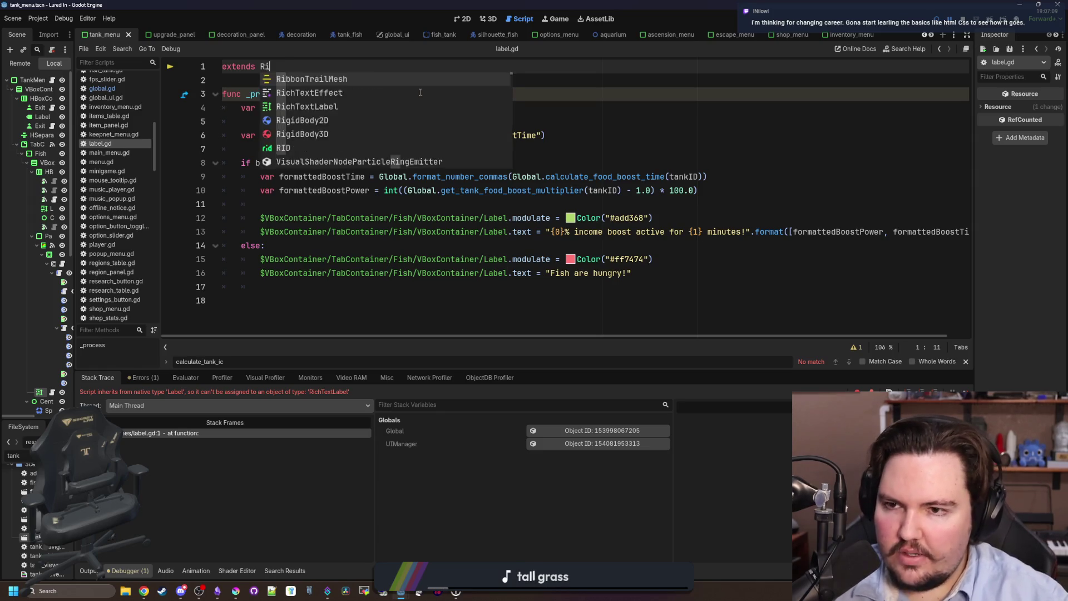
text(chTextEffecta)
key(Return)
click(420, 92)
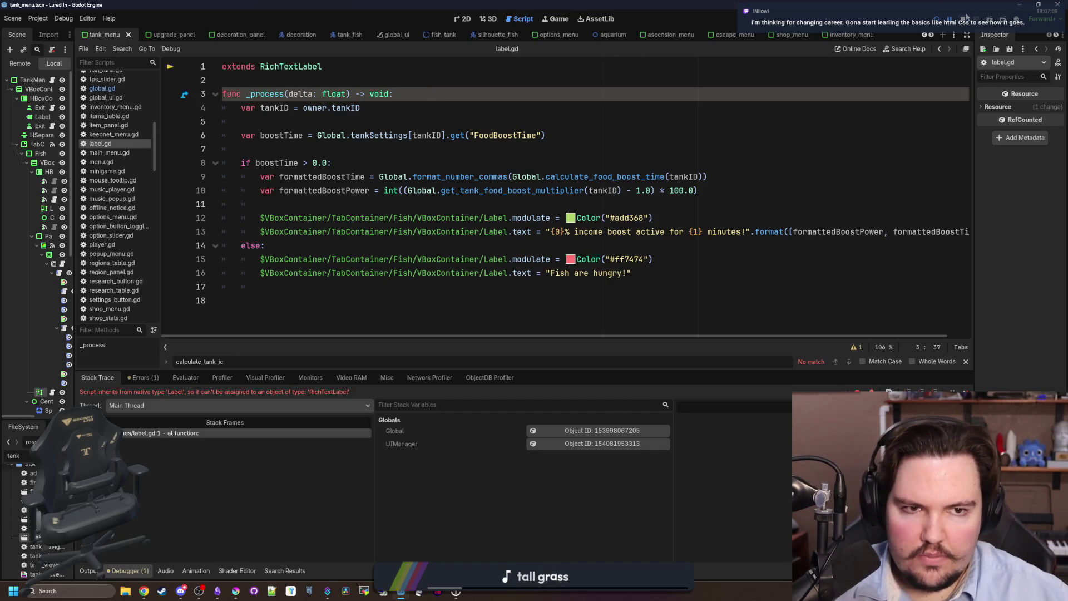
click(938, 22)
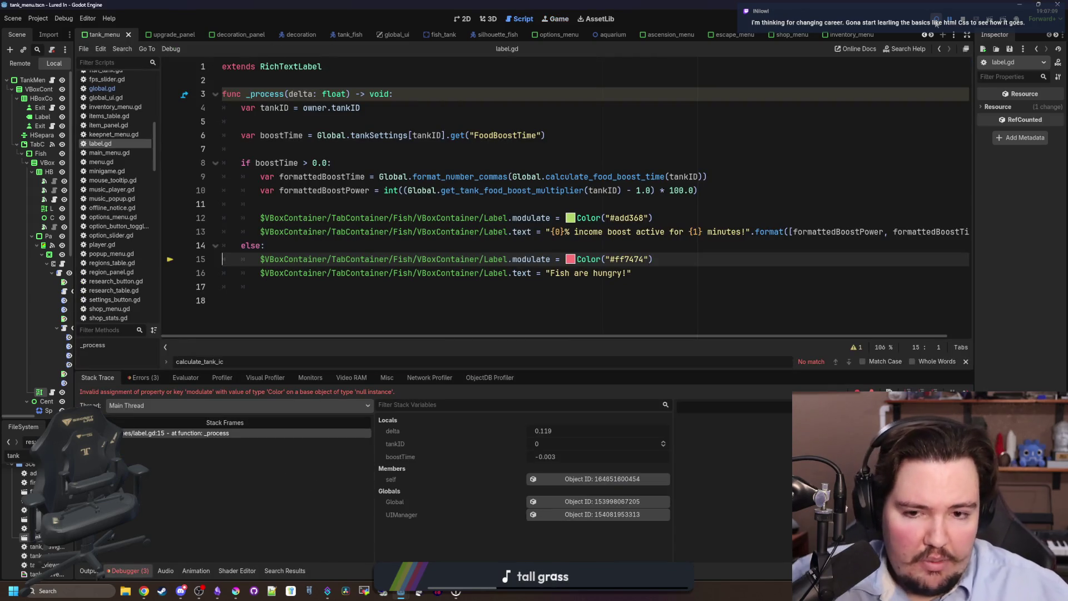
Remove the $VBoxContainer node-path prefixes from modulate and text in the else branch
click(467, 245)
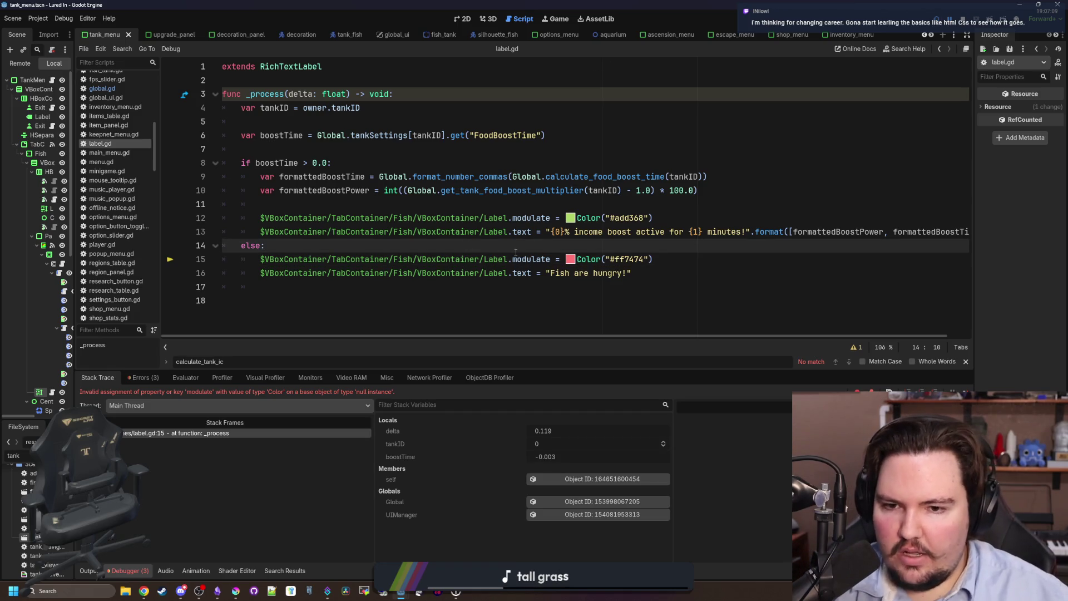
mouse_move(512, 259)
mouse_down()
mouse_move(265, 273)
mouse_move(260, 259)
mouse_up()
key(BackSpace)
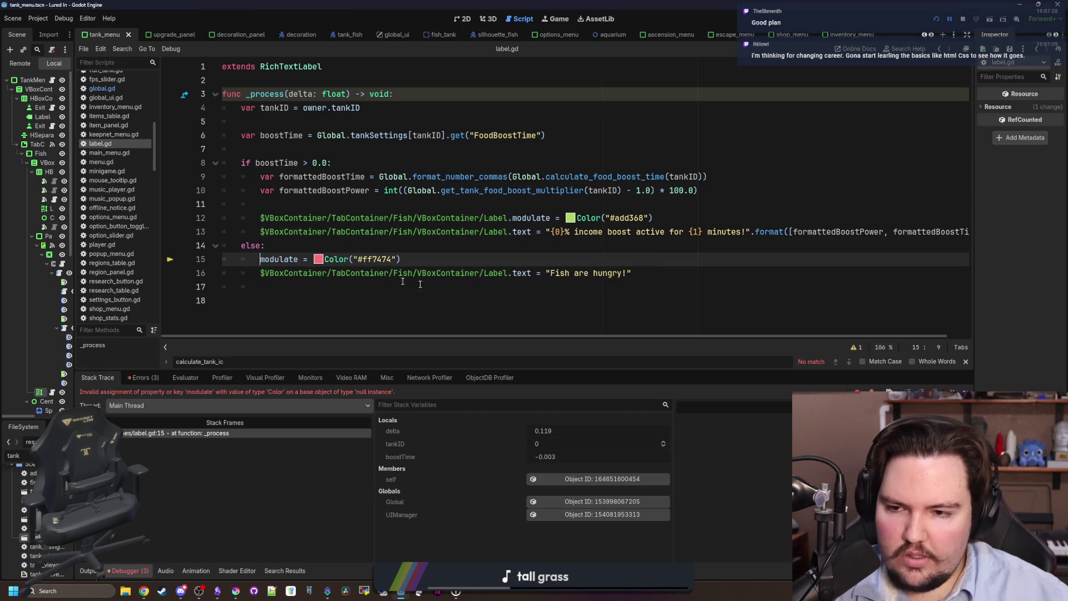
click(535, 283)
drag(513, 273, 260, 273)
key(BackSpace)
Remove the node-path prefixes on lines 12–13, save, stop the game, and save the scene
click(341, 233)
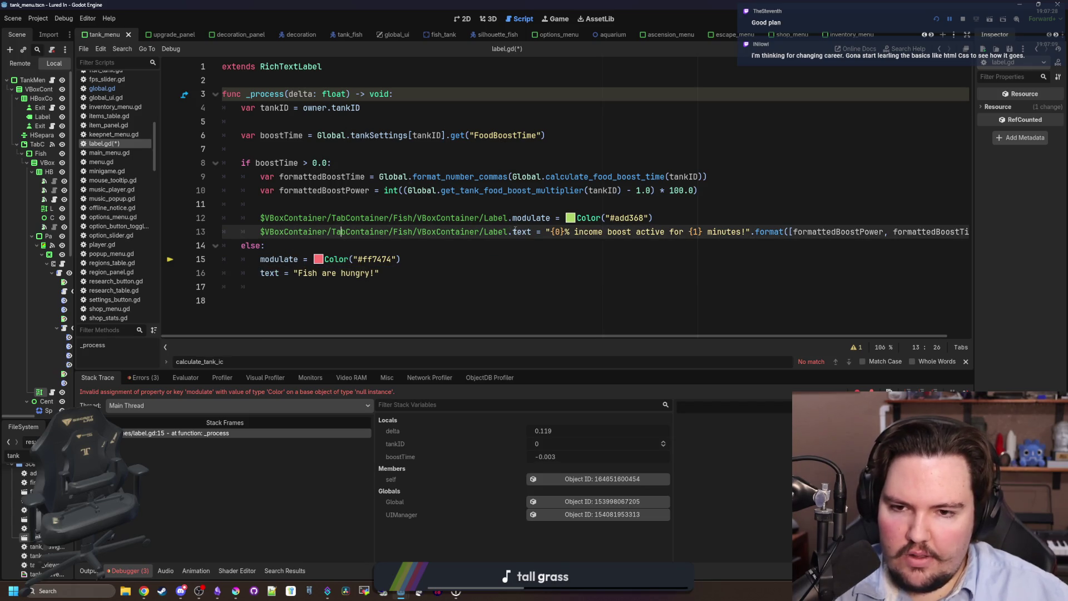
drag(513, 232, 261, 232)
key(BackSpace)
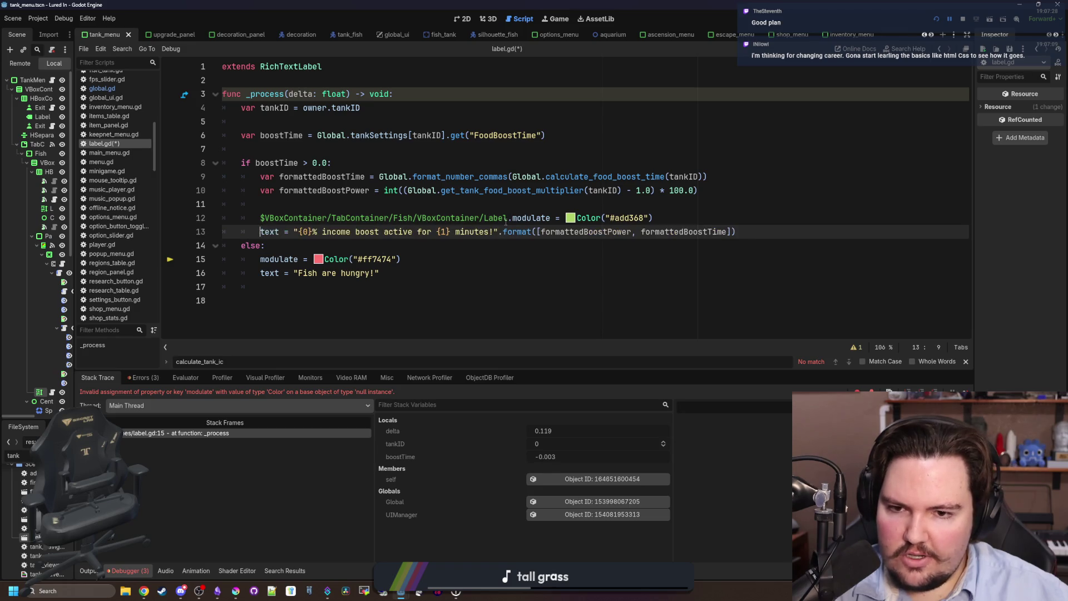
drag(511, 217, 261, 217)
key(BackSpace)
click(290, 208)
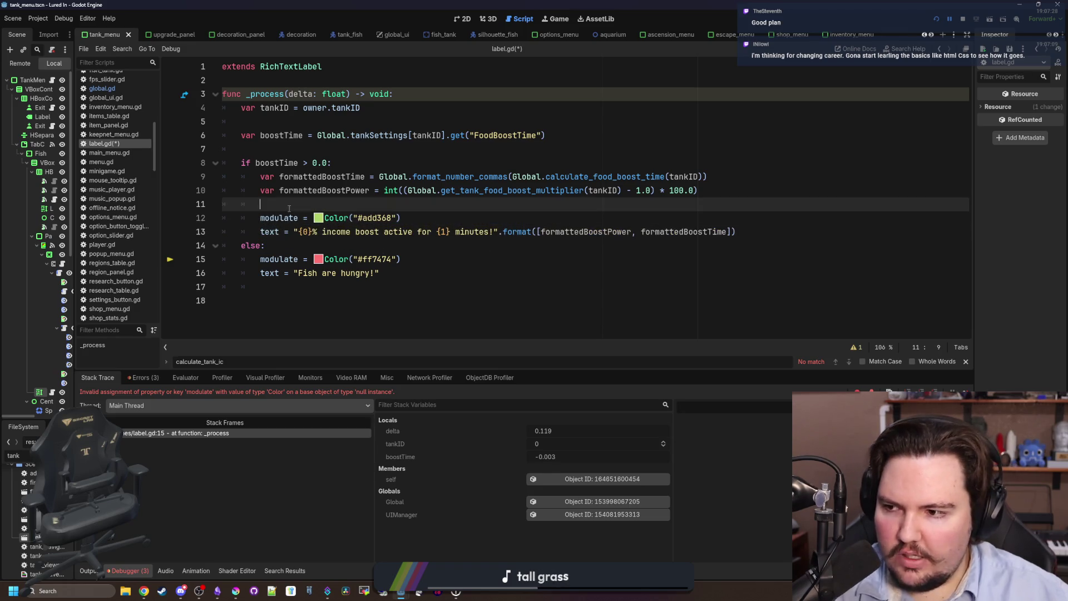
key(ctrl+s)
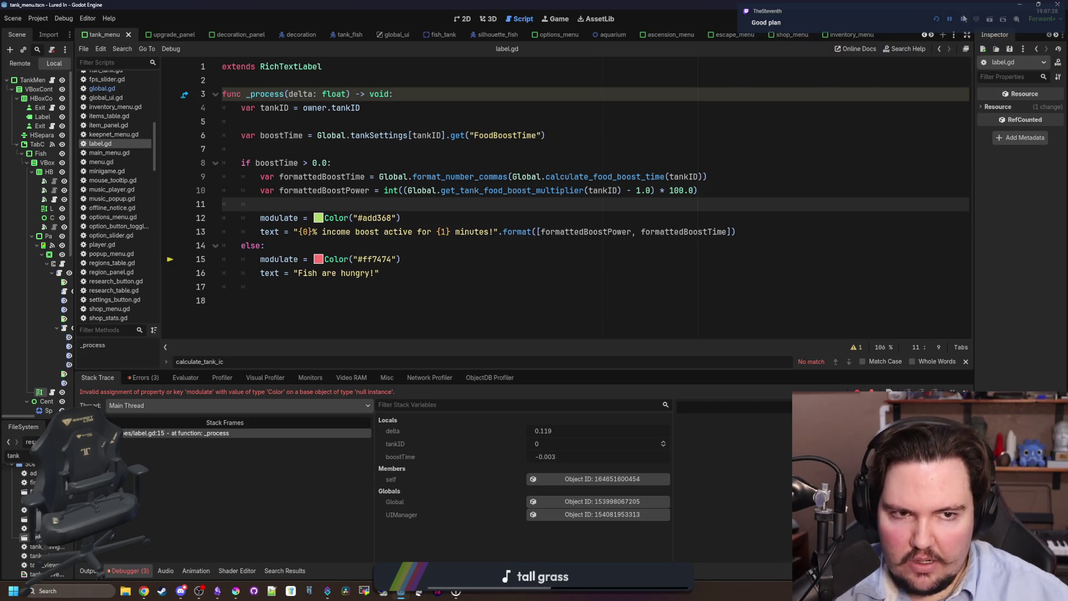
key(F8)
key(ctrl+s)
key(ctrl+s)
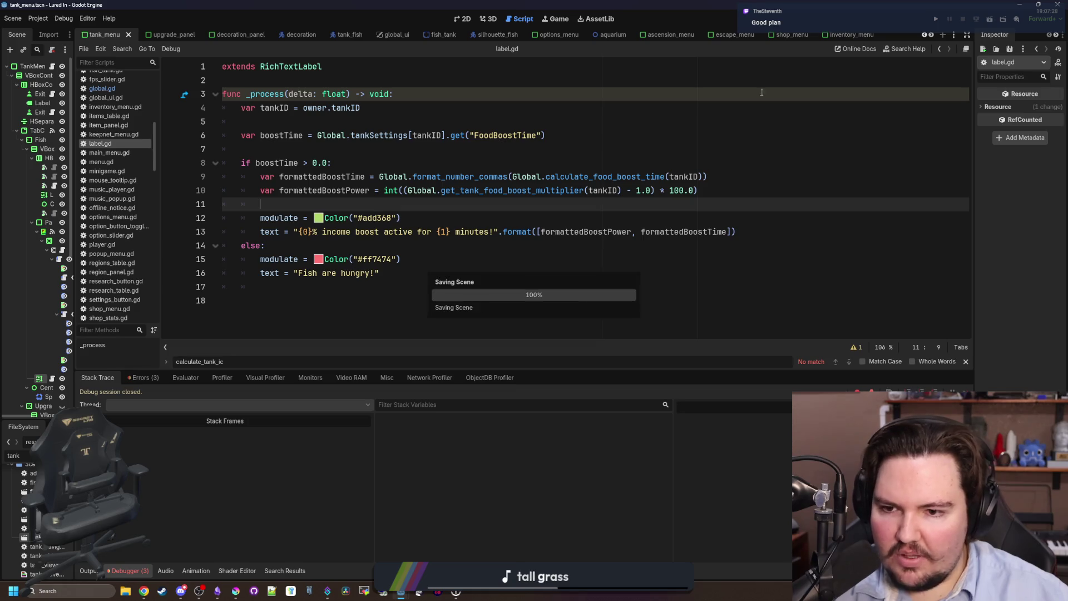
Run the game, dismiss Welcome Back, and look at Fish Tanks 3 and 1, research and shop
click(936, 17)
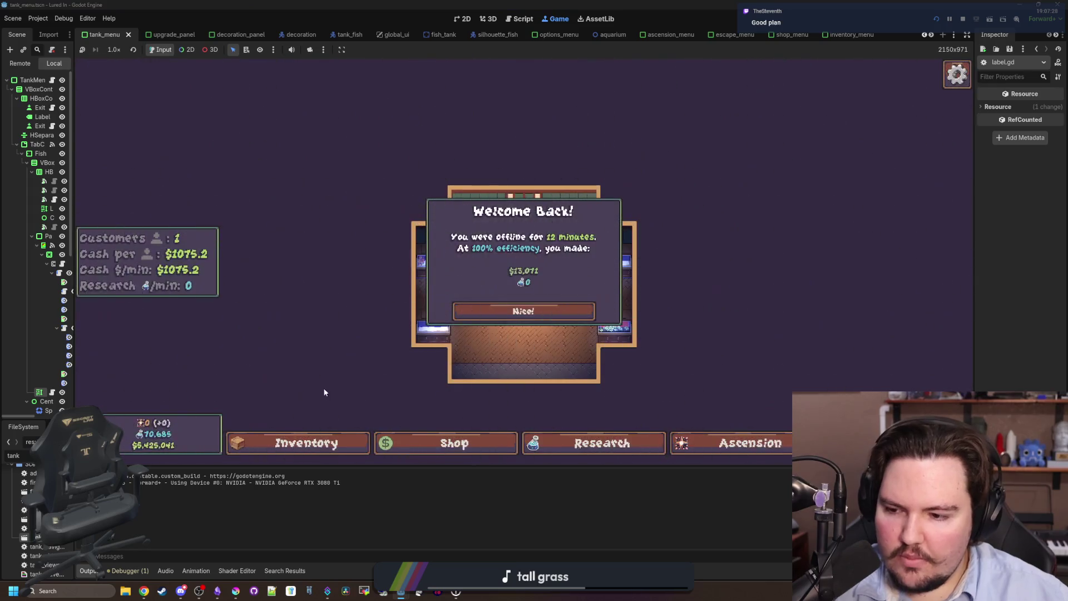
click(495, 313)
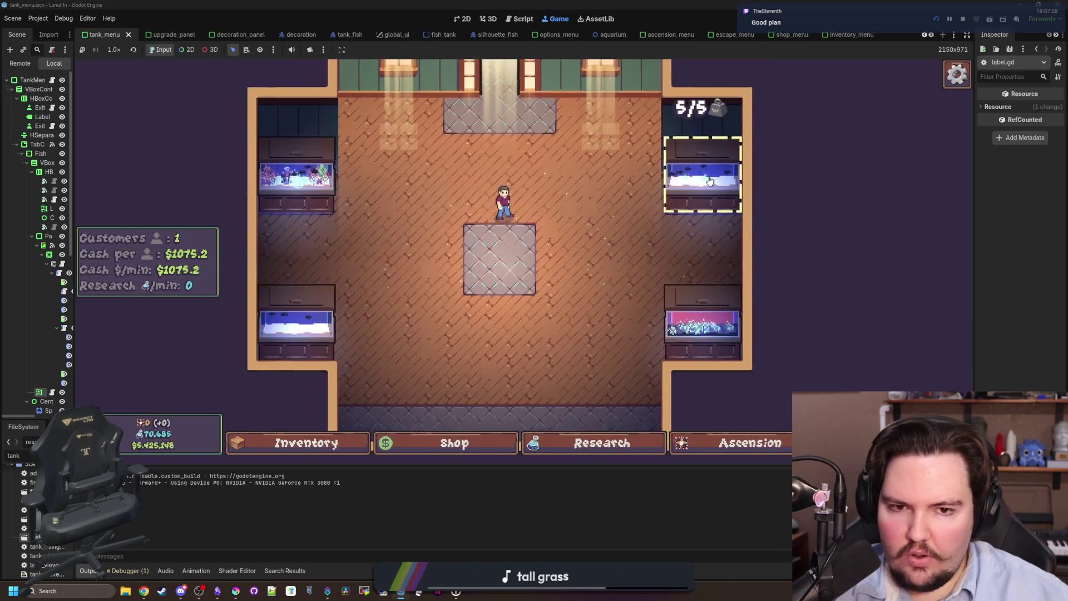
click(334, 317)
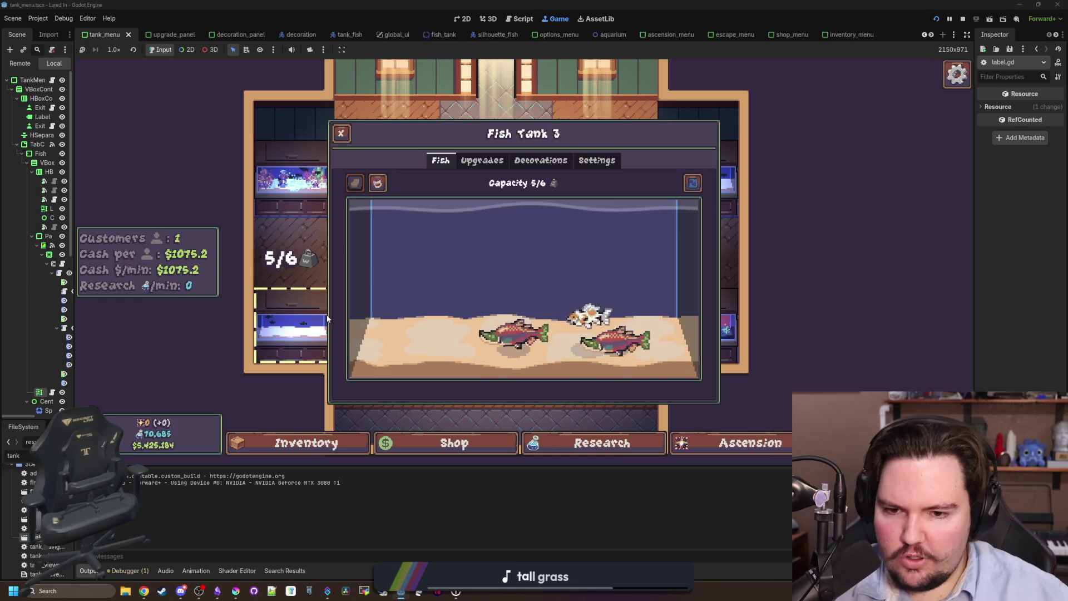
click(344, 219)
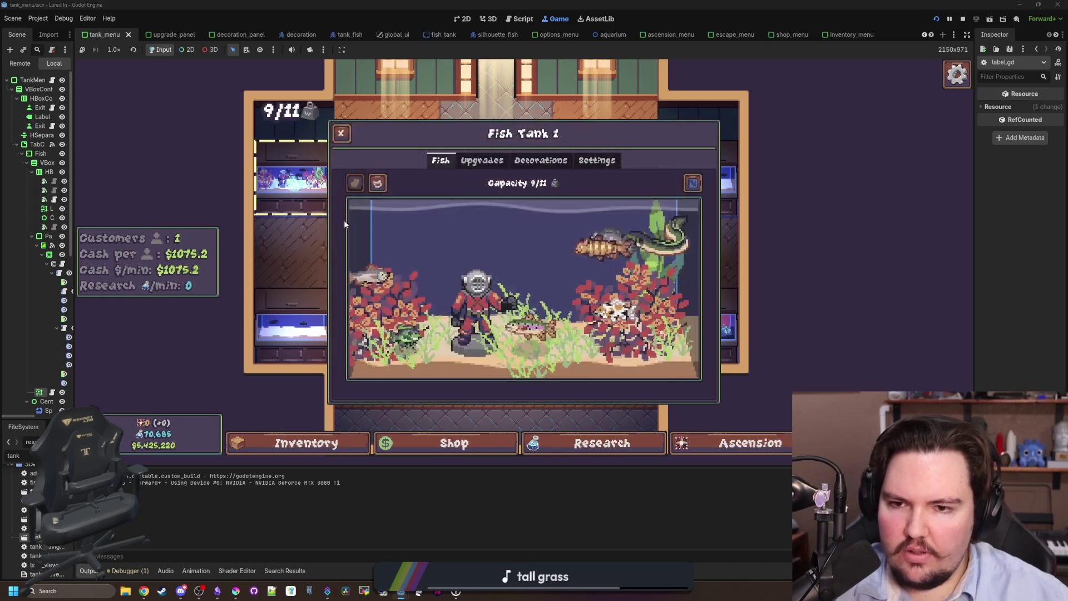
click(580, 440)
click(454, 443)
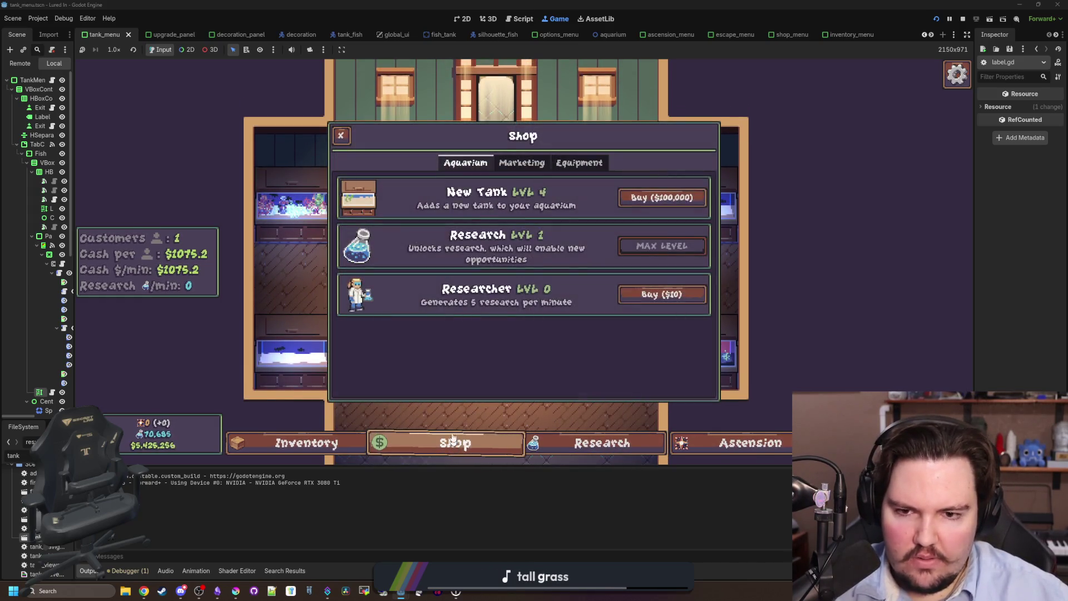
Browse the shop's equipment and aquarium items and the upgrades of Fish Tanks 1, 3 and 4
click(568, 165)
click(465, 162)
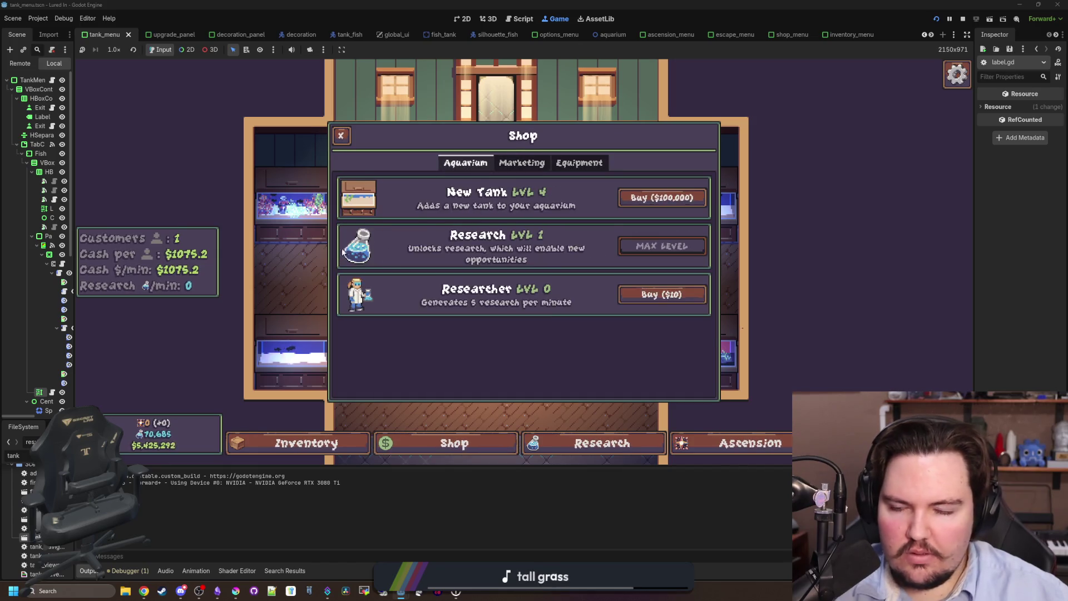
click(291, 205)
click(272, 329)
click(482, 161)
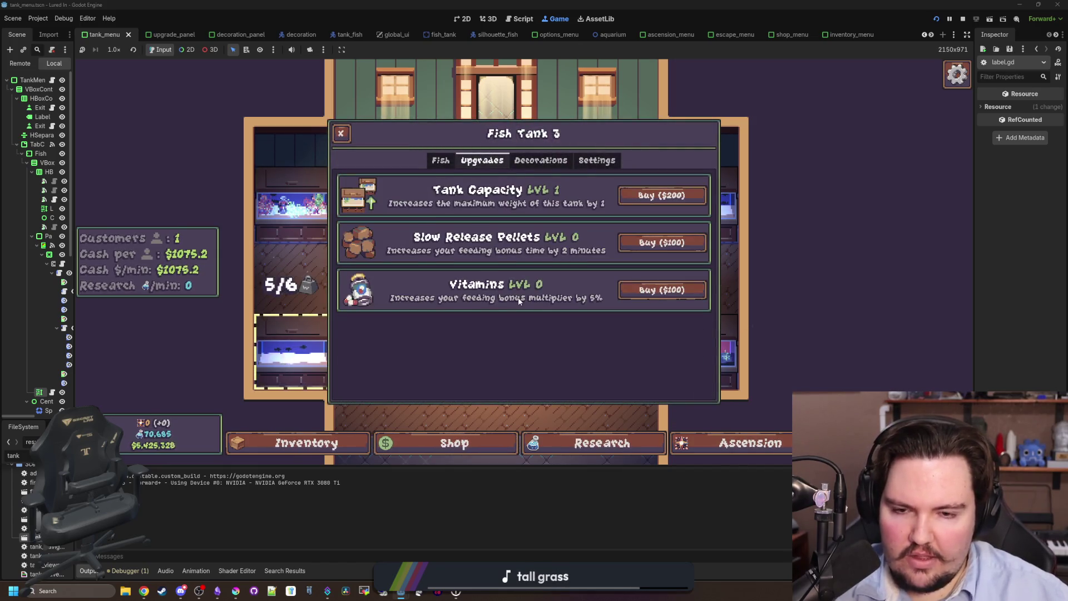
click(714, 332)
click(291, 204)
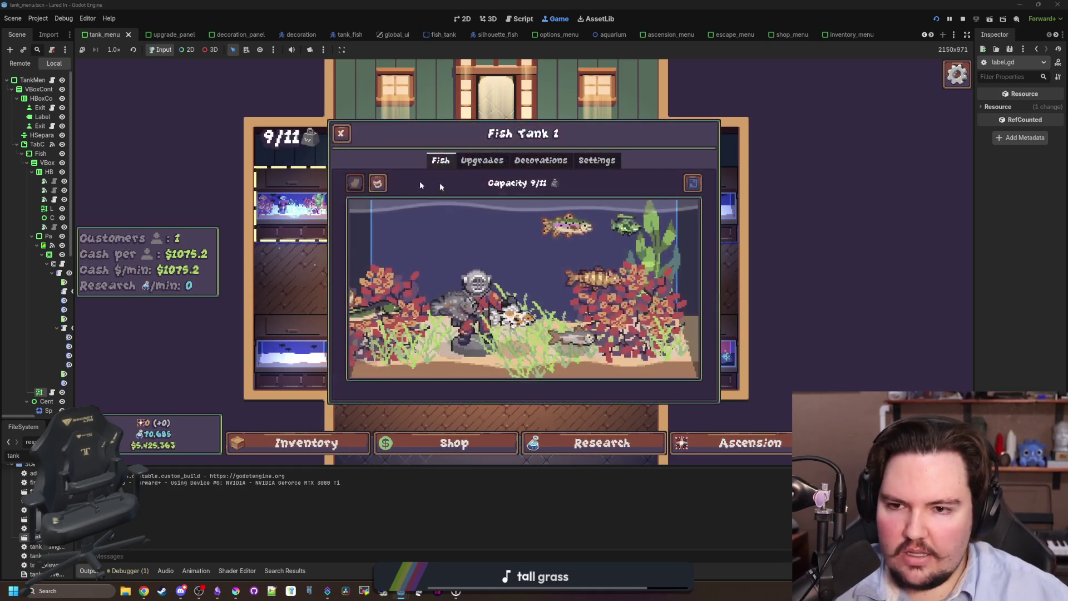
click(482, 161)
Open Fish Tank 3, feed its fish, and widen the Scene dock
click(291, 351)
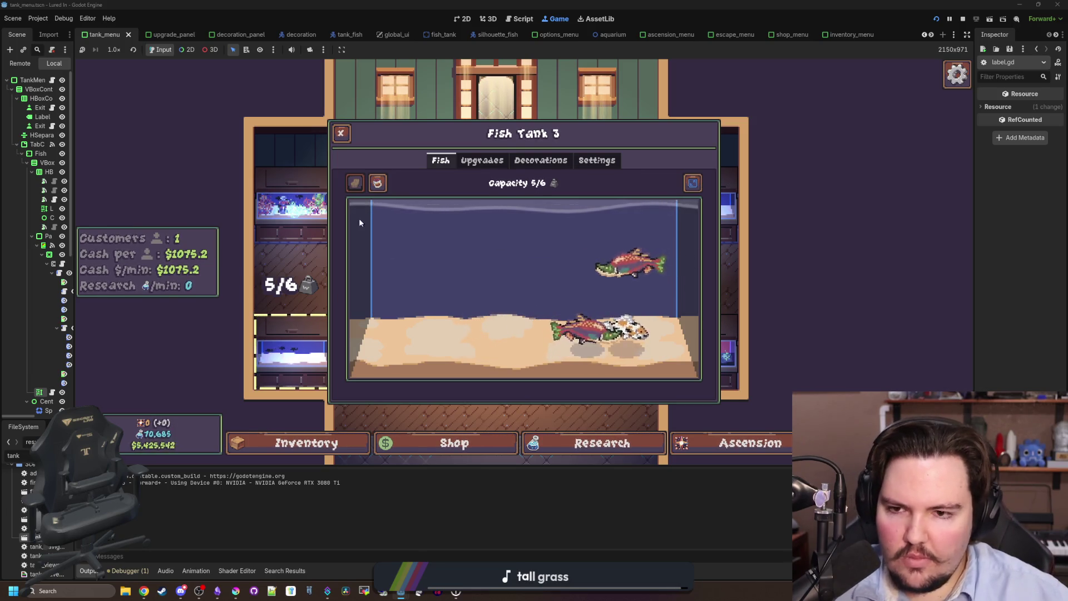
click(377, 183)
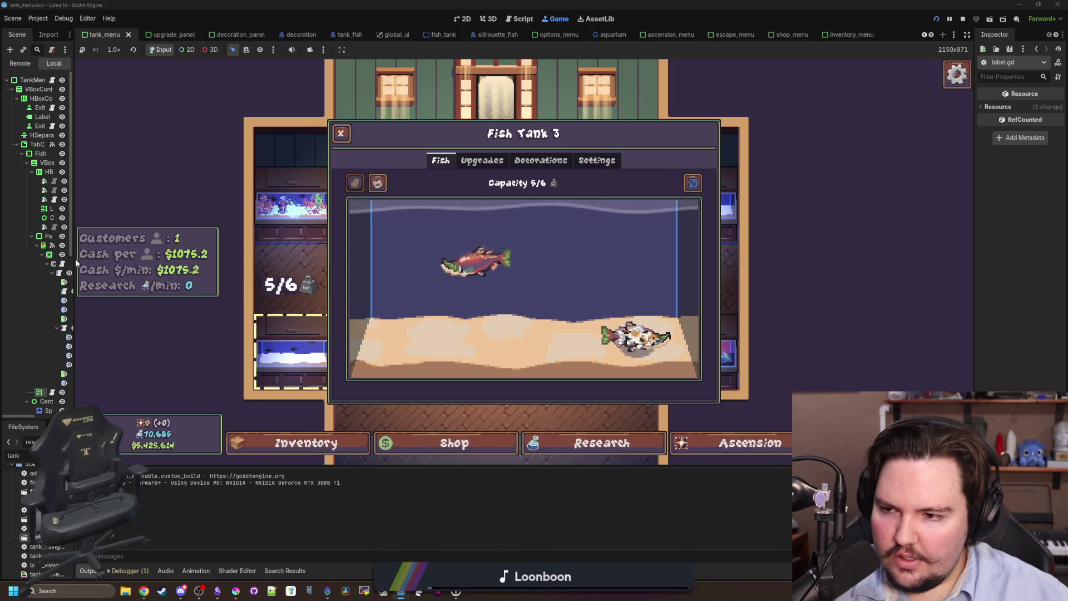
drag(73, 260, 184, 266)
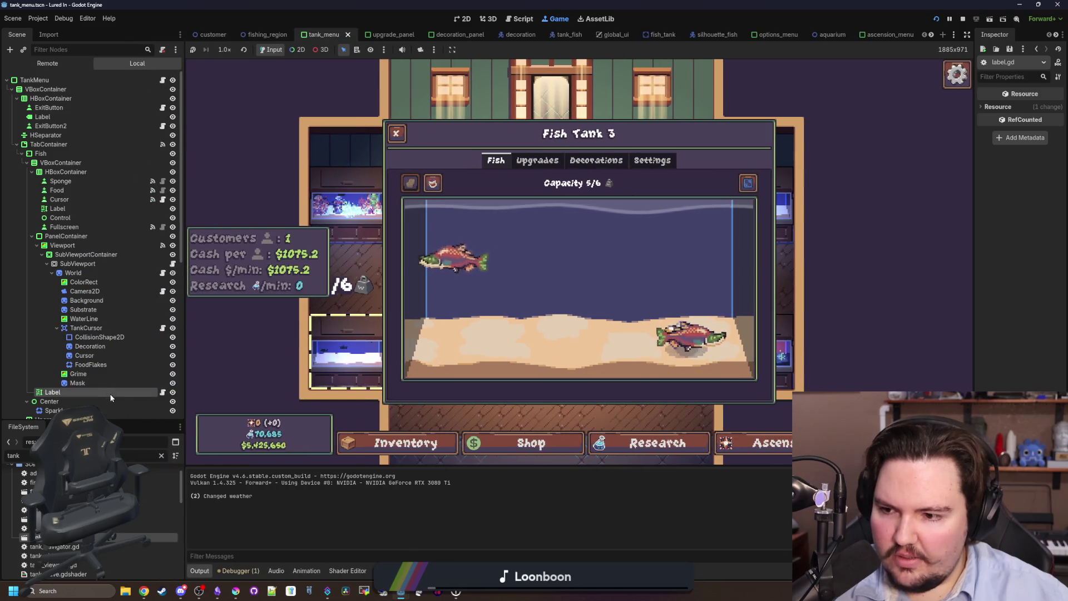
Enable Fit Content on the tank's Label node in the 2D scene and save
click(163, 393)
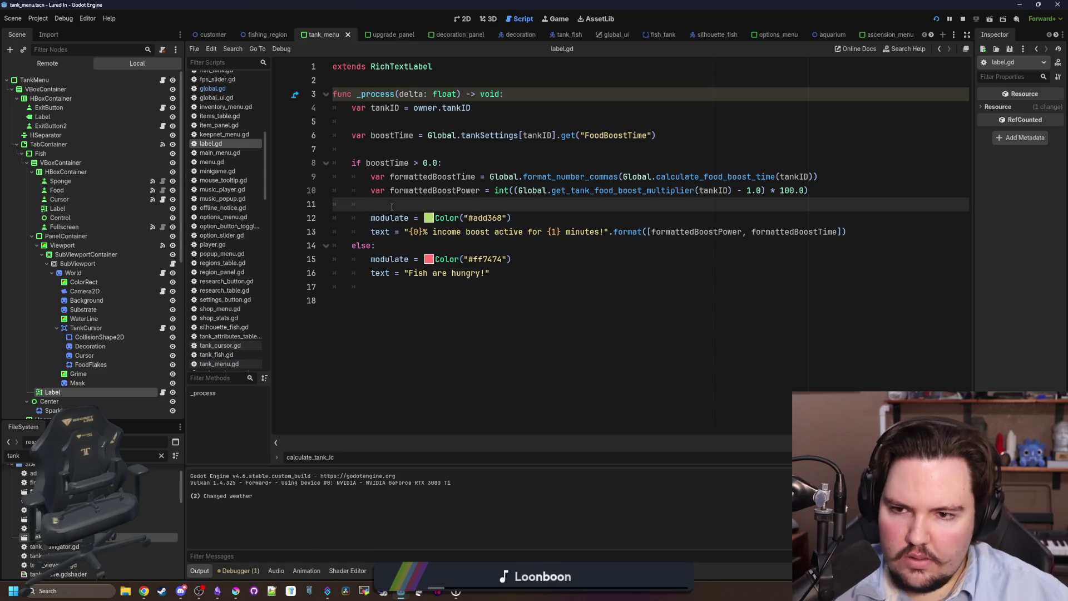
click(462, 18)
click(78, 383)
click(52, 393)
click(1024, 187)
key(ctrl+s)
Feed Fish Tank 3 in the running game to show the 10% boost for 300 minutes
click(555, 19)
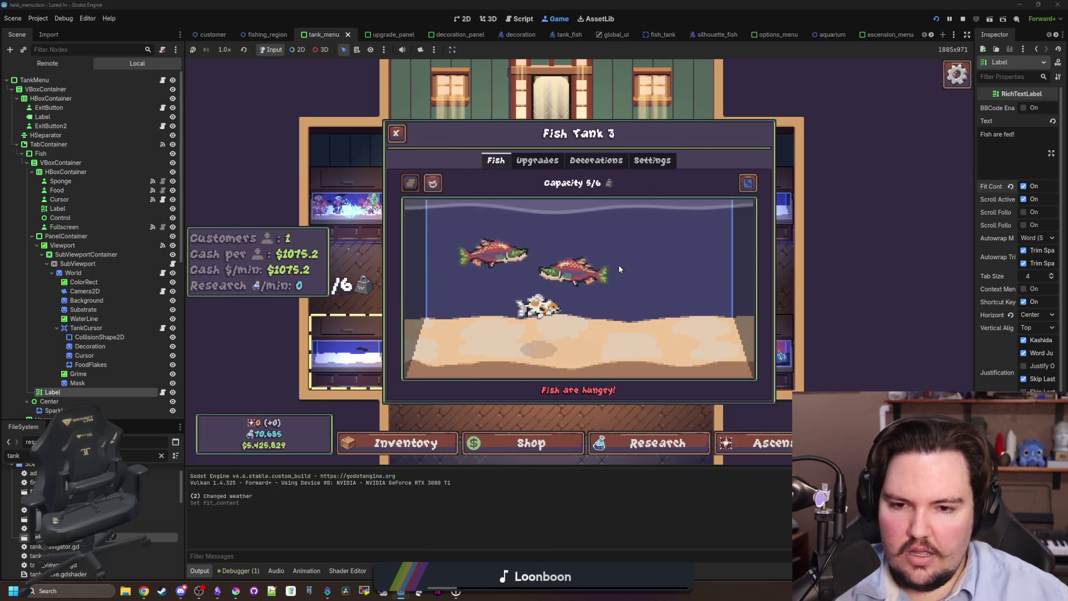
click(615, 242)
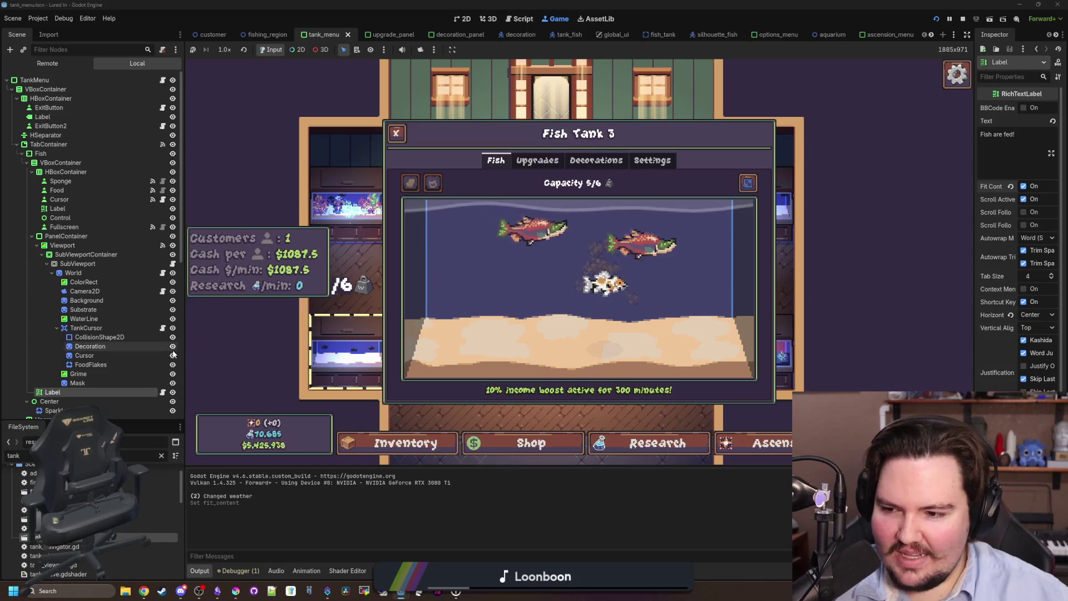
click(163, 393)
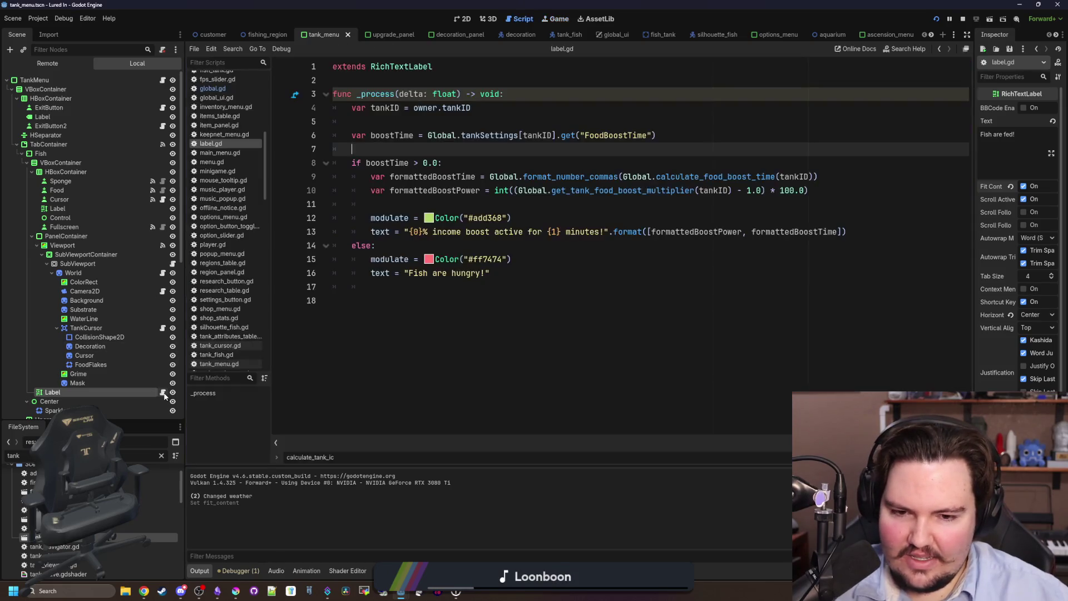
Save, look up calculate_food_boost_time in global.gd, and check the running game's boost label
click(556, 245)
click(431, 205)
key(ctrl+s)
key(ctrl+s)
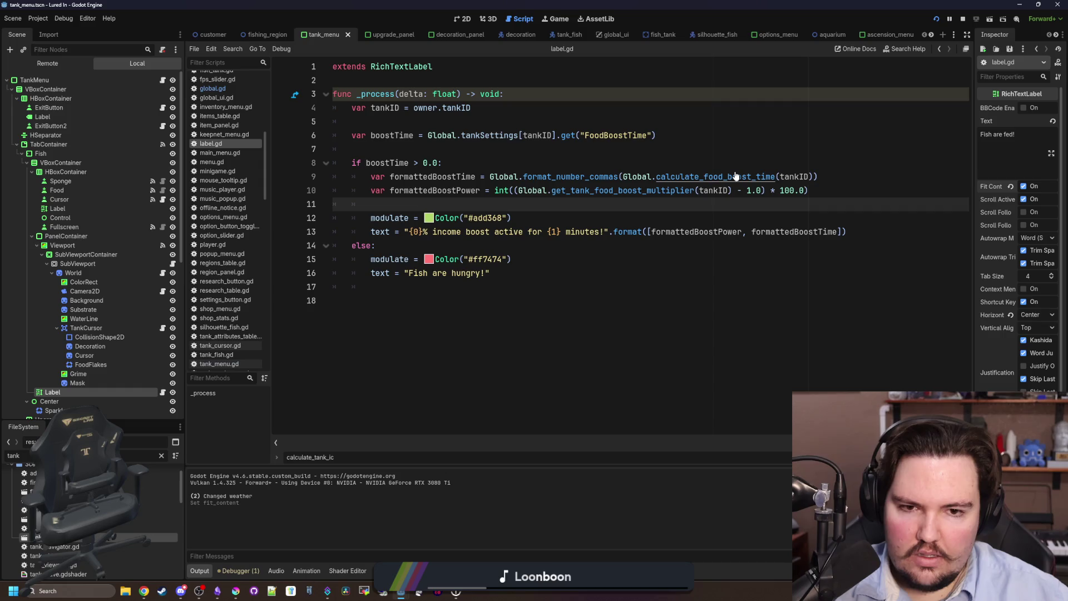
ctrl+click(736, 171)
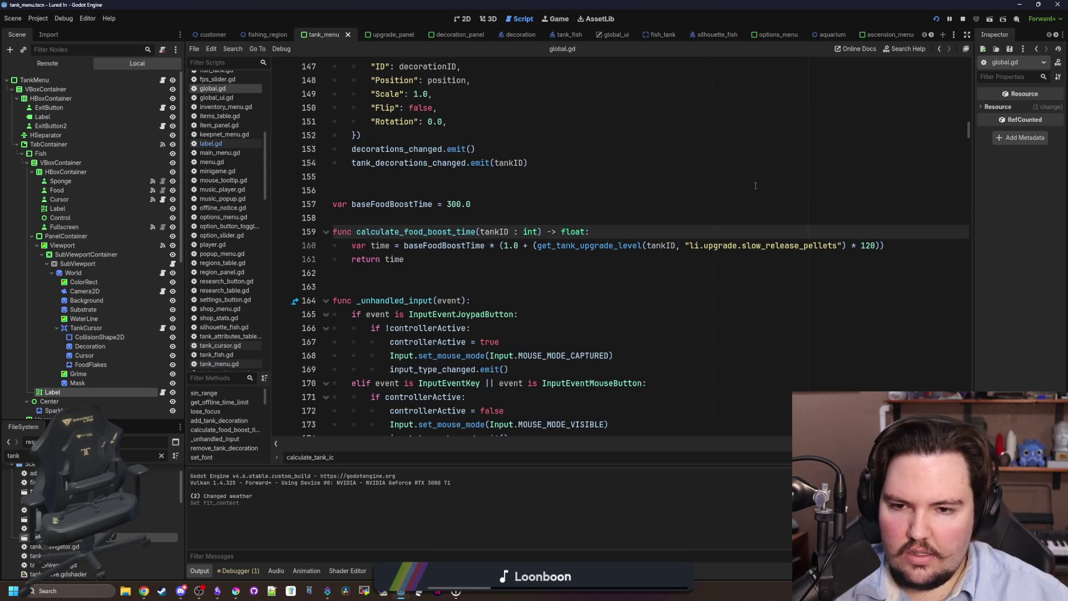
scroll(756, 185, down, 10)
scroll(756, 185, up, 1)
key(alt+Left)
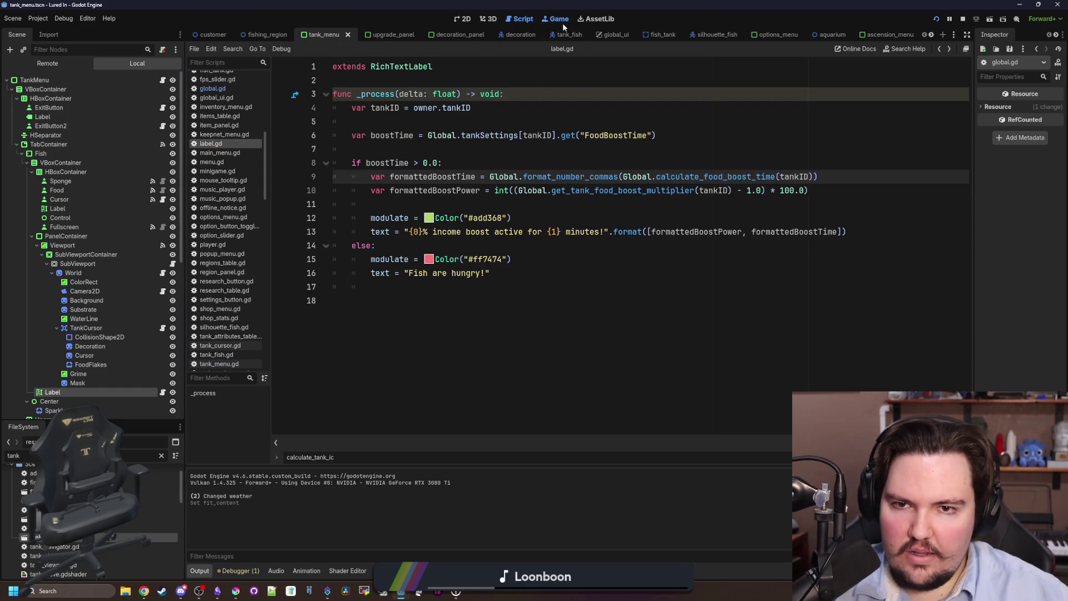
click(559, 19)
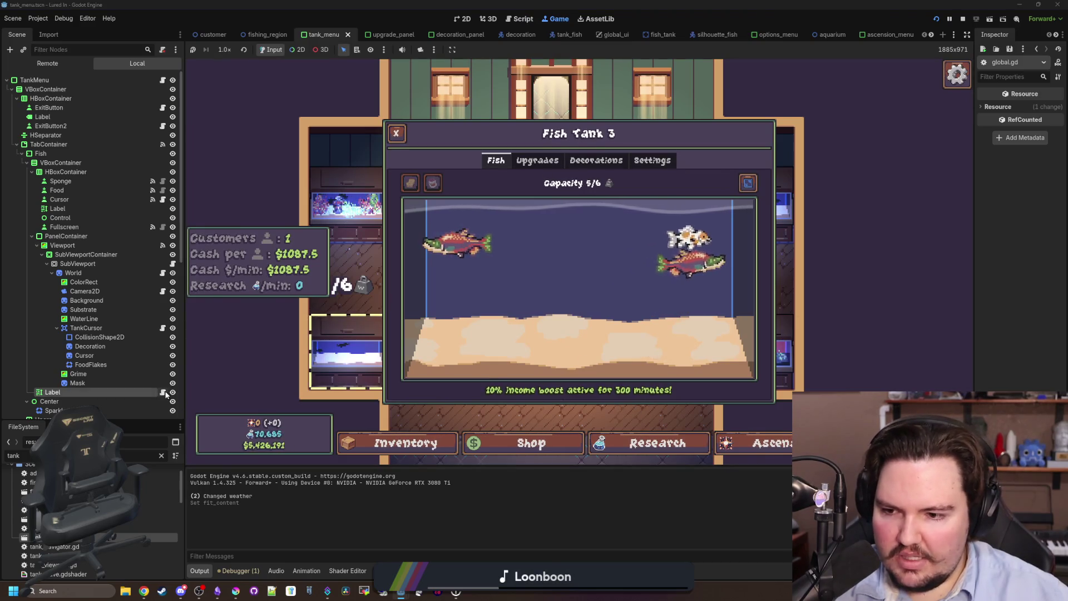
click(163, 393)
Review calculate_food_boost_time (baseFoodBoostTime 300.0), then select its call on line 9 of label.gd
click(456, 163)
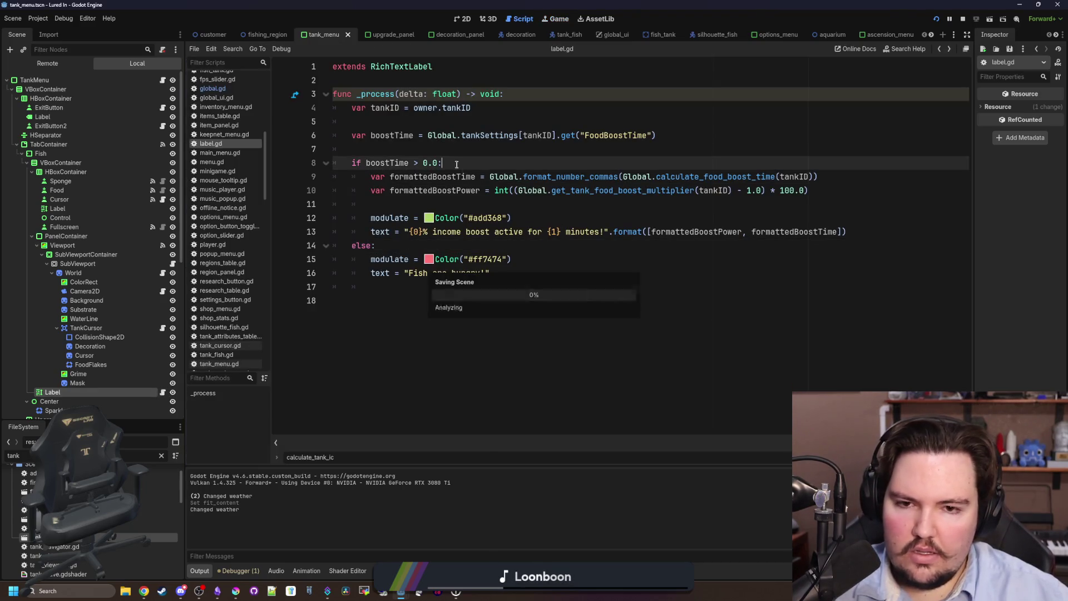
ctrl+click(718, 174)
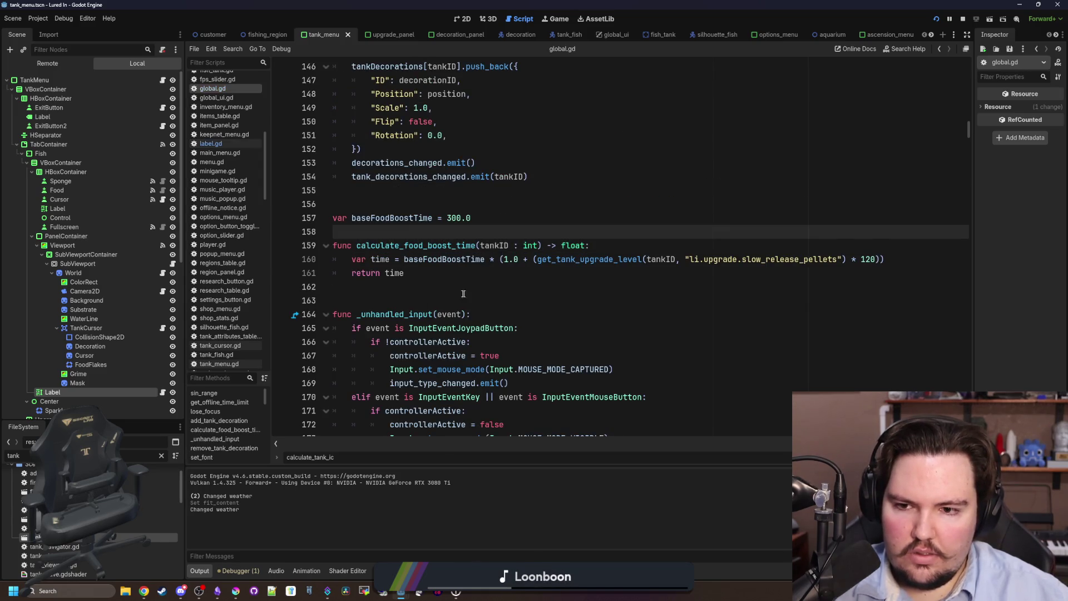
click(455, 278)
mouse_move(455, 279)
mouse_down()
mouse_move(334, 274)
mouse_move(251, 251)
mouse_up()
key(Up)
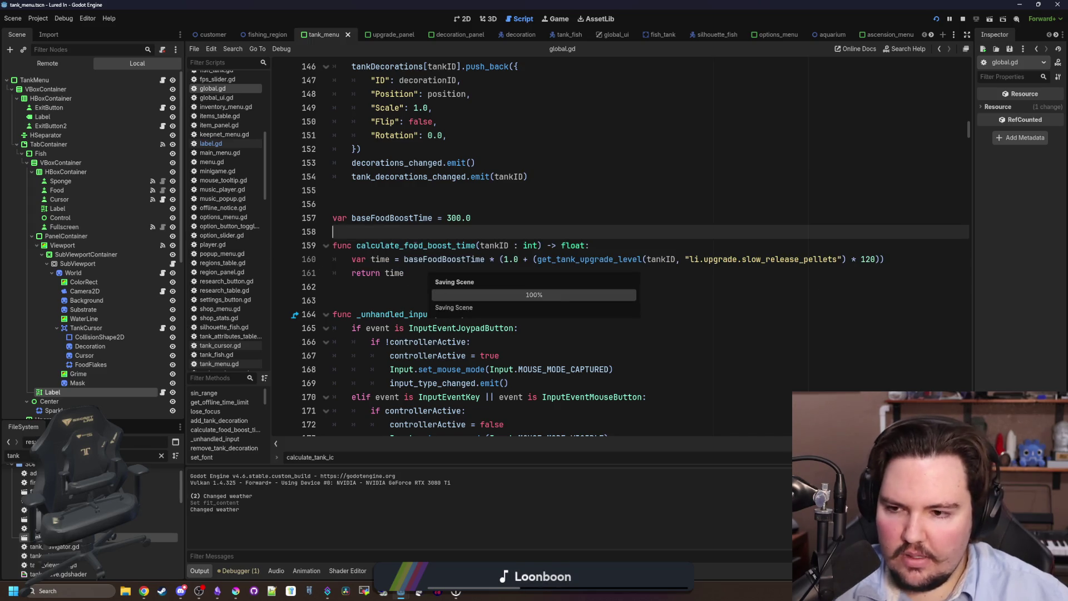
click(163, 392)
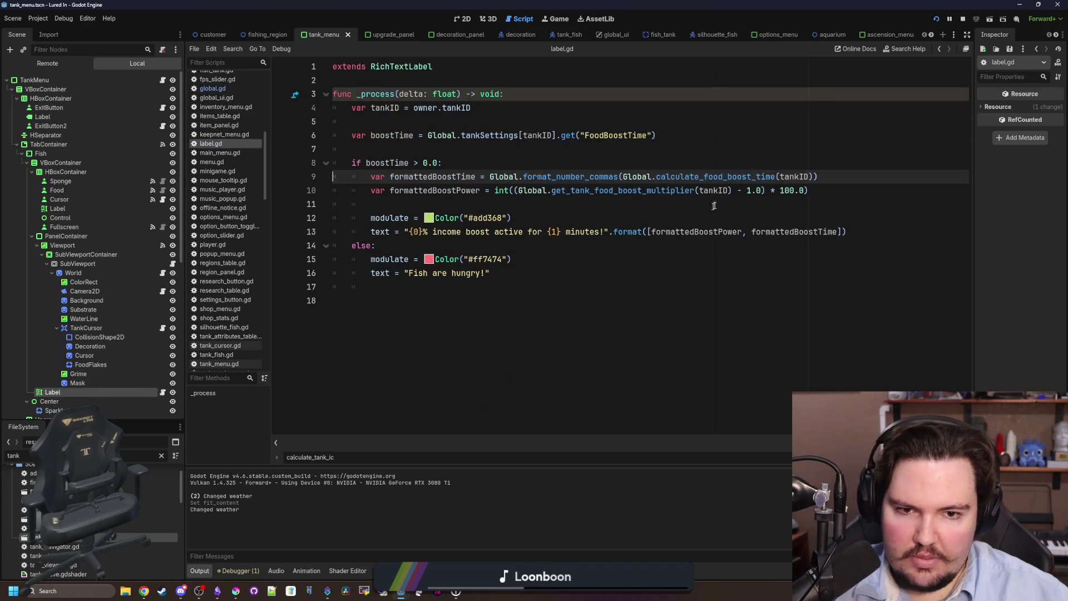
drag(815, 177, 655, 176)
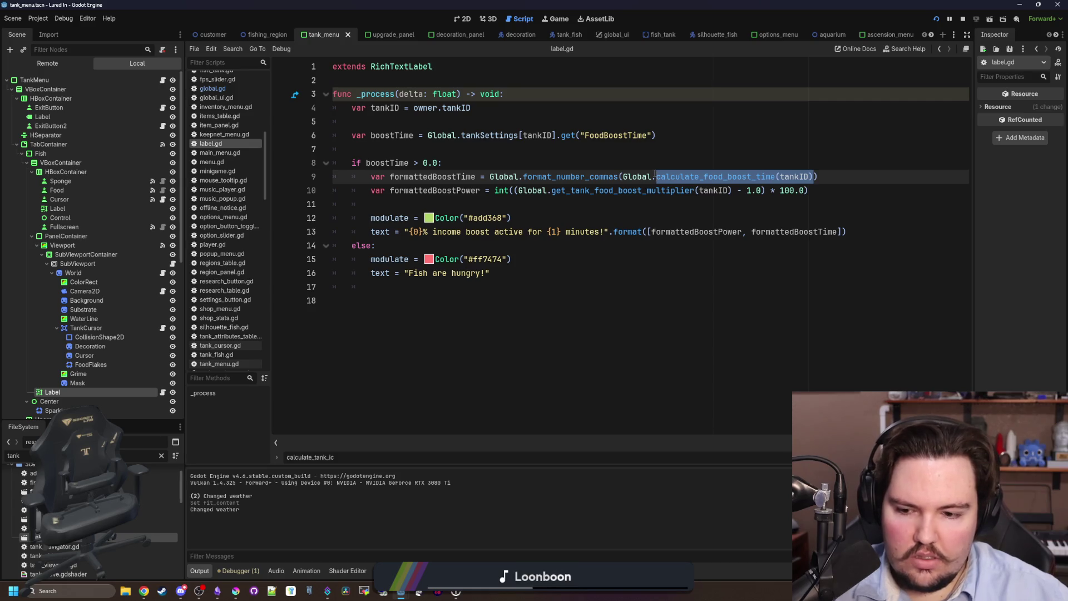
Replace Global.calculate_food_boost_time(tankID) on line 9 with boostTime and save label.gd
key(BackSpace)
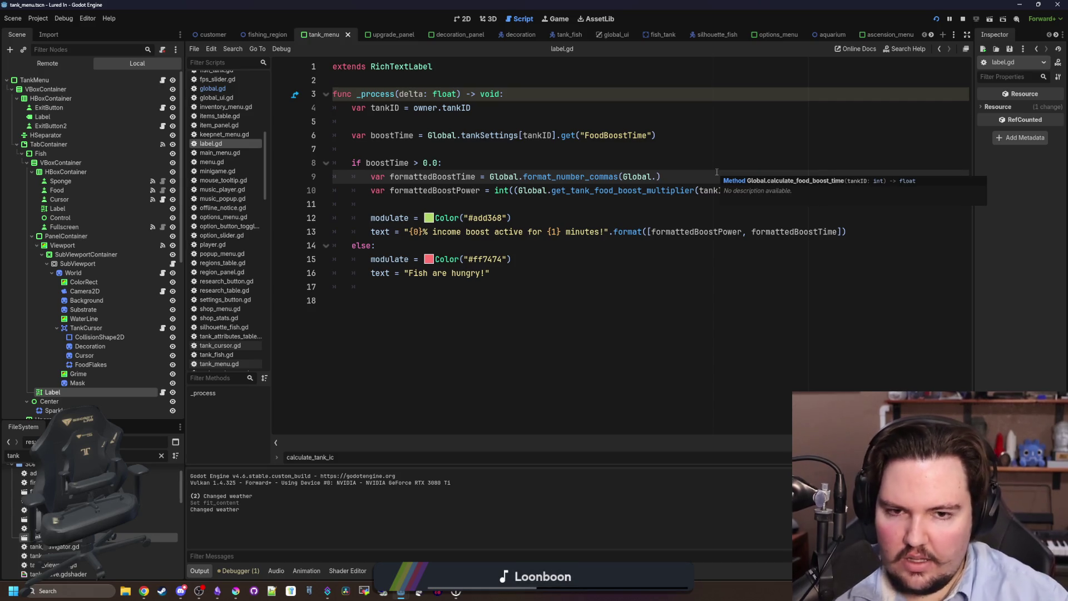
text(tankSettings[t)
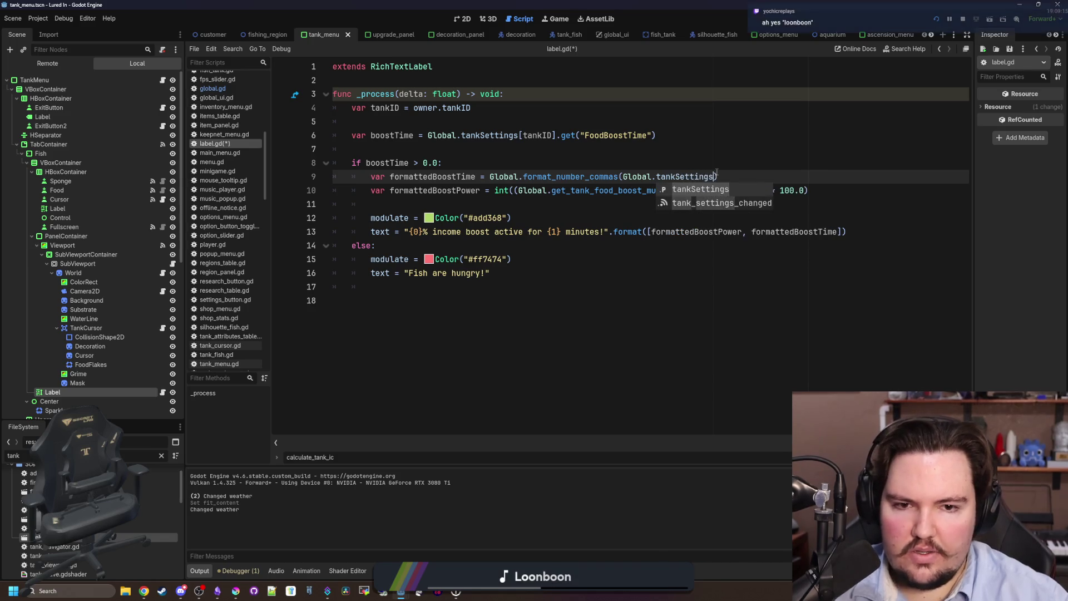
text(ankID].F)
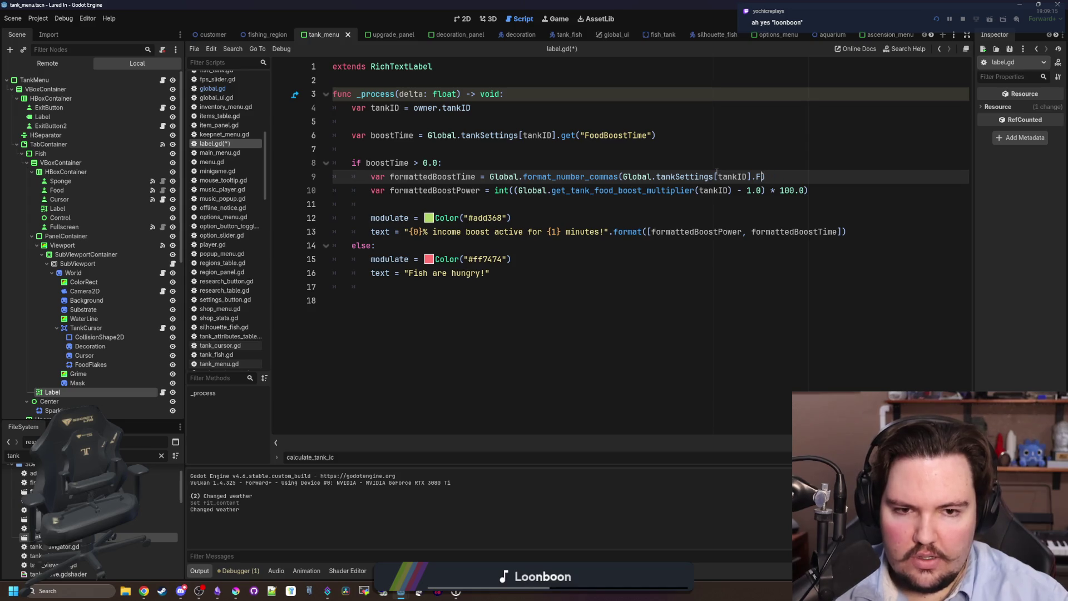
key(BackSpace)
key(BackSpace)
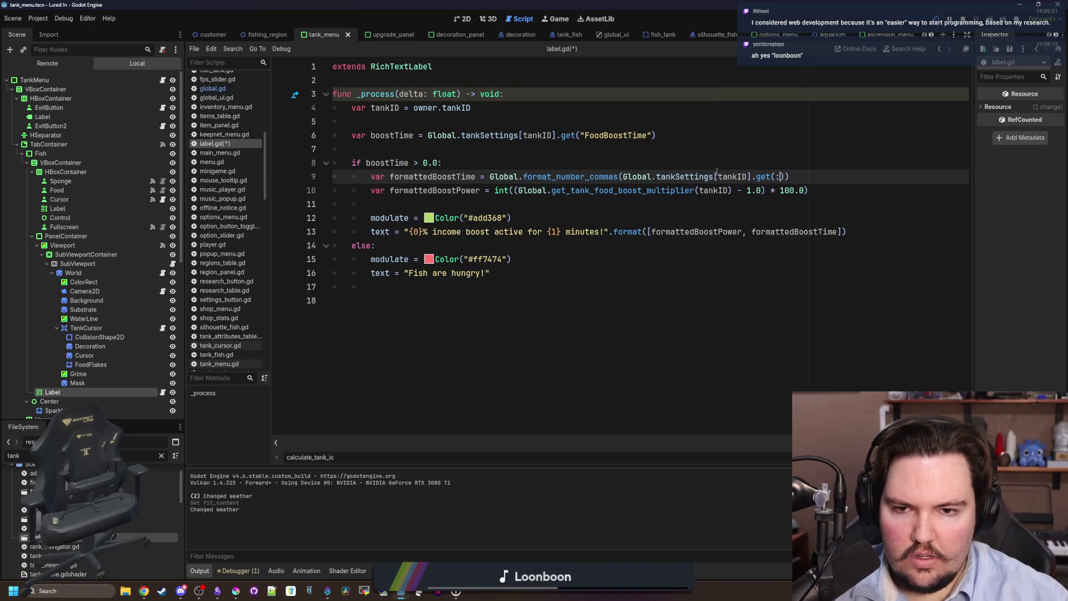
key(BackSpace)
key(BackSpace)
key(BackSpace)
text(boostTim)
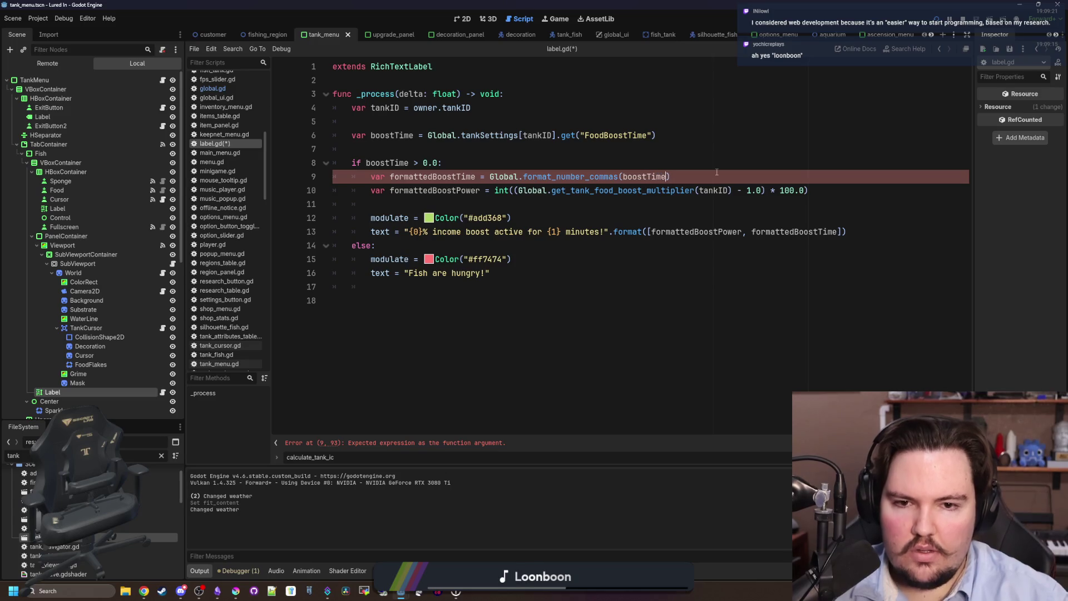
key(ctrl+s)
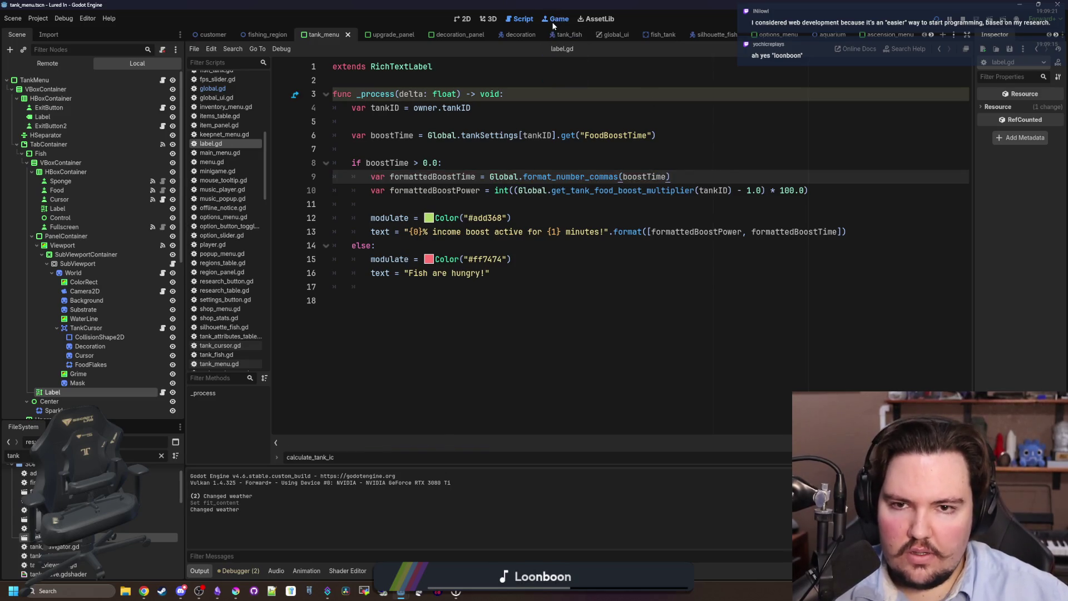
Divide boostTime by 60.0 on line 9 and relaunch with F5 so the label reads 4 minutes
click(552, 22)
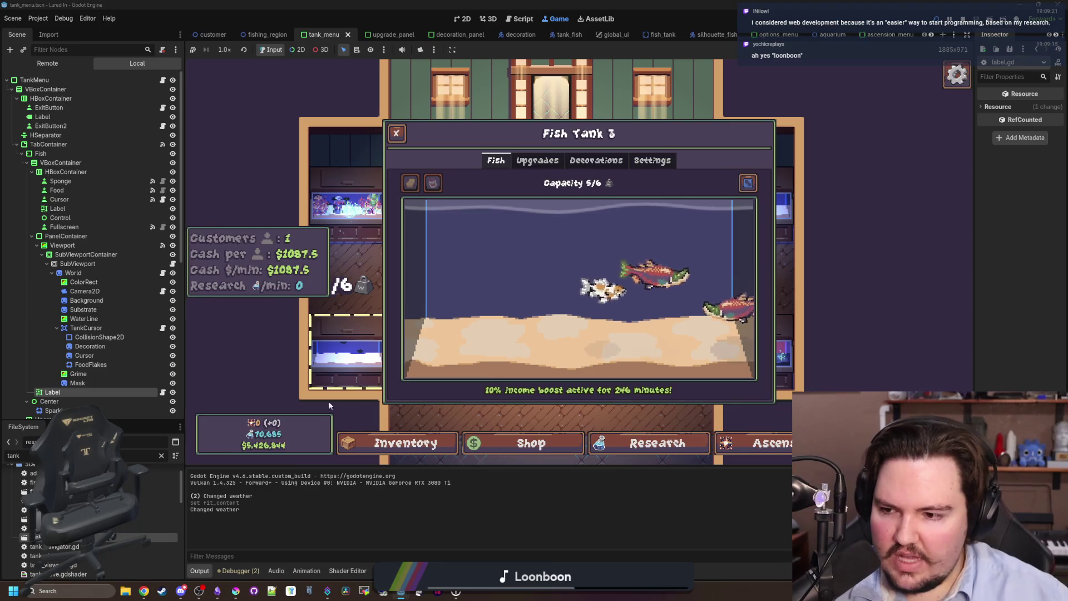
click(163, 392)
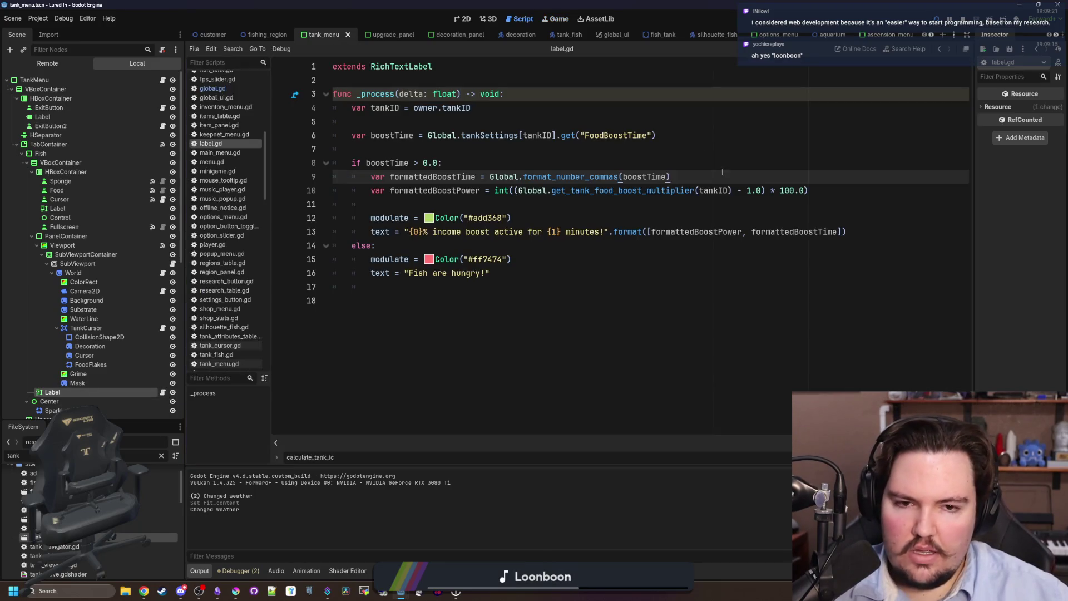
key(Down)
key(Down)
key(Down)
click(827, 189)
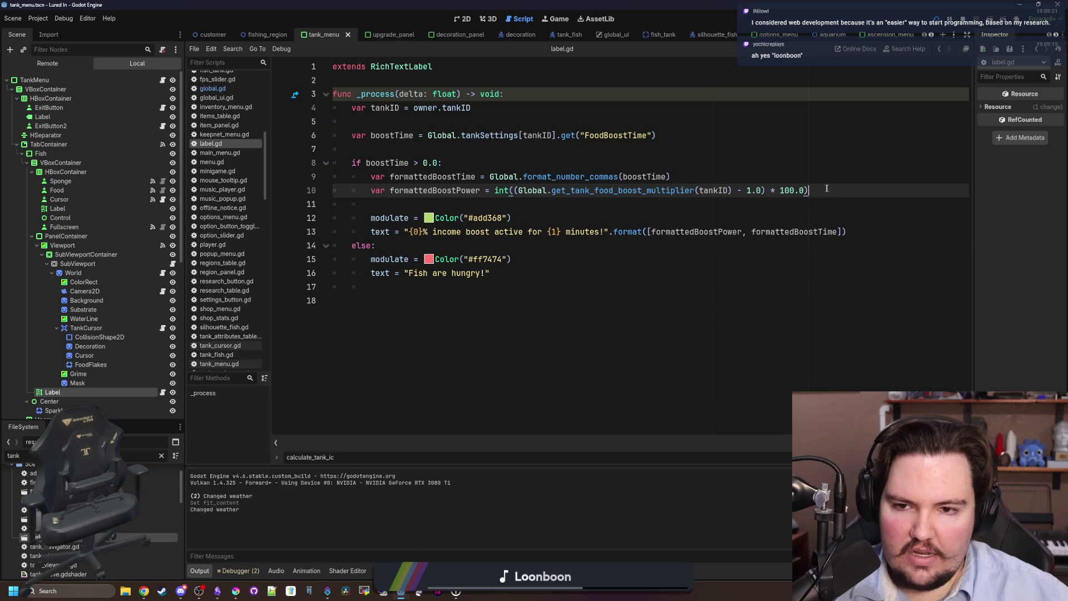
click(739, 177)
text(/60.0)
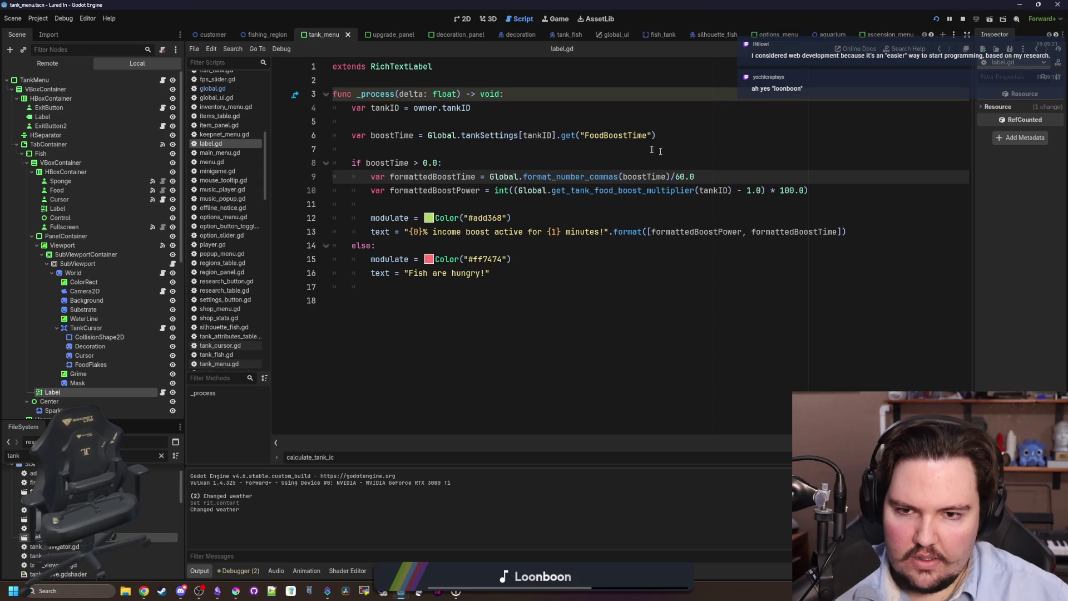
double_click(677, 176)
text())
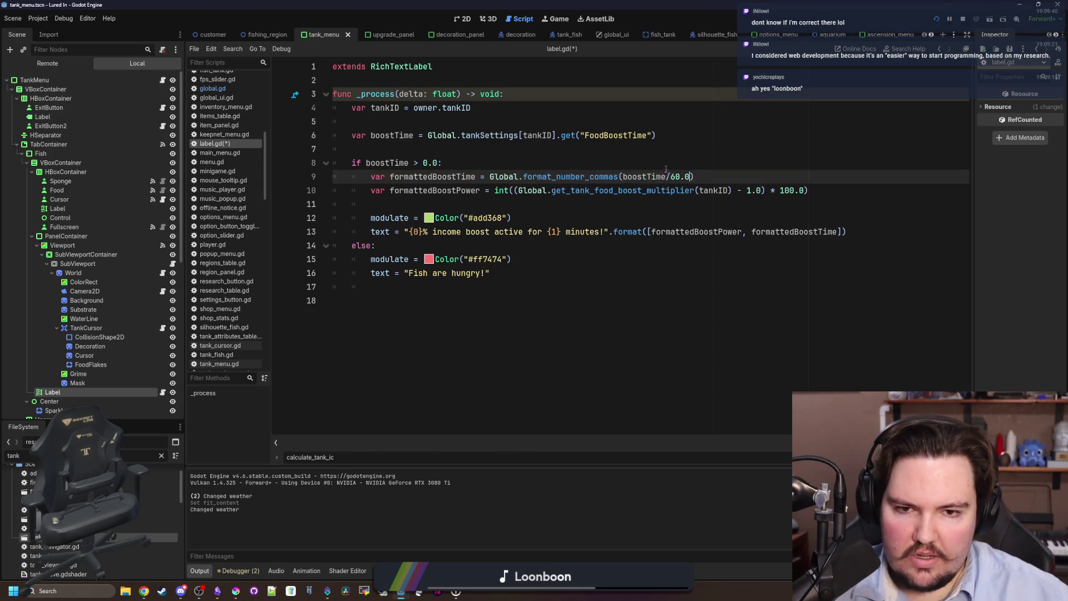
key(F5)
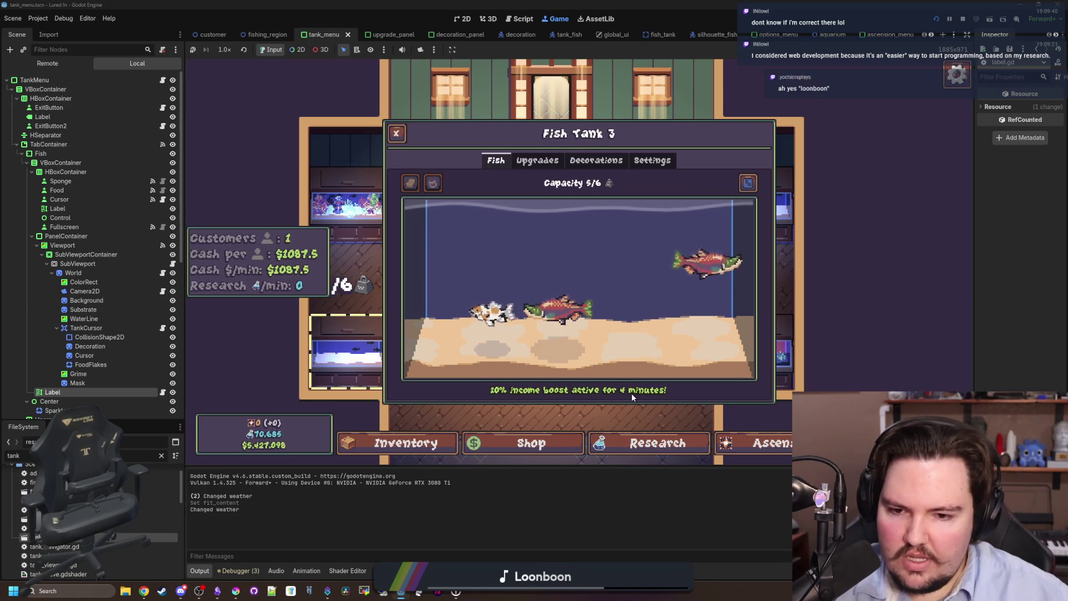
Buy Vitamins and Slow Release Pellets levels, checking the tank's boost label after each
click(537, 161)
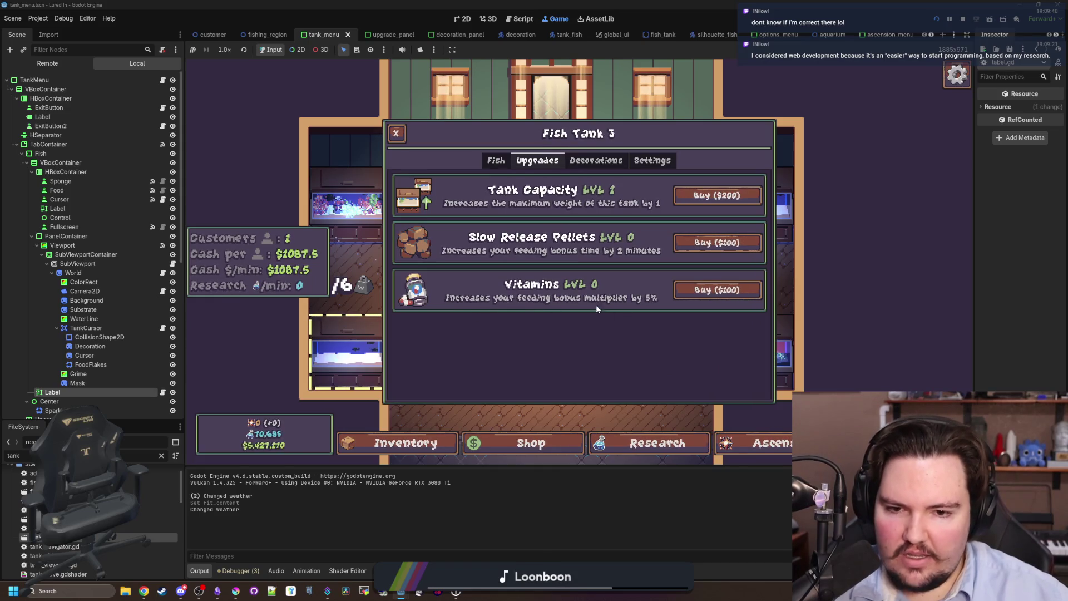
click(715, 290)
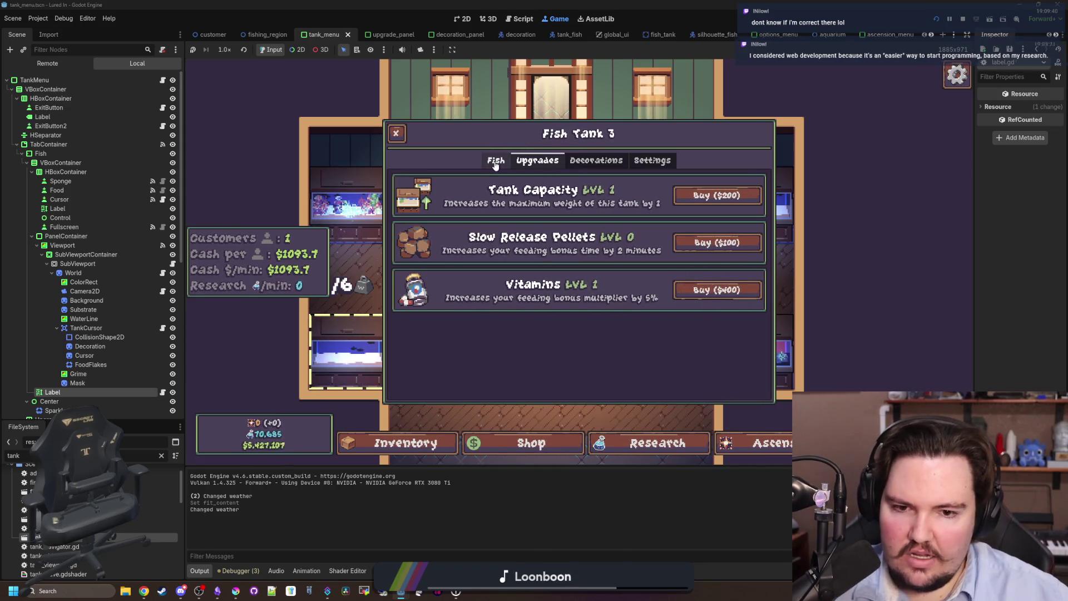
click(496, 161)
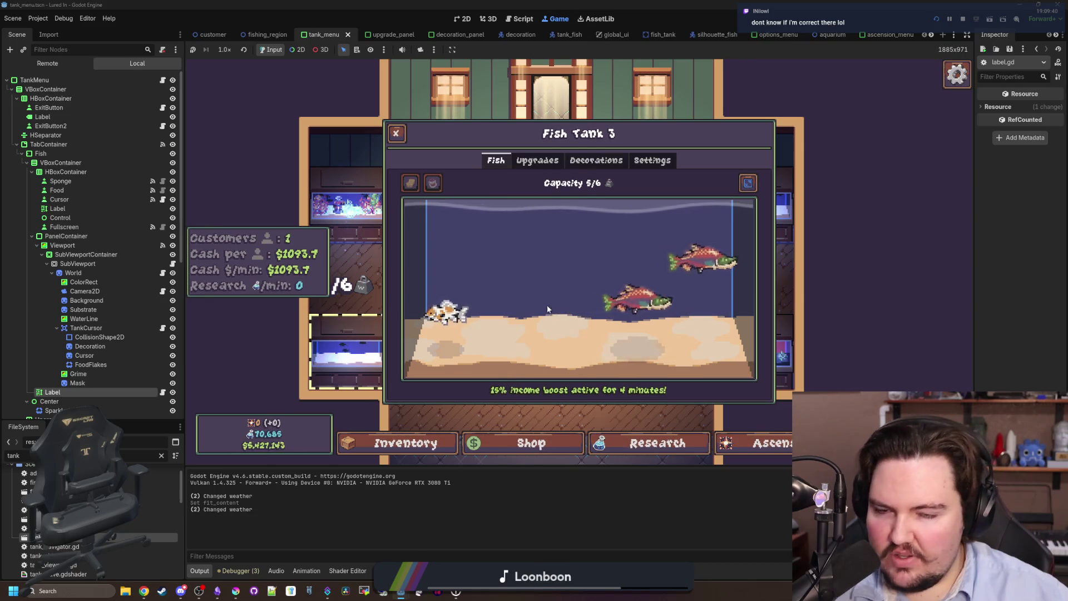
click(537, 160)
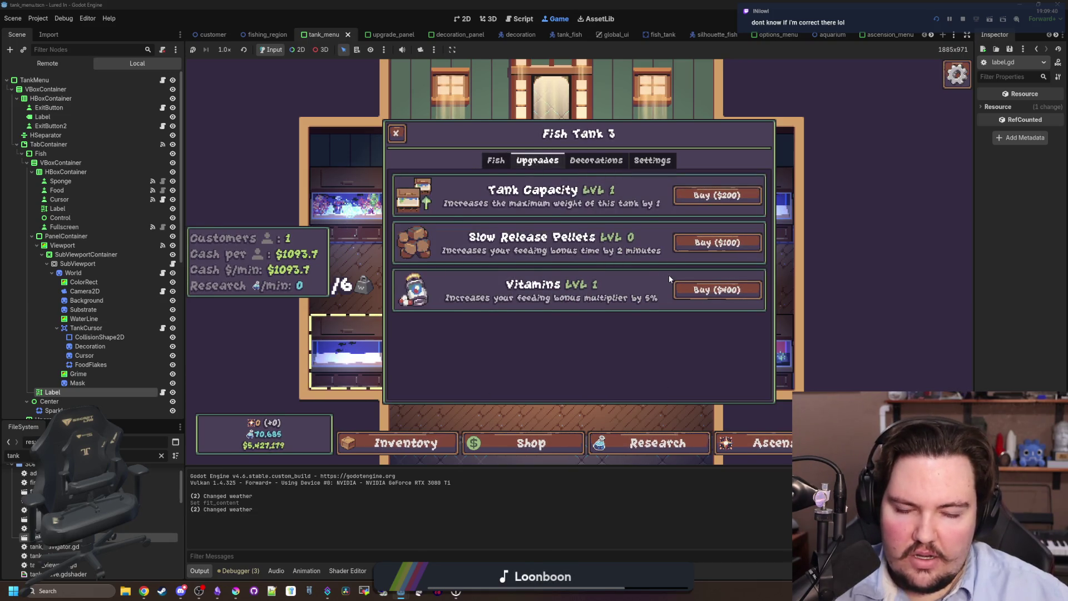
click(718, 243)
click(498, 162)
click(537, 160)
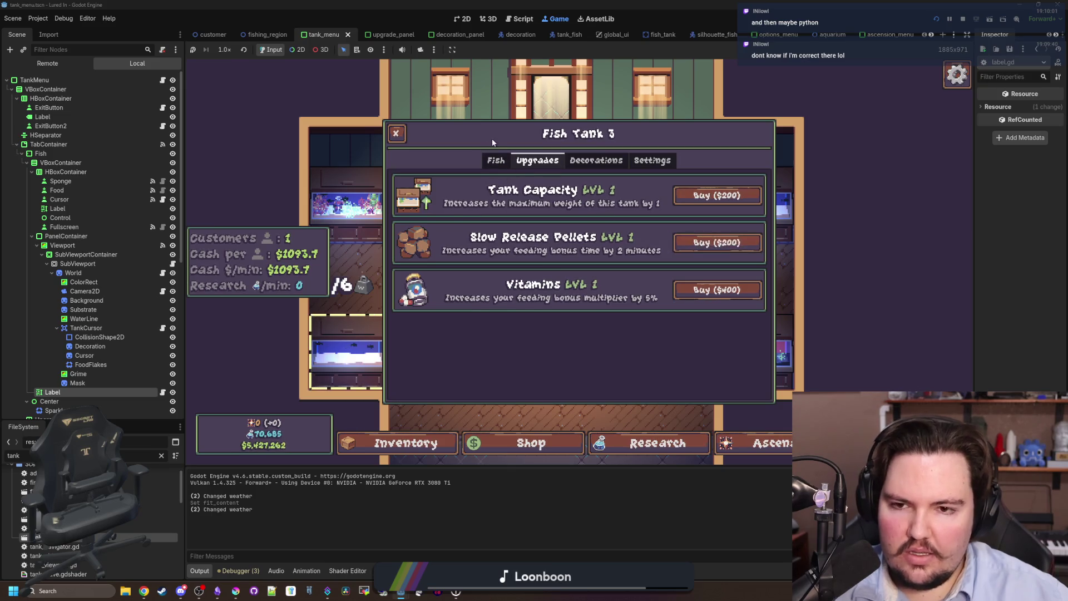
click(484, 161)
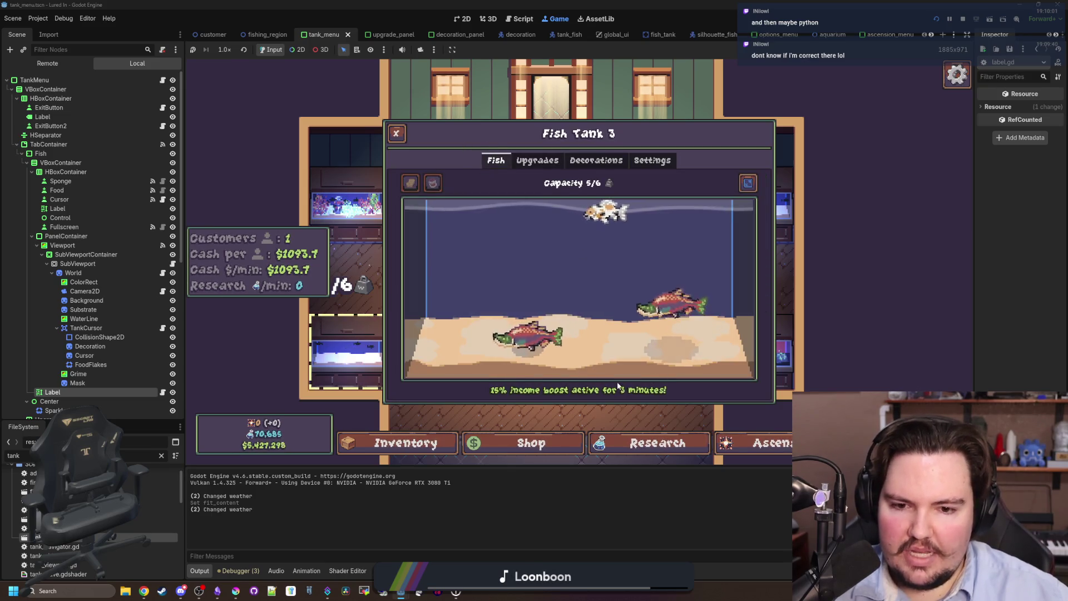
Move to Fish Tank 4 and buy nine Slow Release Pellets and six Vitamins levels
click(537, 160)
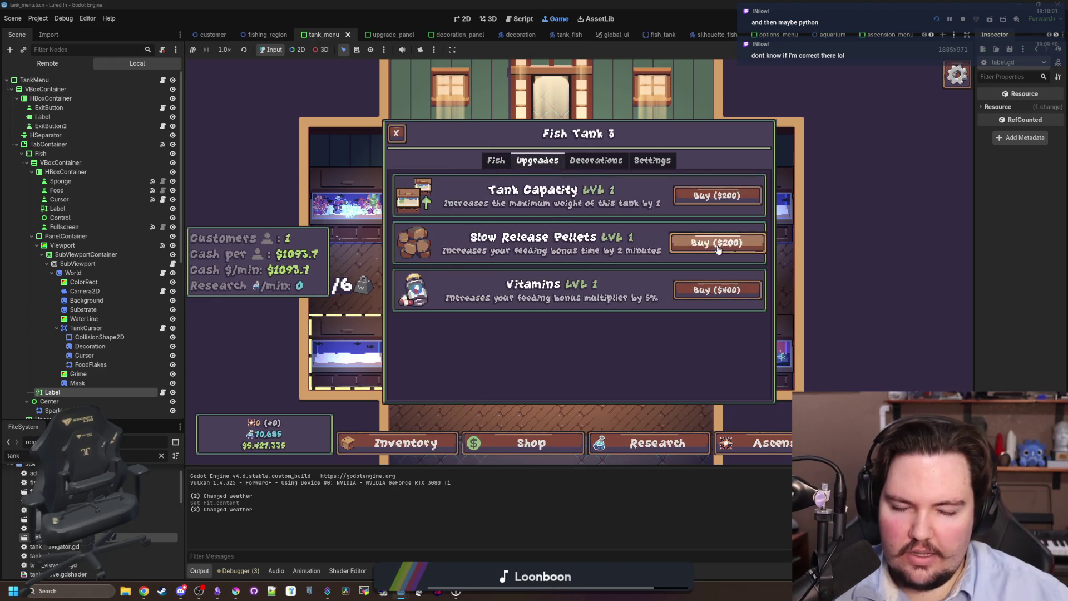
key(Right)
click(559, 160)
click(709, 251)
click(710, 250)
click(713, 248)
click(712, 249)
click(710, 250)
click(709, 249)
click(708, 250)
click(706, 250)
click(704, 250)
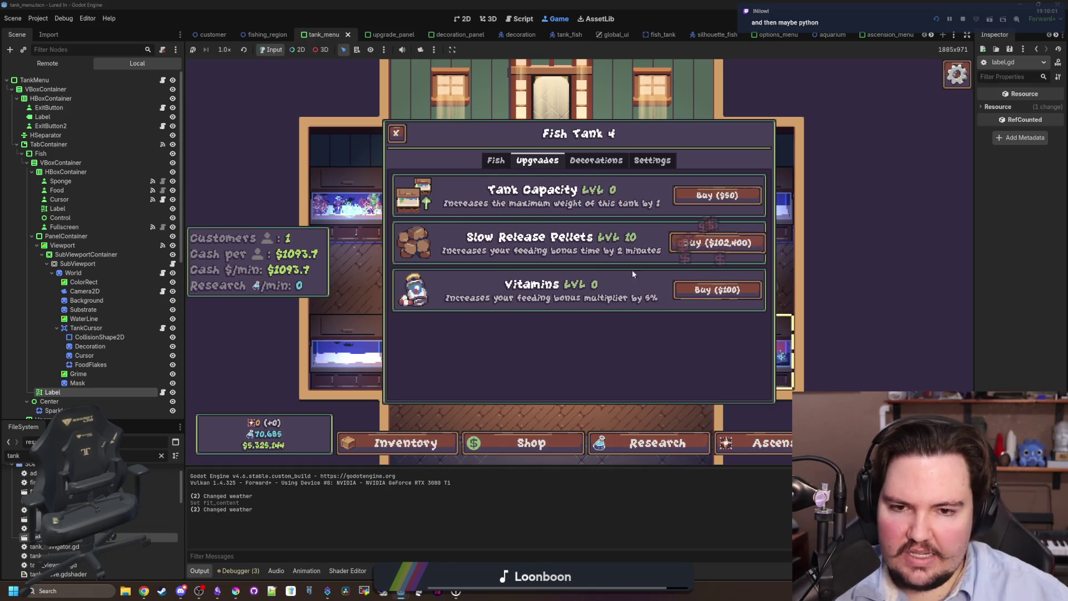
click(703, 291)
click(703, 292)
click(702, 292)
click(702, 294)
click(700, 295)
click(701, 295)
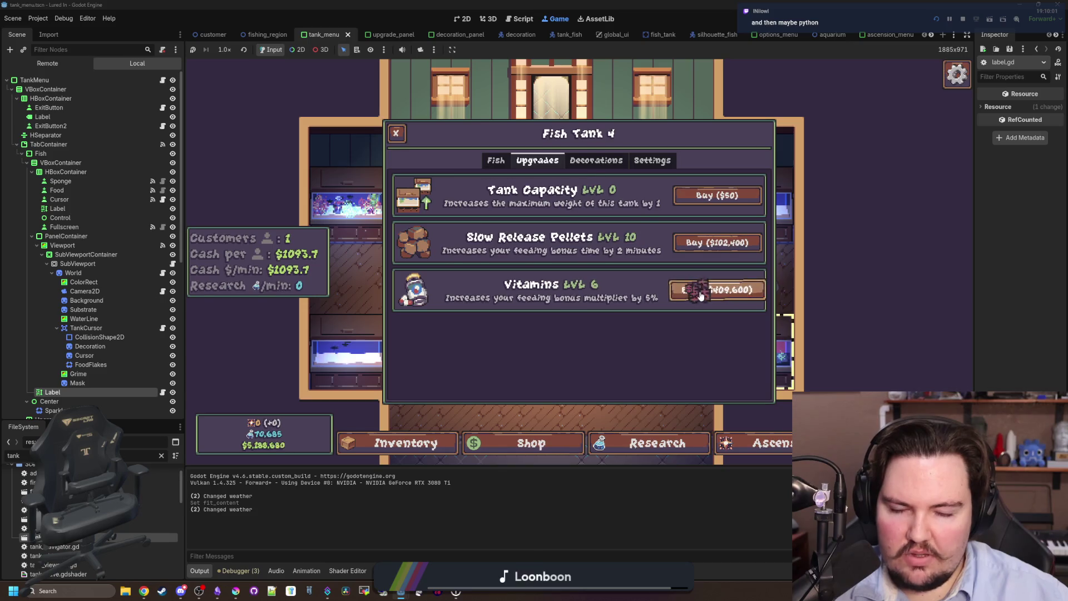
Feed Fish Tank 4 to confirm '50% income boost active for 6,005 minutes!', then return to label.gd
click(502, 160)
click(432, 183)
click(545, 266)
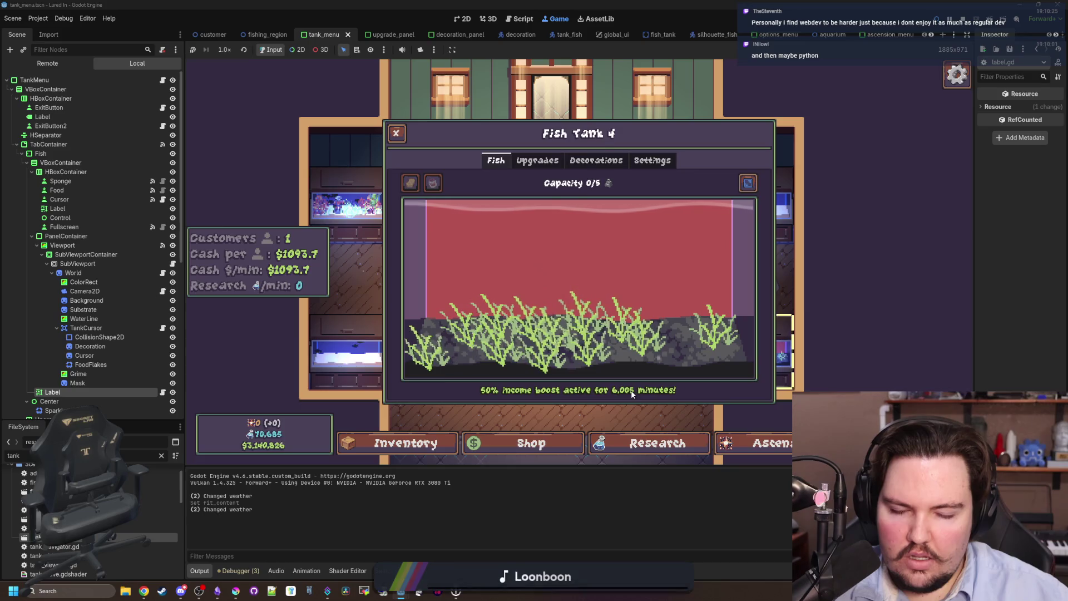
click(554, 167)
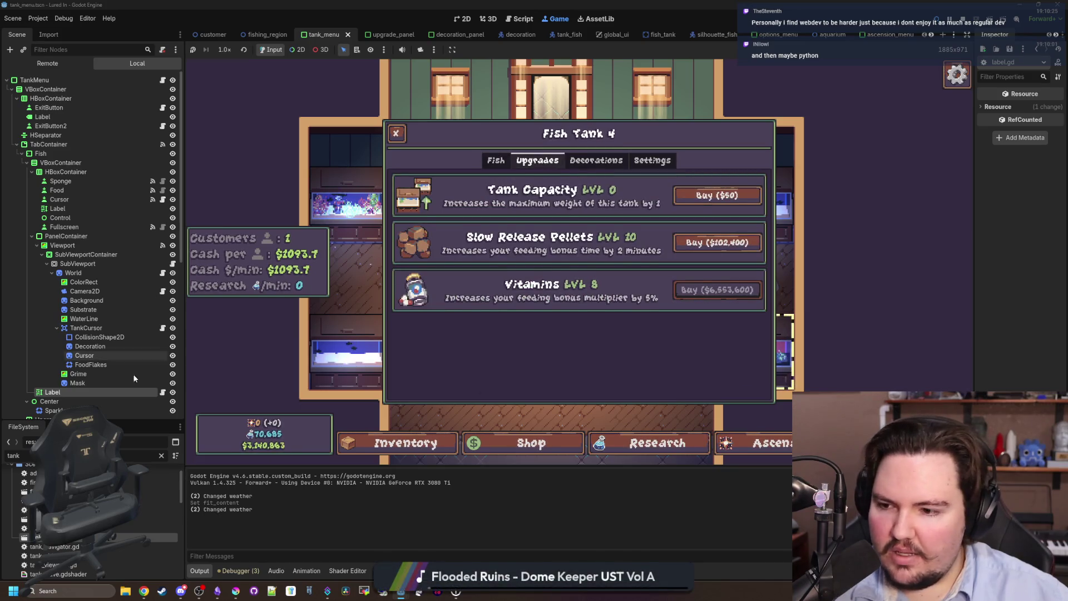
click(496, 161)
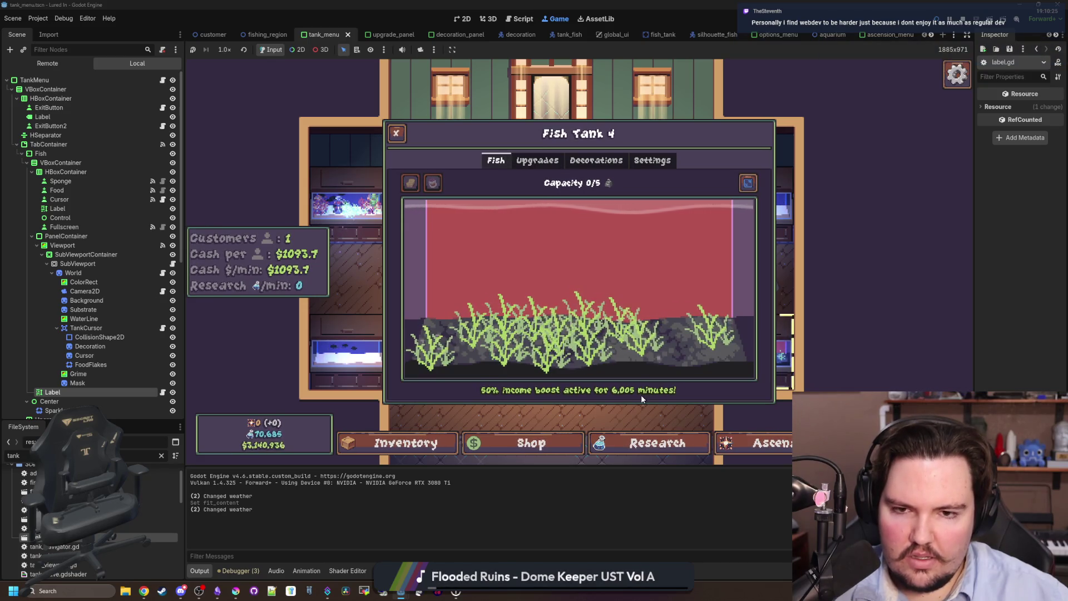
key(F7)
click(620, 258)
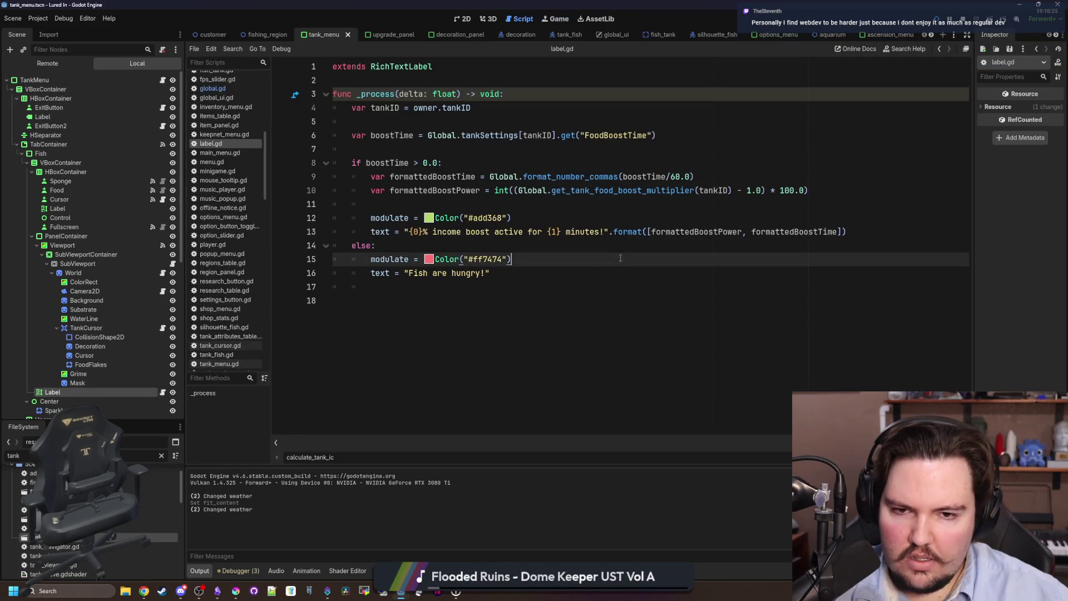
Follow get_tank_food_boost_multiplier into global.gd and search there for the boost_time function
click(622, 204)
click(445, 163)
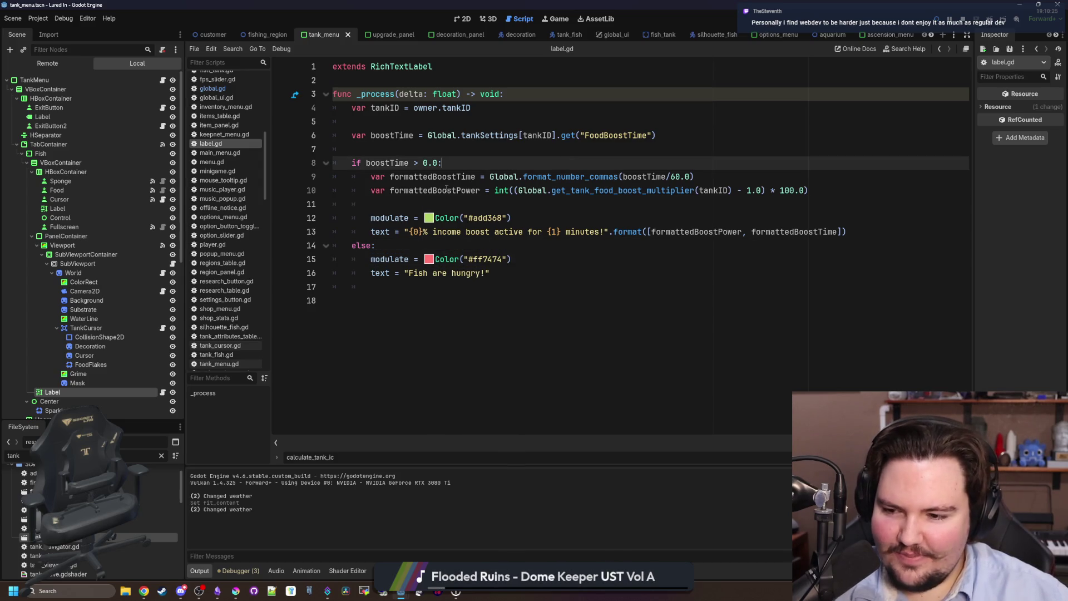
ctrl+click(617, 192)
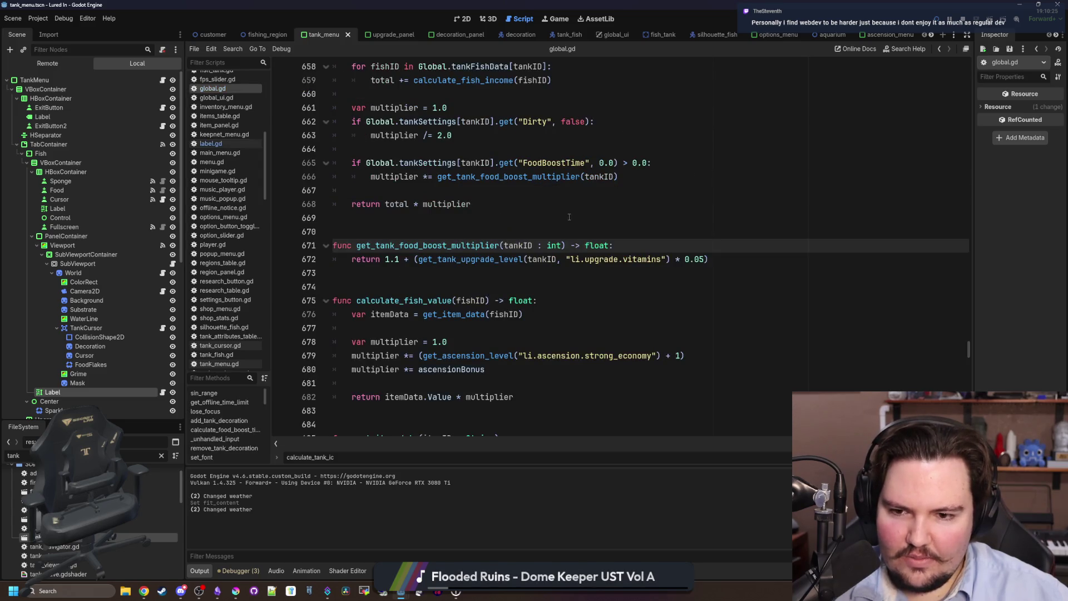
click(465, 284)
text(boostTim)
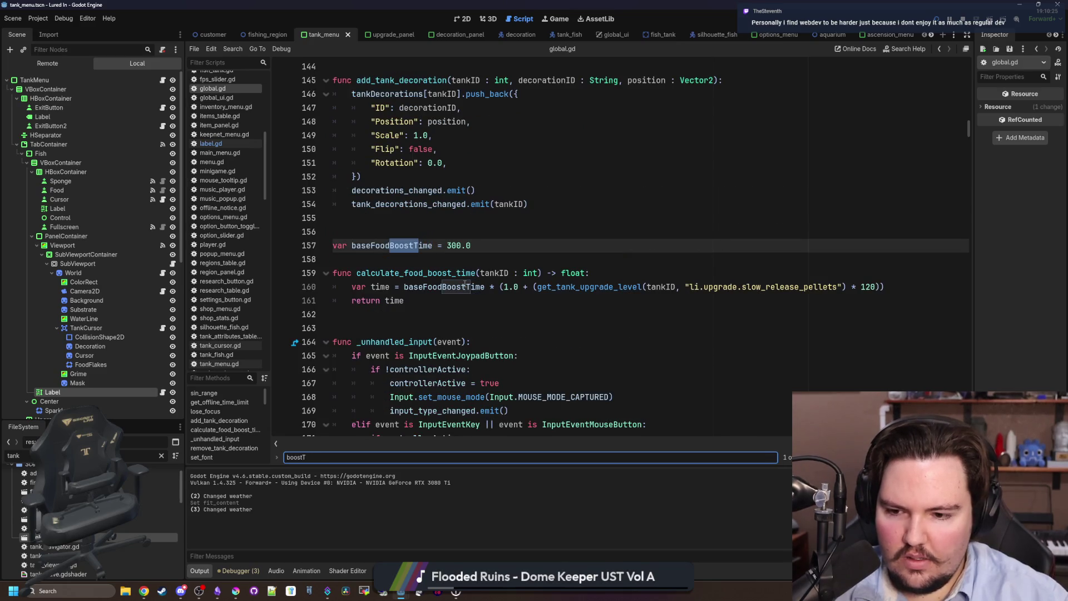
key(BackSpace)
text(_)
Review the food boost time return line and its 120 factor, saving global.gd
click(465, 284)
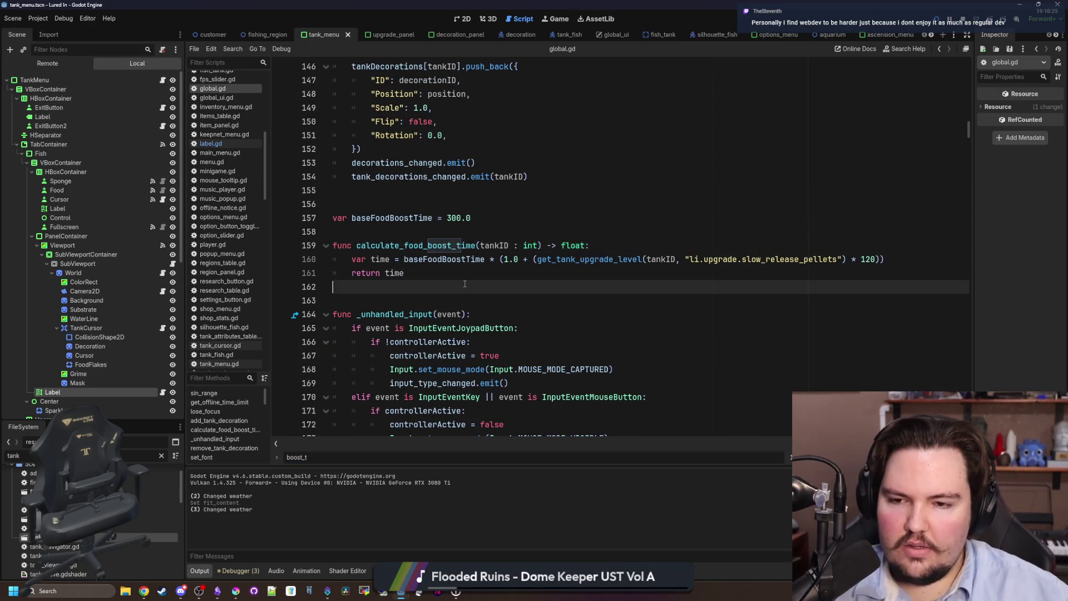
key(ctrl+s)
click(511, 273)
key(ctrl+s)
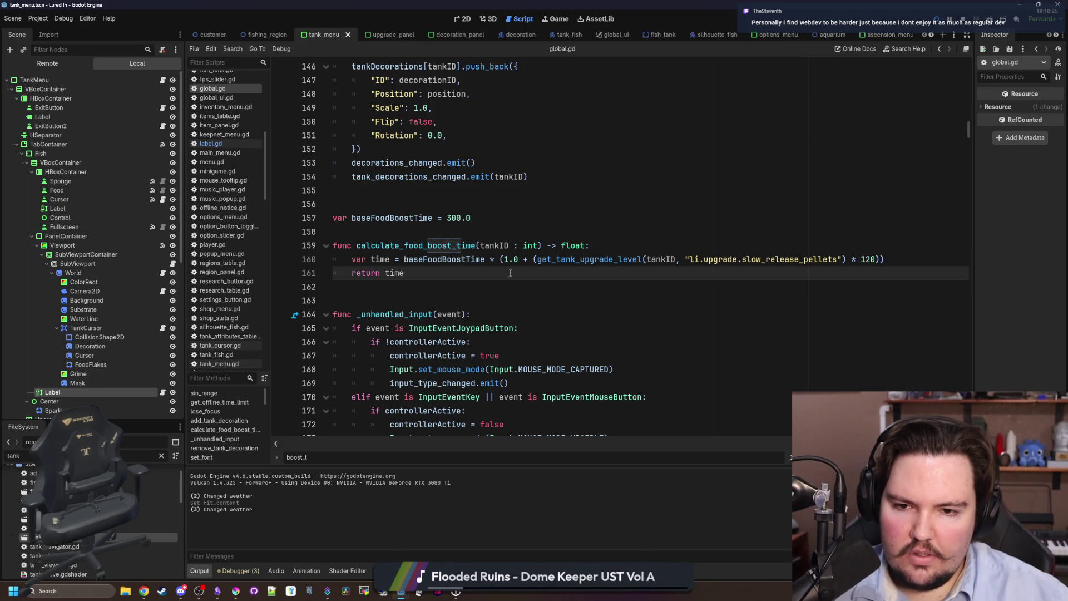
click(877, 260)
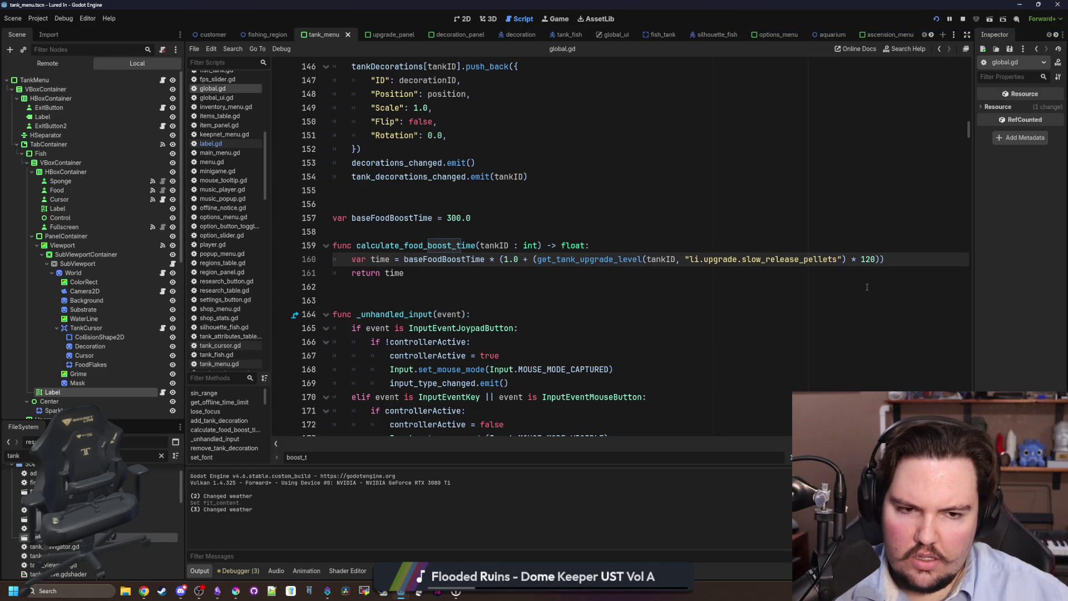
click(499, 277)
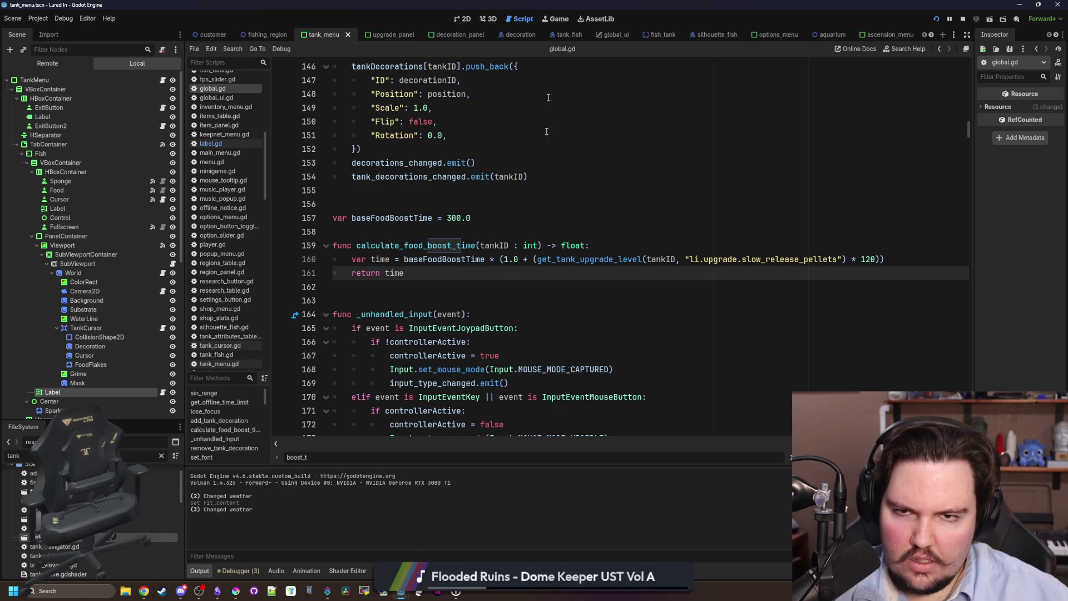
Recheck the tank label in the running game, save label.gd, and stop the game
click(559, 19)
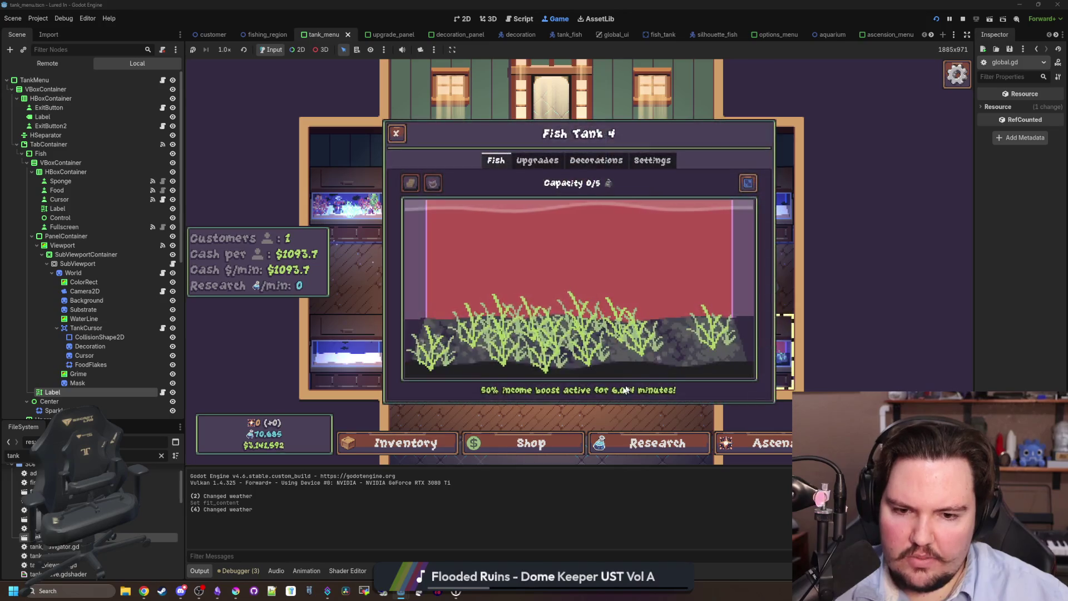
key(ctrl+F3)
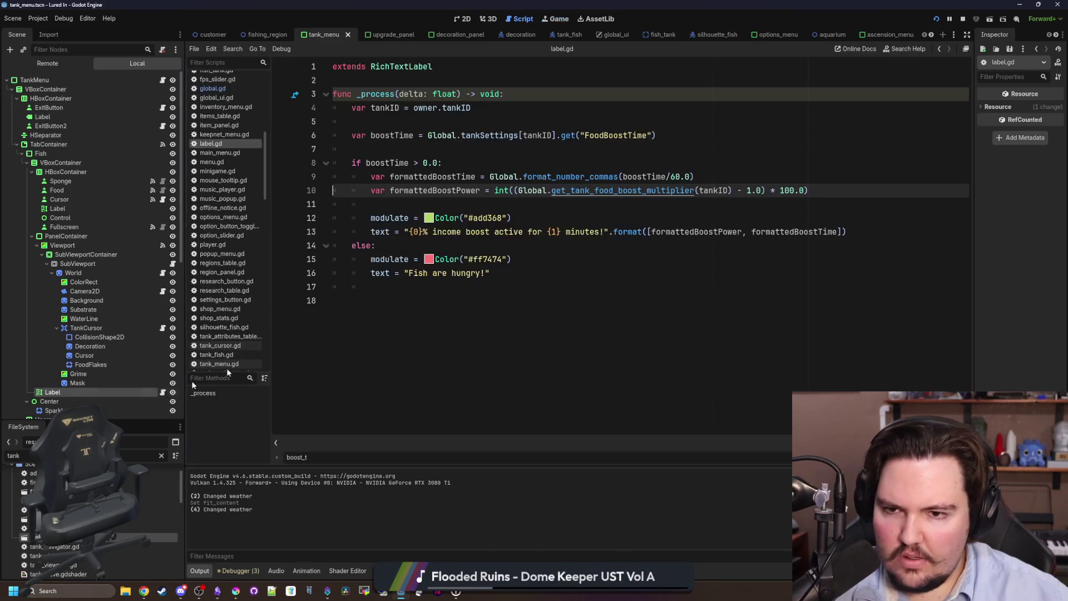
click(590, 149)
key(ctrl+s)
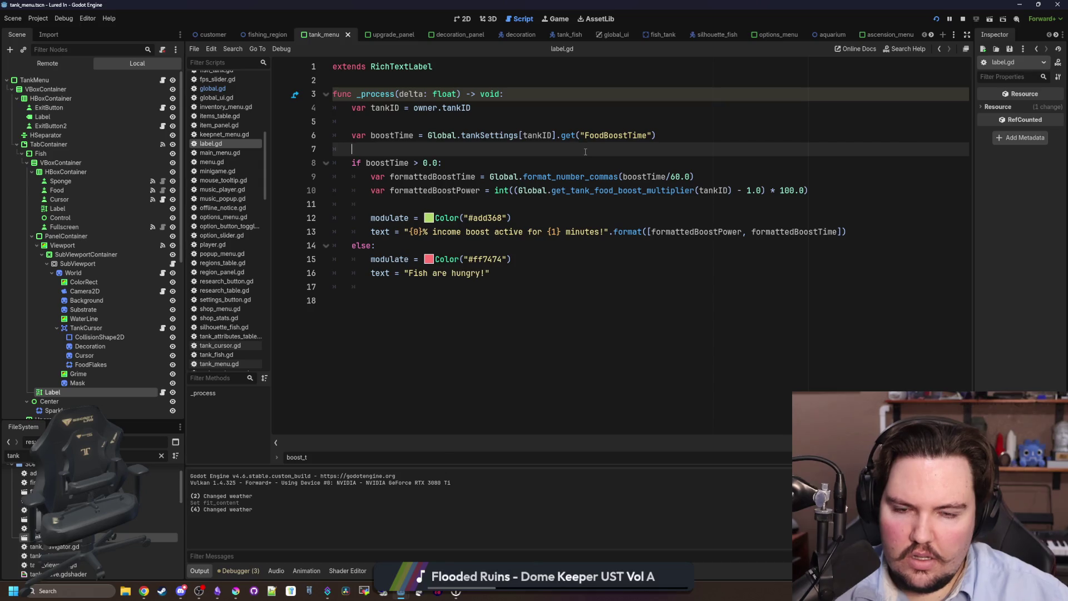
click(961, 20)
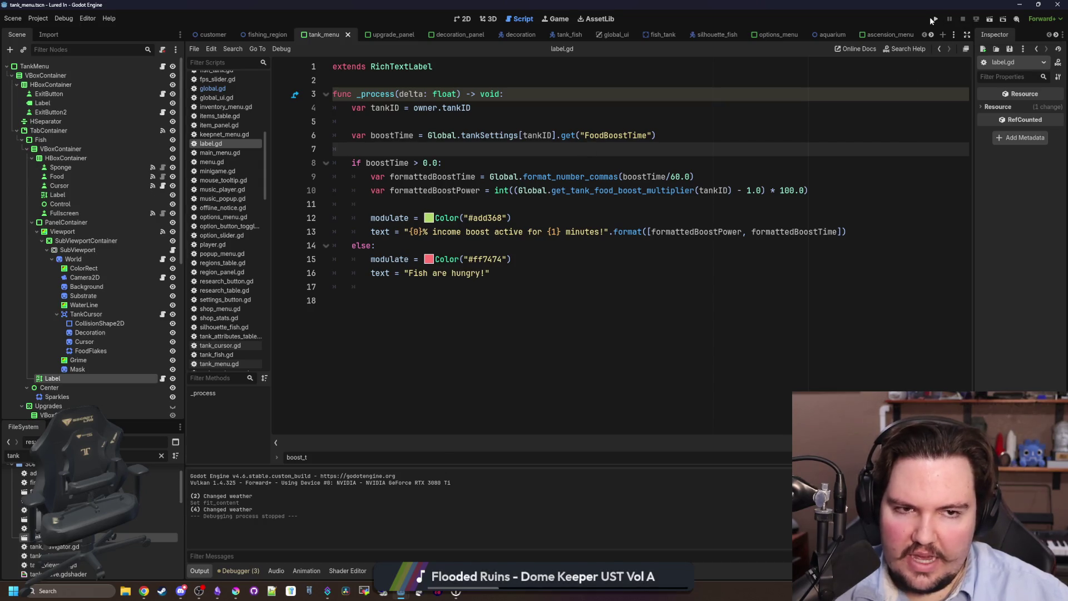
Relaunch the game and browse Fish Tank 4's Decorations, Upgrades and Fish sections
click(937, 20)
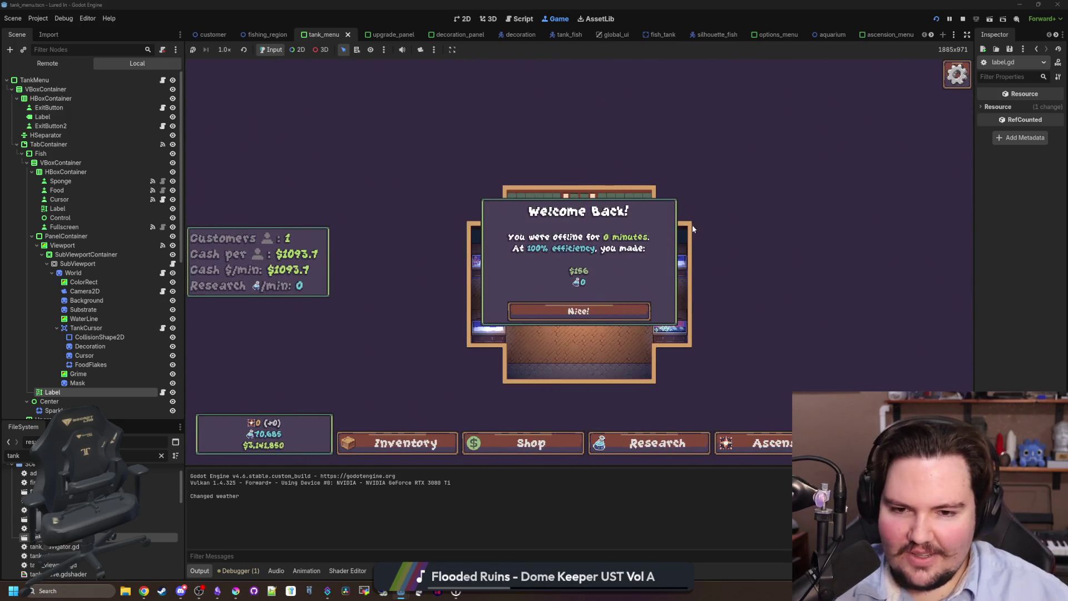
click(621, 313)
click(625, 321)
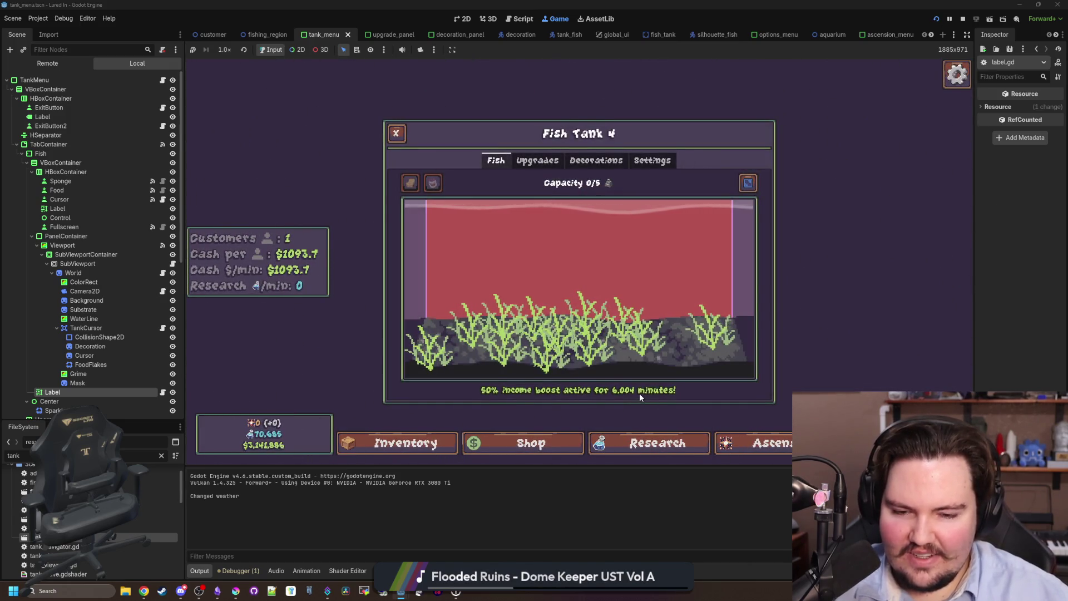
click(164, 393)
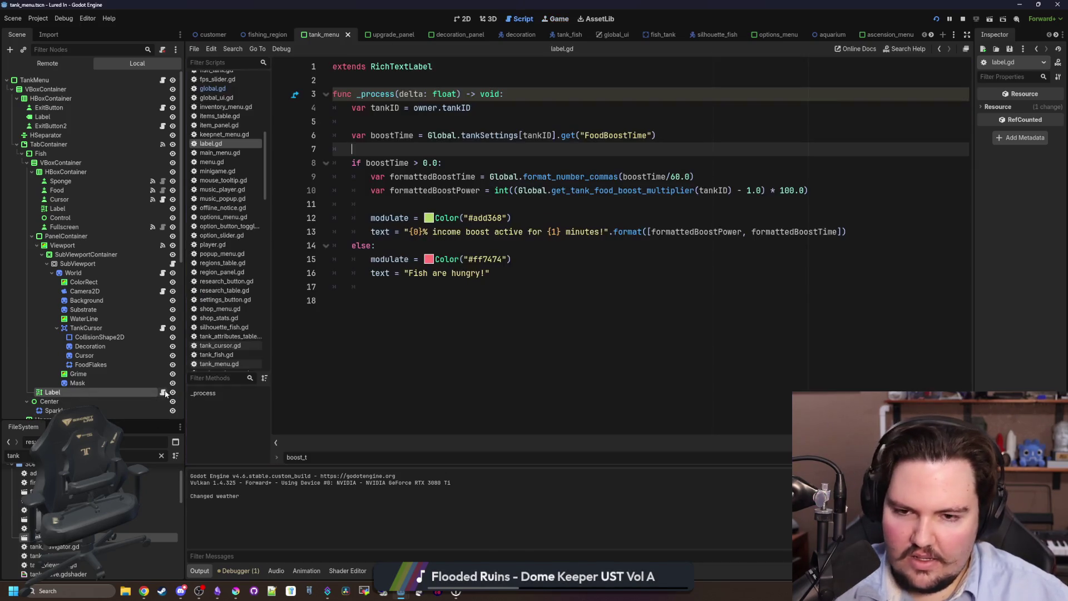
click(556, 19)
click(597, 160)
click(537, 160)
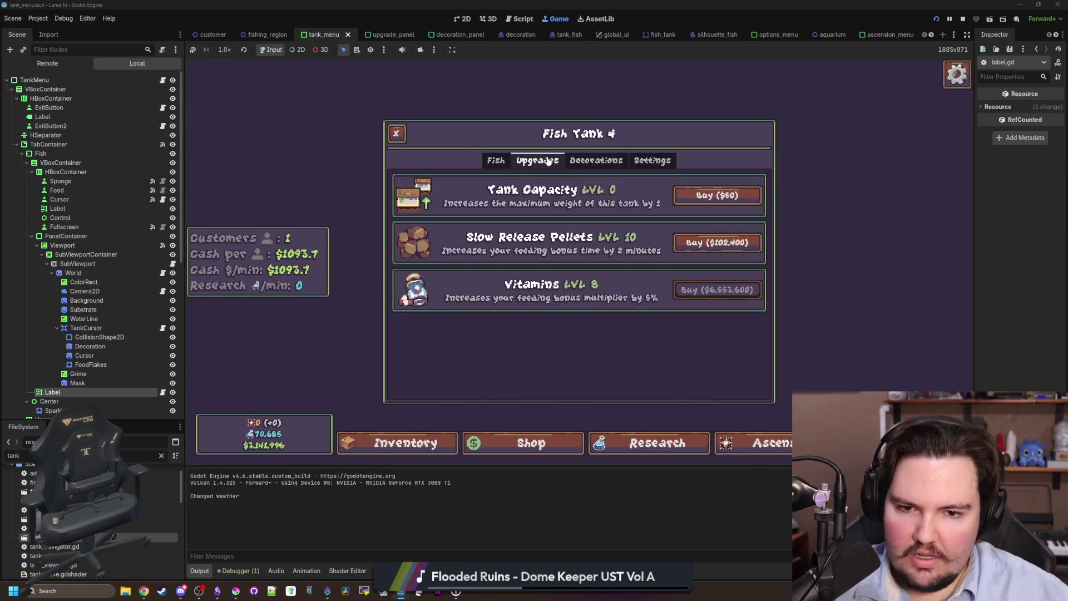
click(496, 161)
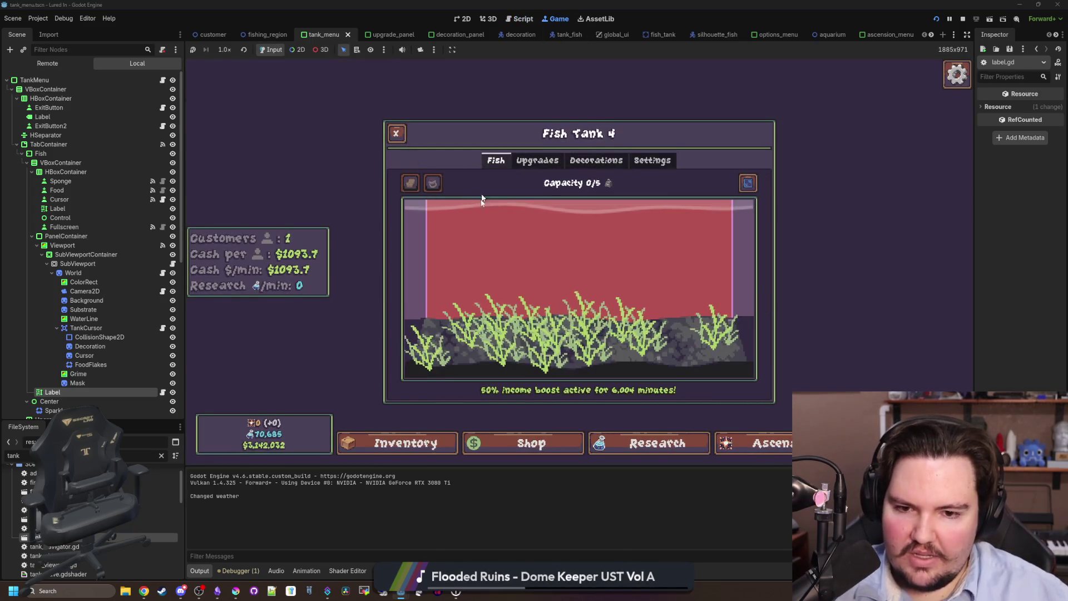
click(557, 311)
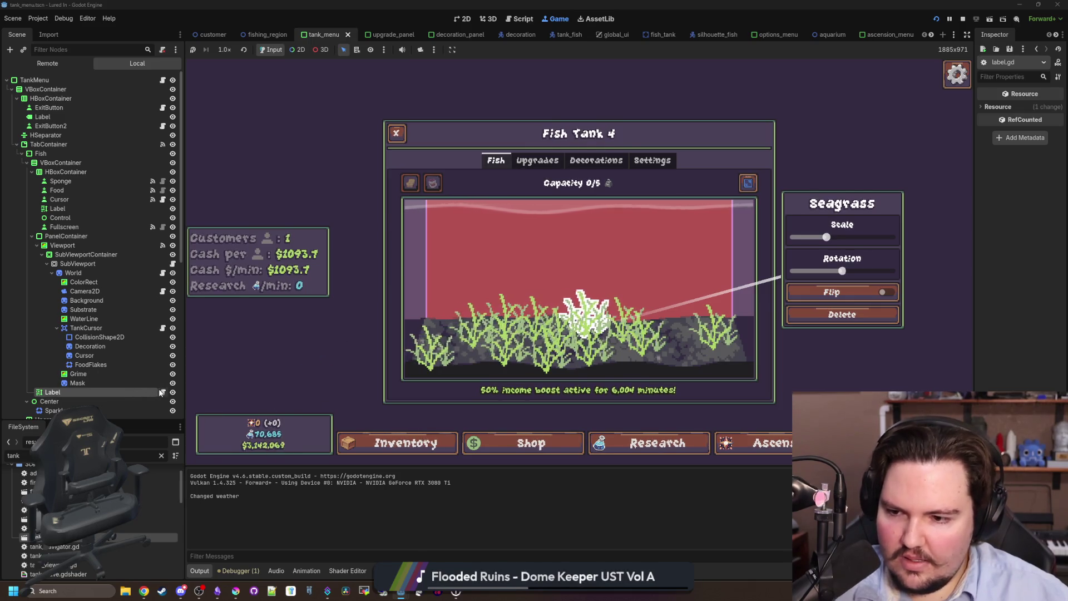
Jump from label.gd to get_tank_food_boost_multiplier and inspect calculate_tank_income in global.gd
key(ctrl+F3)
click(622, 231)
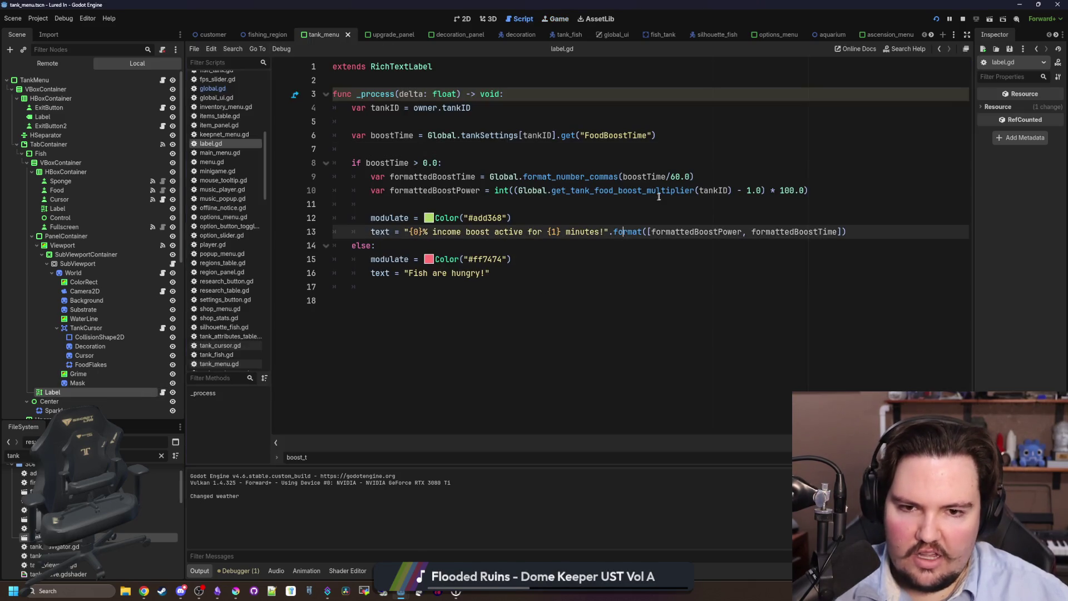
ctrl+click(591, 191)
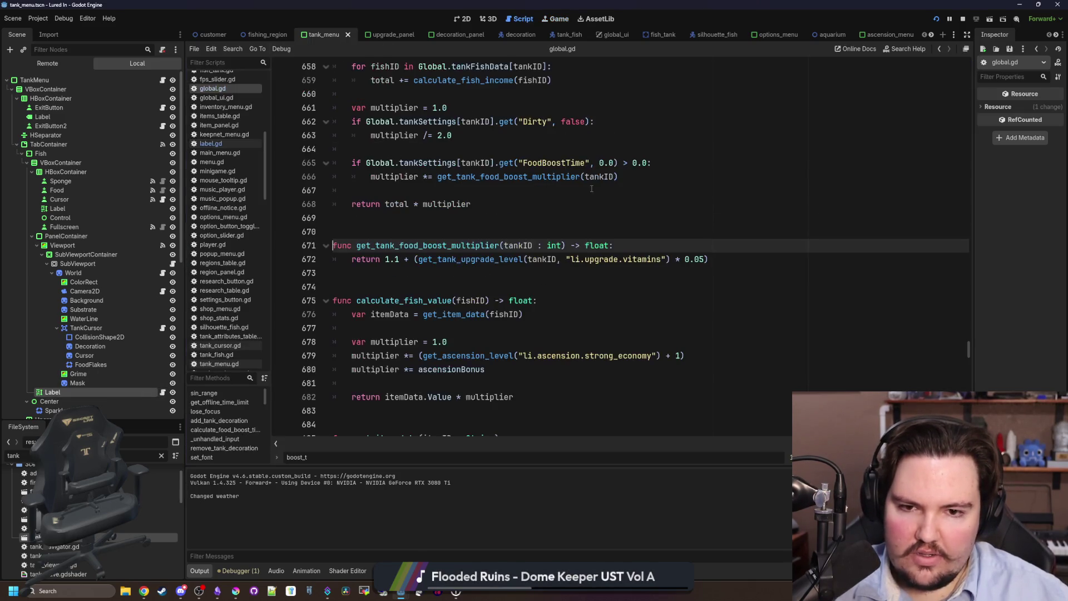
click(475, 277)
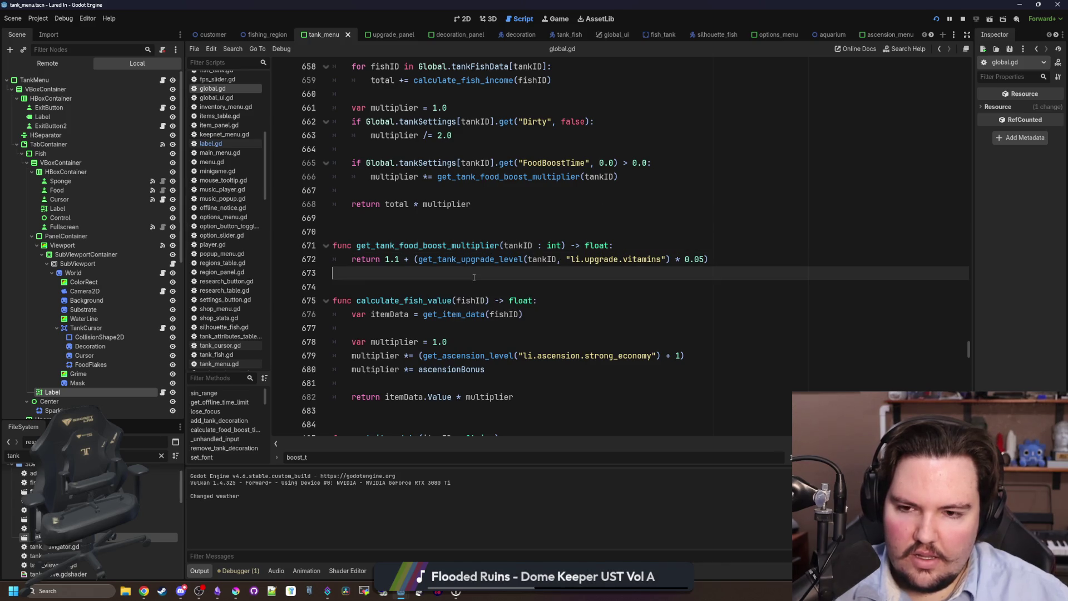
click(494, 237)
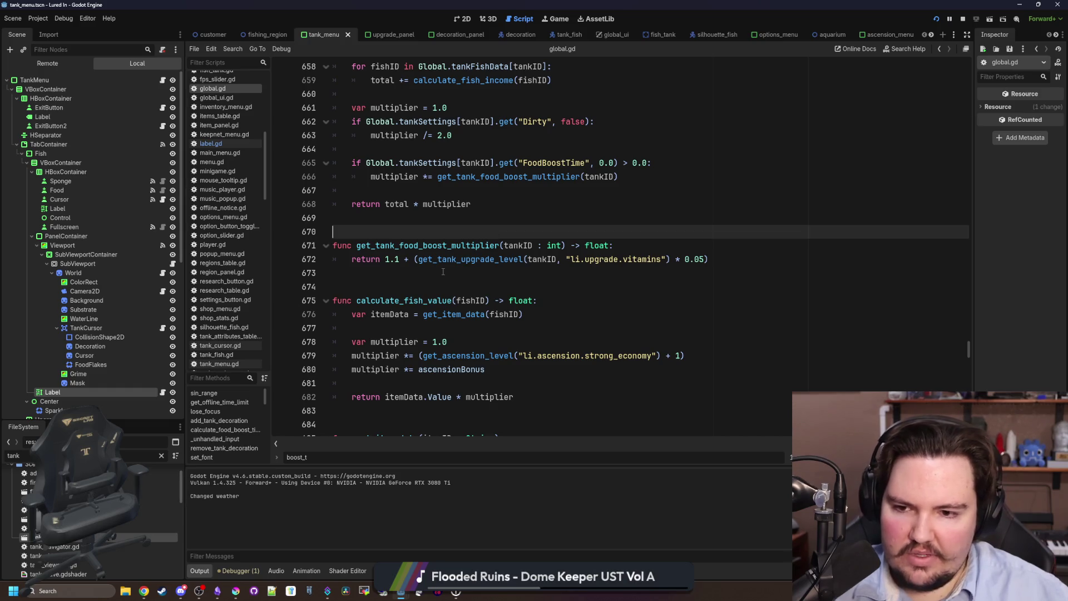
scroll(443, 271, up, 2)
click(501, 272)
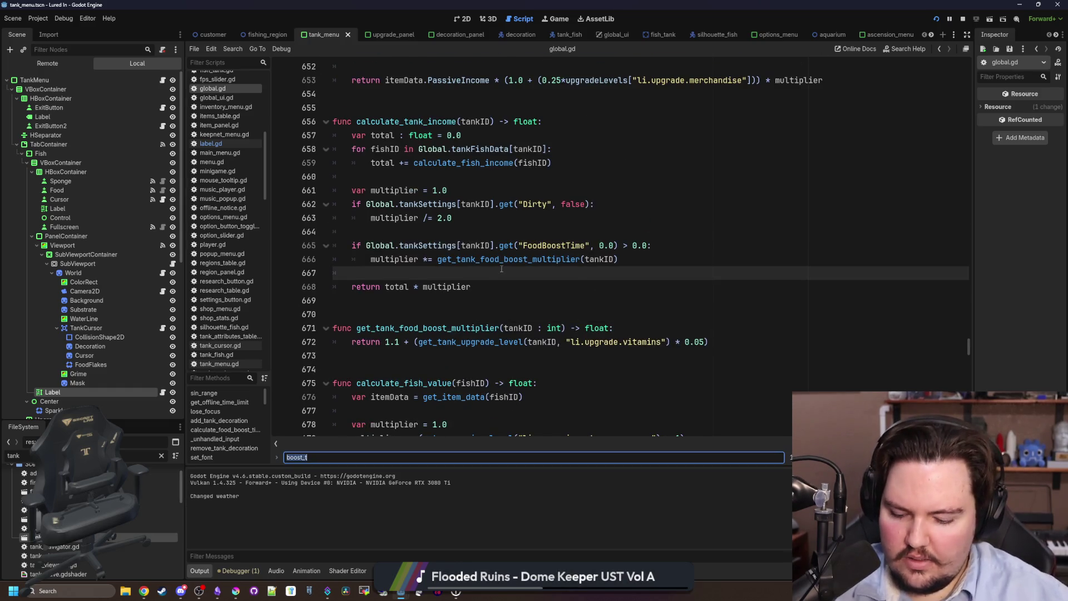
Rewrite calculate_food_boost_time as baseFoodBoostTime plus Slow Release Pellets level × 120, then save global.gd
text(boost_time)
click(502, 270)
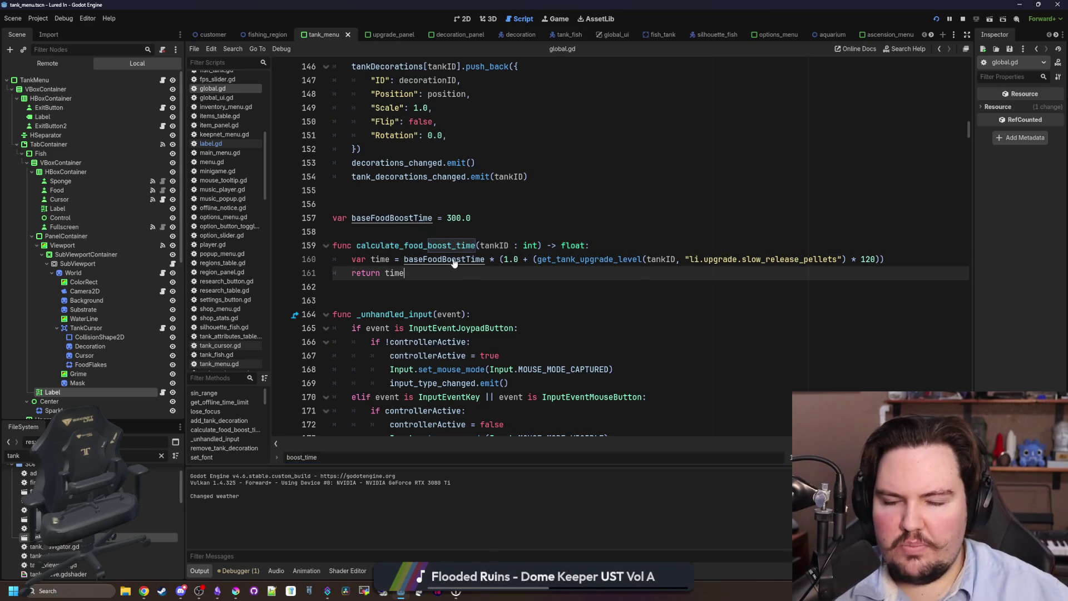
click(521, 260)
key(BackSpace)
key(BackSpace)
key(BackSpace)
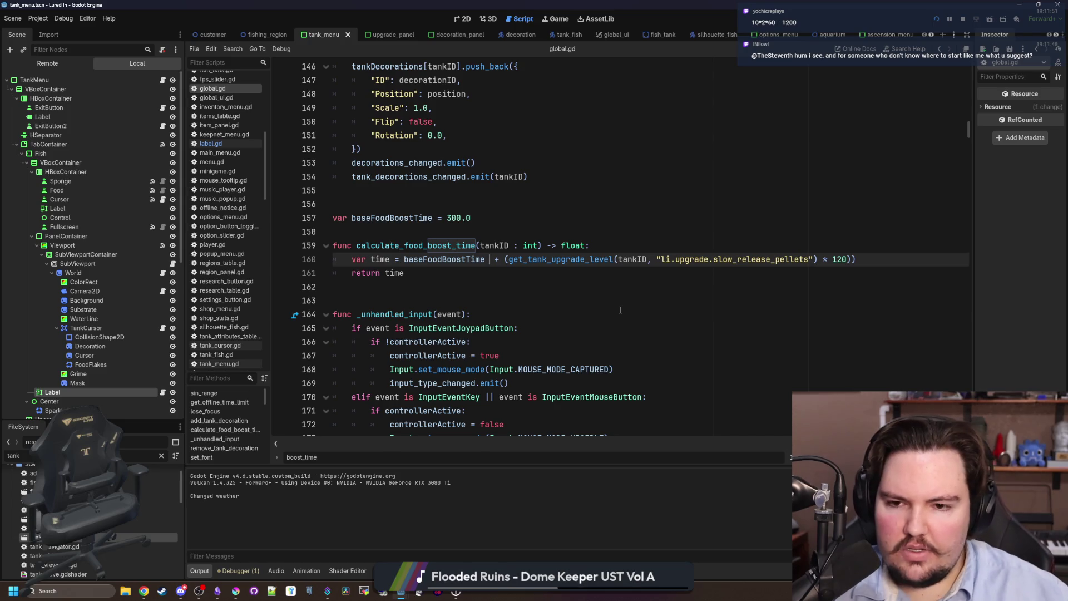
key(BackSpace)
key(BackSpace)
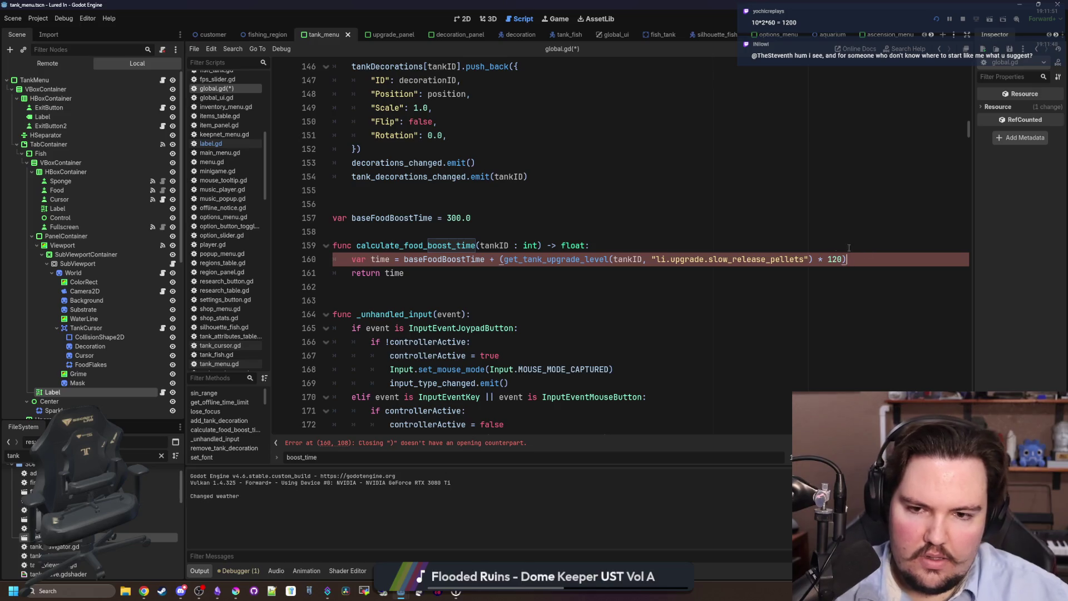
click(689, 247)
key(ctrl+s)
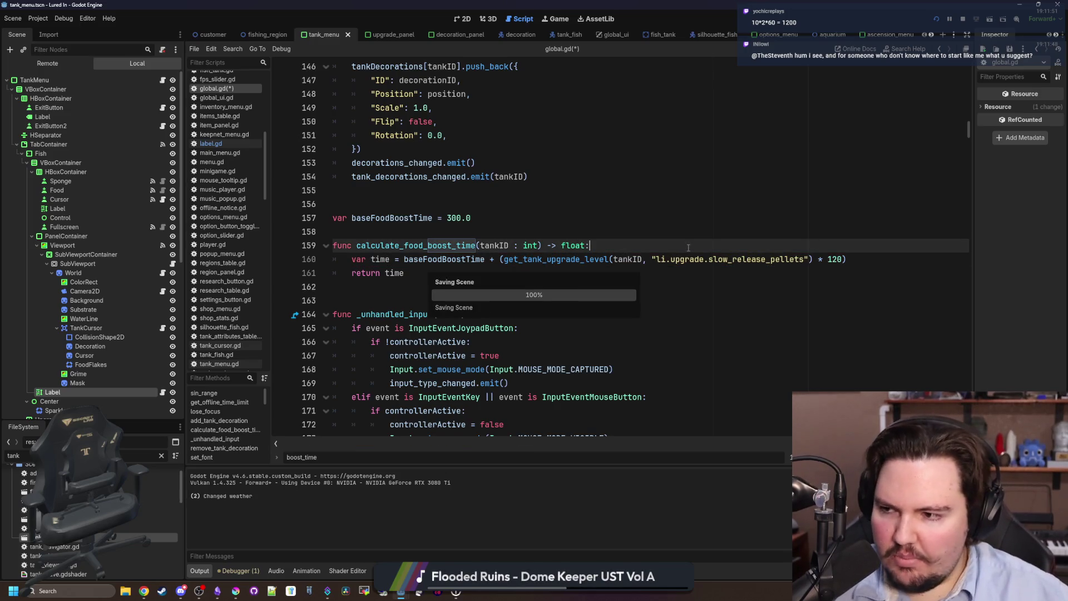
key(ctrl+s)
key(ctrl+s)
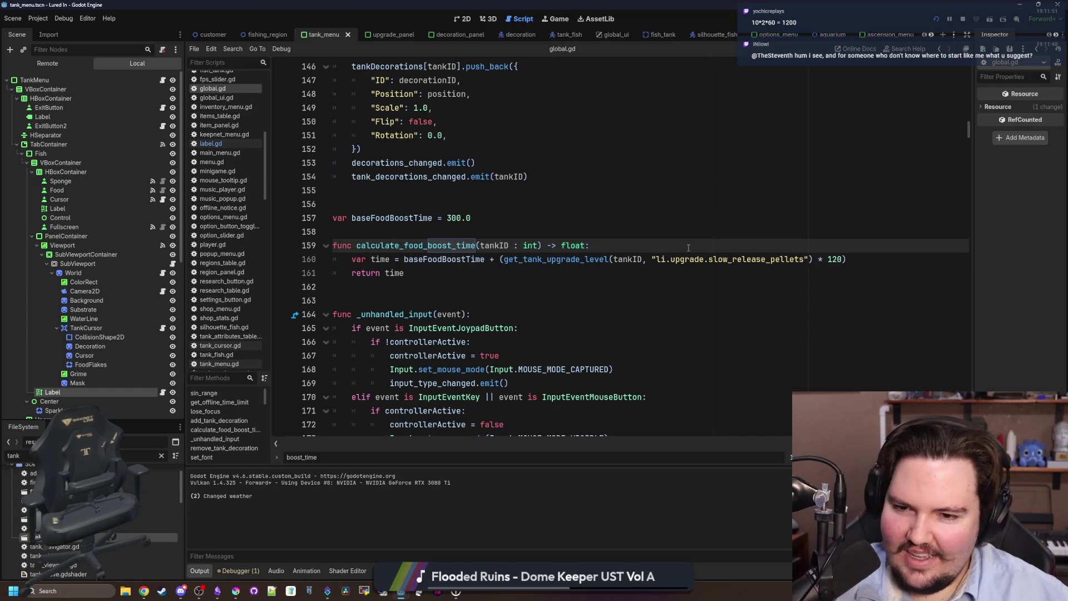
key(Up)
key(ctrl+s)
key(ctrl+s)
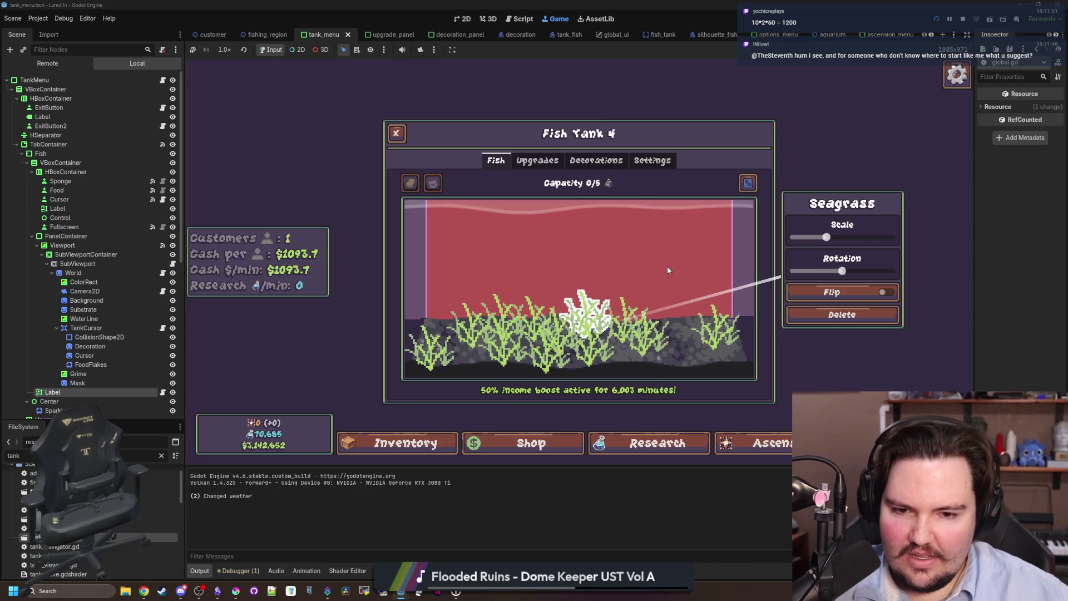
Use Windows Calculator to convert the 6000 boost time into minutes
key(super)
text(ca)
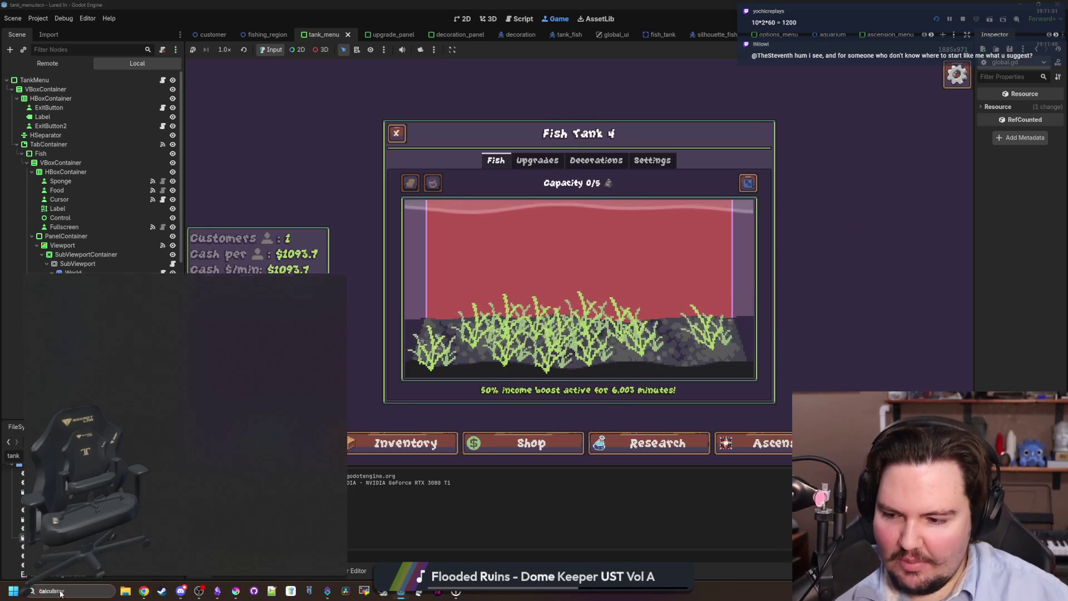
key(Return)
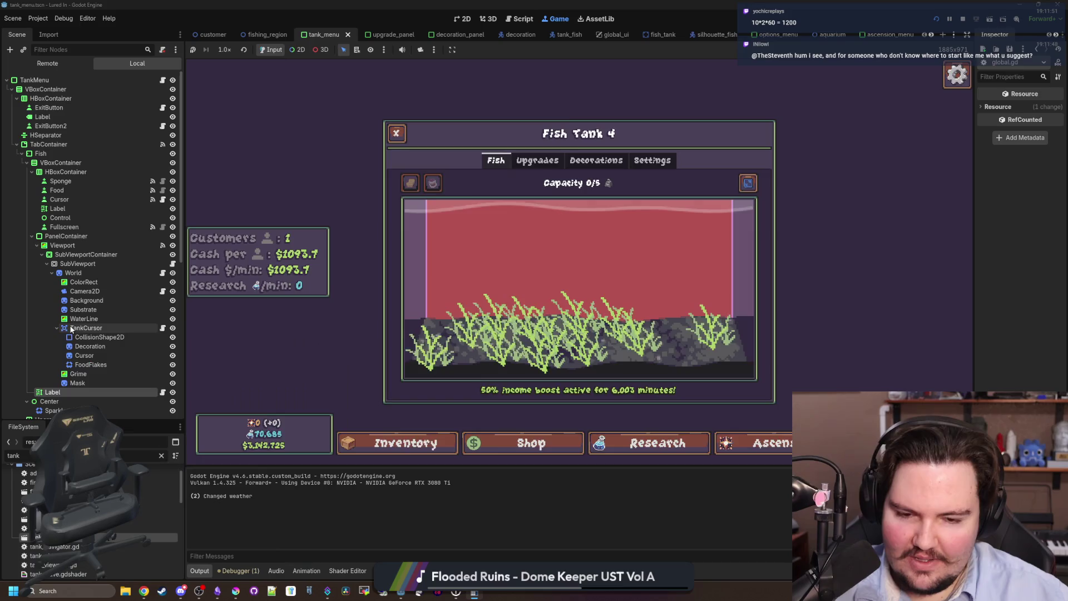
text(6000 ÷ 60 =)
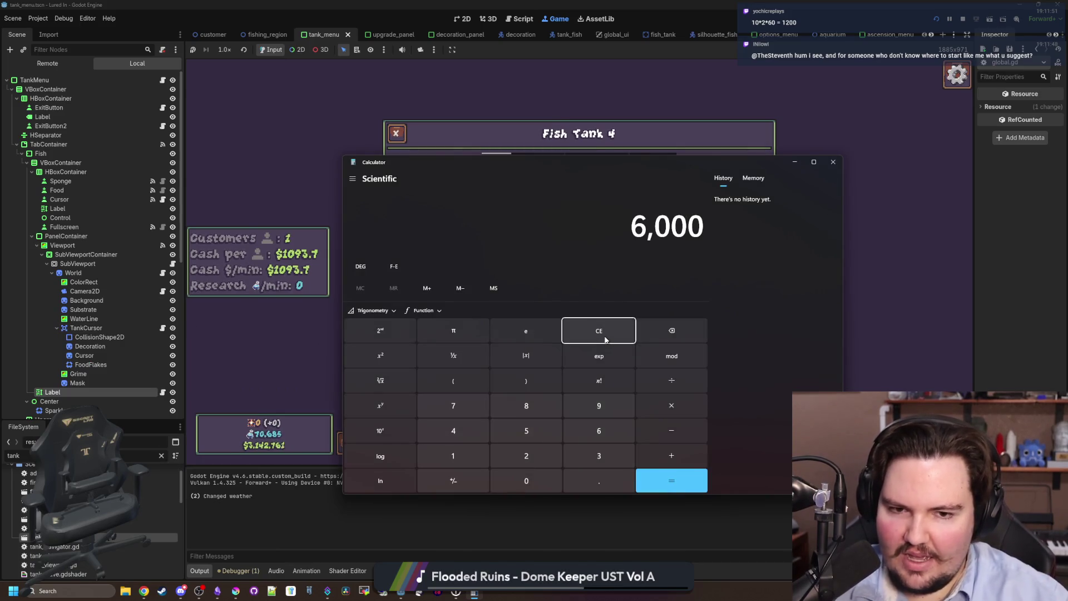
click(835, 162)
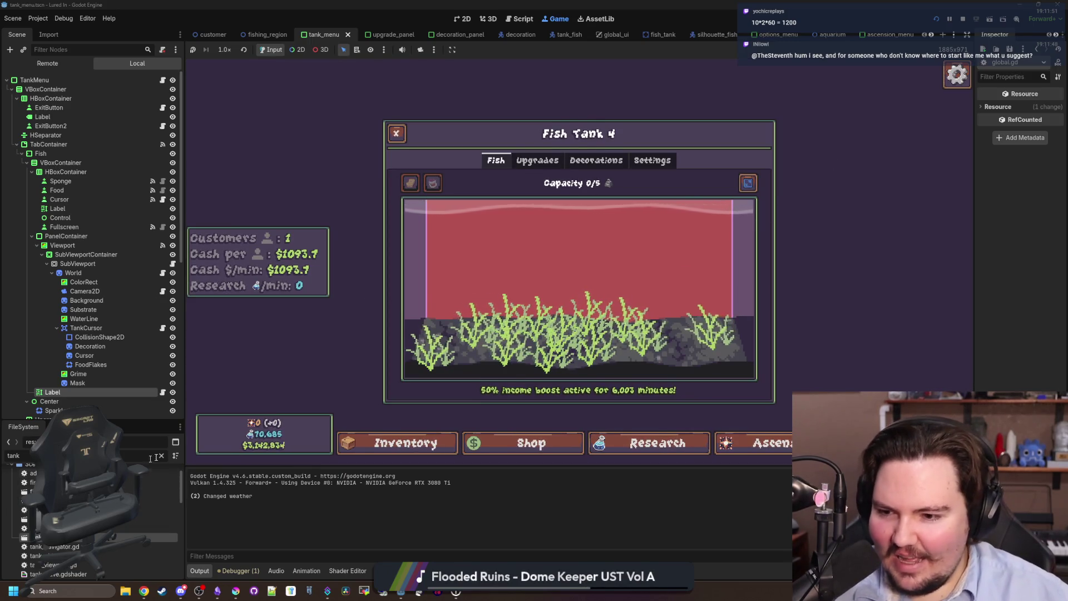
Close the Fish Tank 4 and Fish Tank 1 panels, then open global.gd from a 'glob' FileSystem filter
key(Escape)
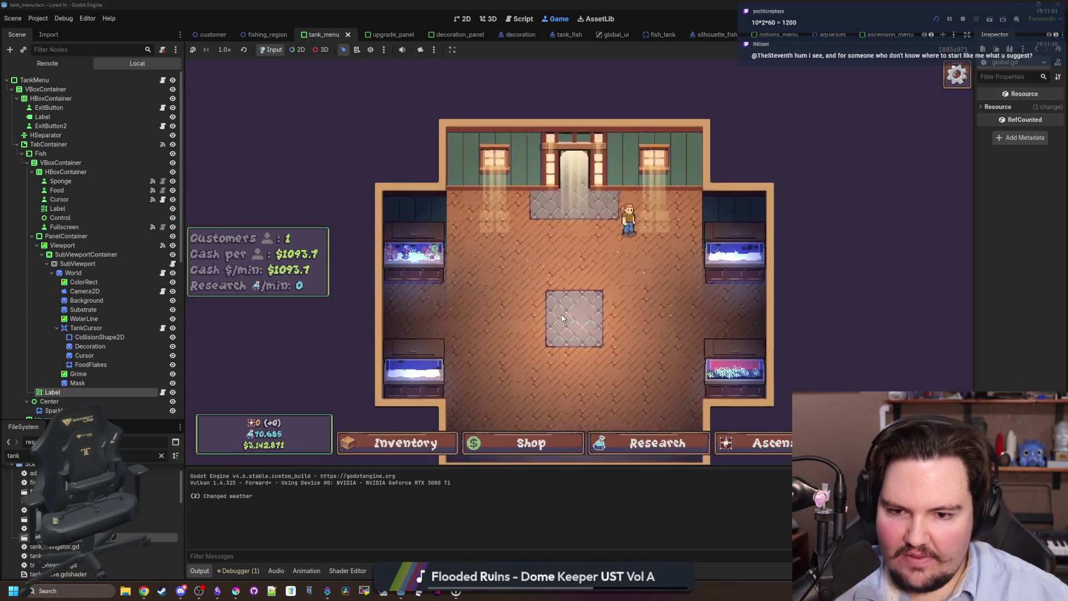
click(400, 257)
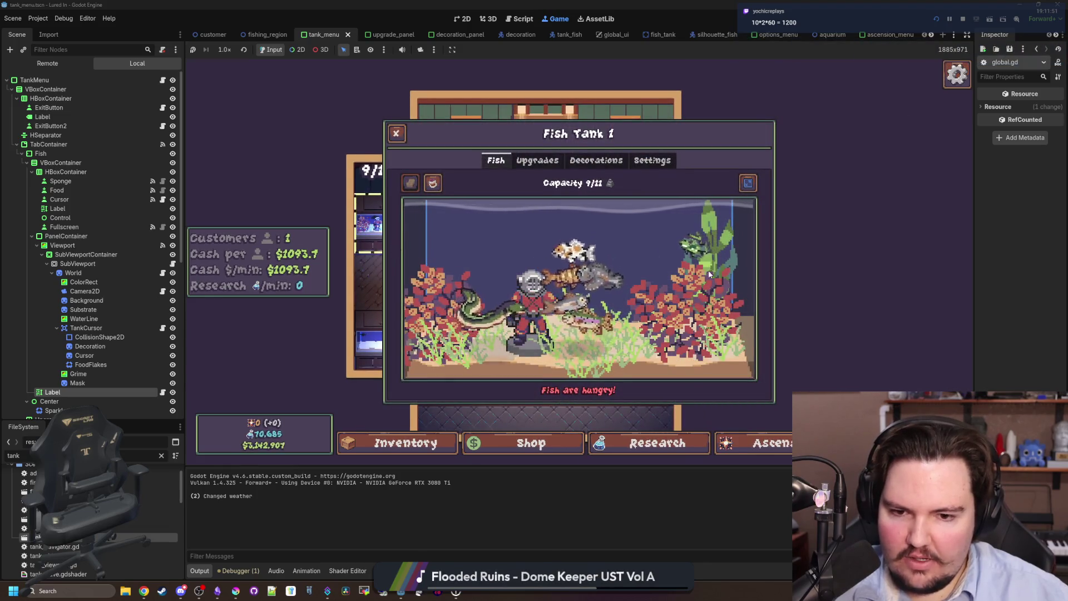
key(Escape)
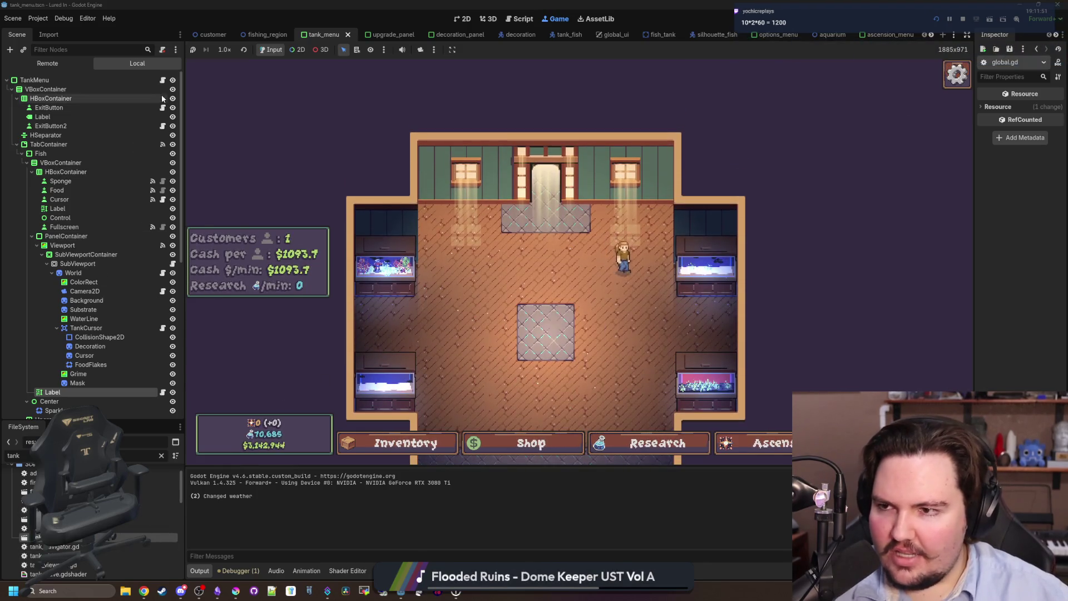
click(161, 456)
text(glob)
double_click(111, 527)
click(528, 289)
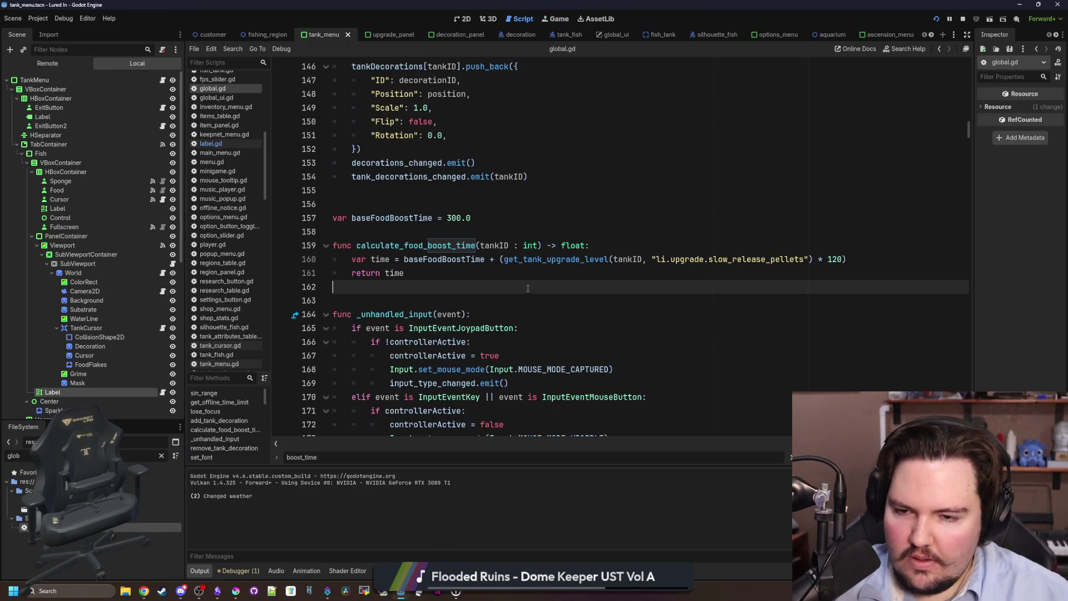
Open aquarium.gd via an 'aquar' FileSystem filter, scroll its code, and save
scroll(229, 161, up, 5)
click(162, 457)
text(a)
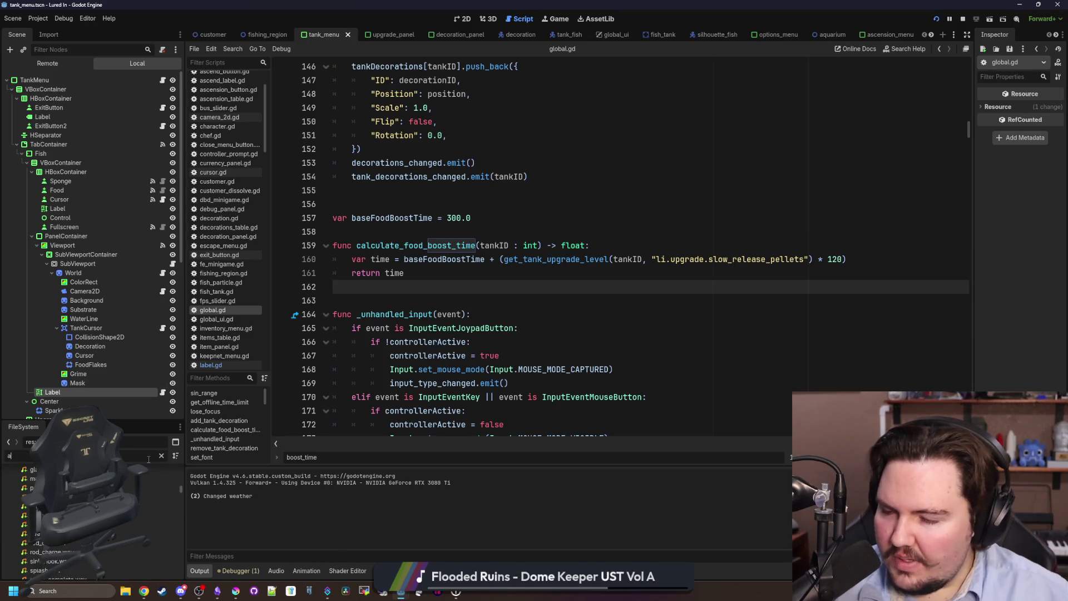
text(quar)
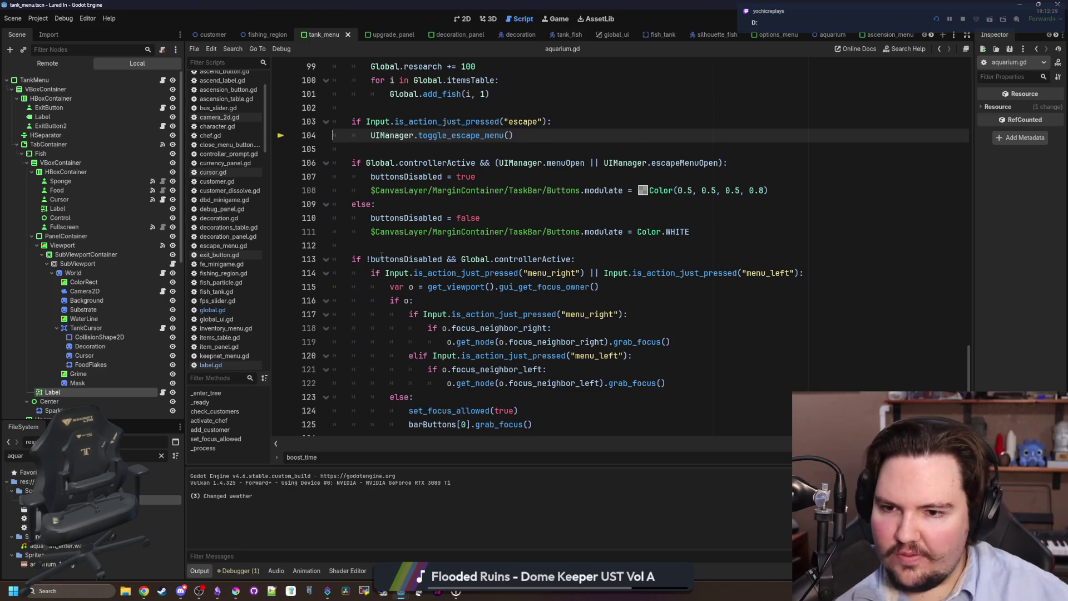
key(Down)
key(Down)
key(Down)
key(Down)
scroll(384, 247, up, 4)
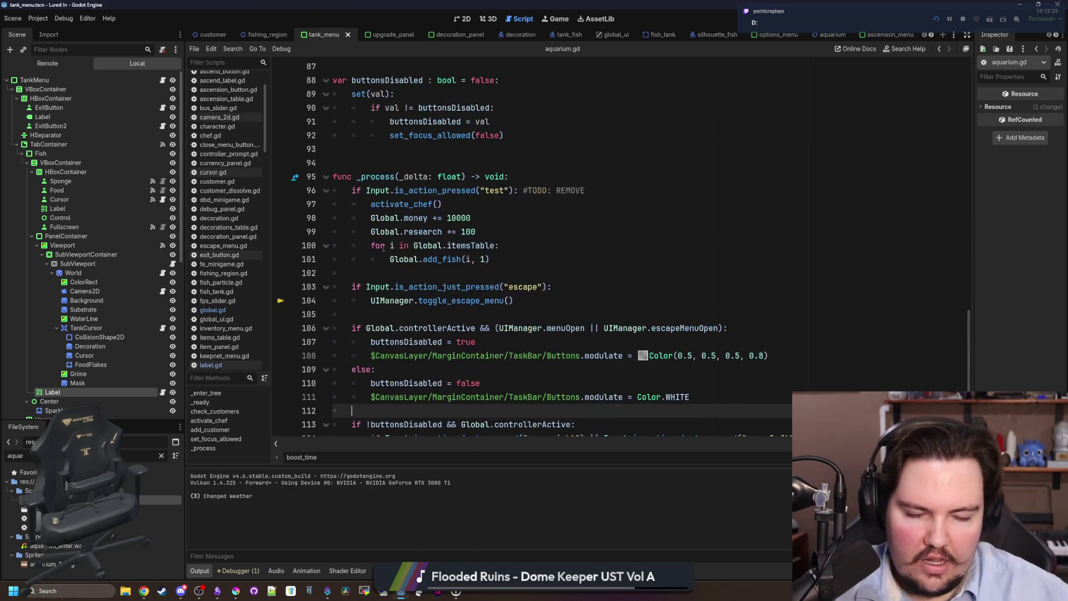
scroll(383, 248, up, 2)
click(379, 247)
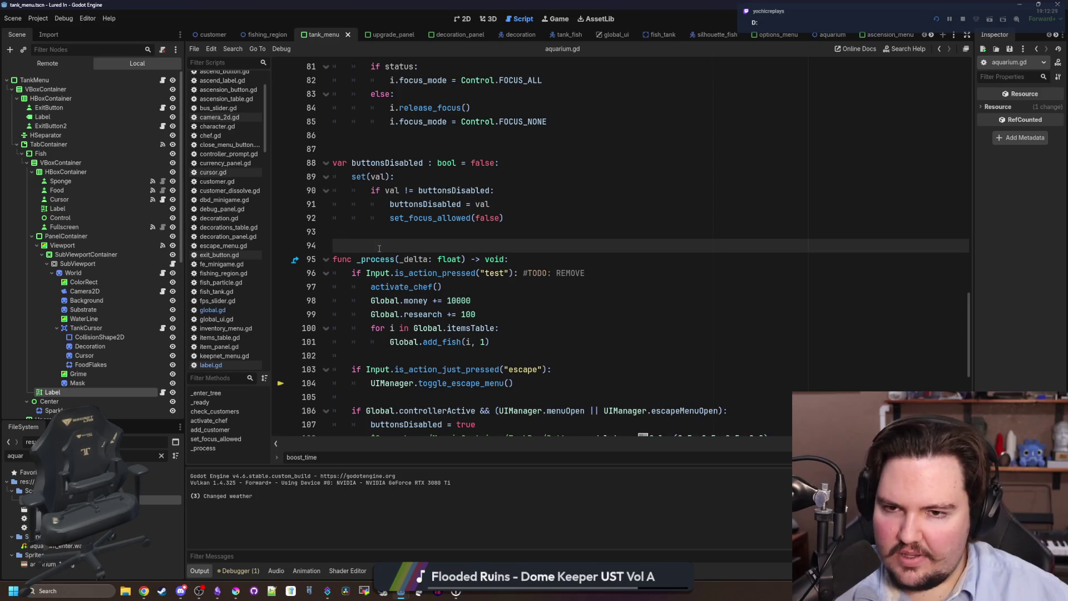
key(ctrl+s)
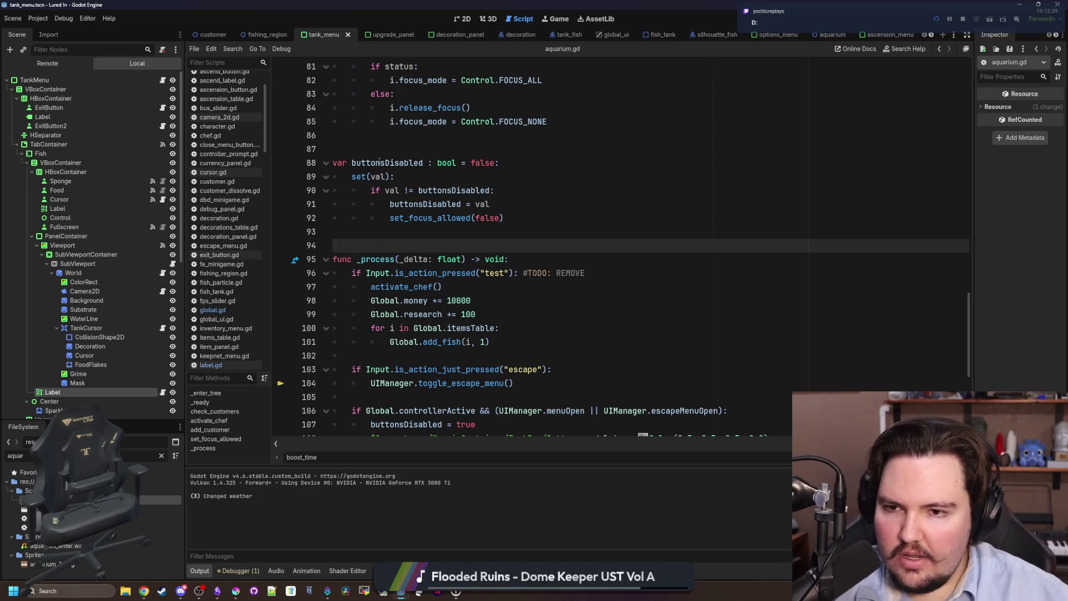
Place the caret repeatedly on blank lines 86–87 of aquarium.gd
click(388, 148)
click(388, 139)
click(389, 145)
click(384, 141)
click(381, 144)
click(373, 141)
click(366, 144)
click(361, 139)
click(359, 144)
click(356, 139)
click(354, 144)
click(351, 137)
click(353, 144)
click(353, 140)
click(354, 144)
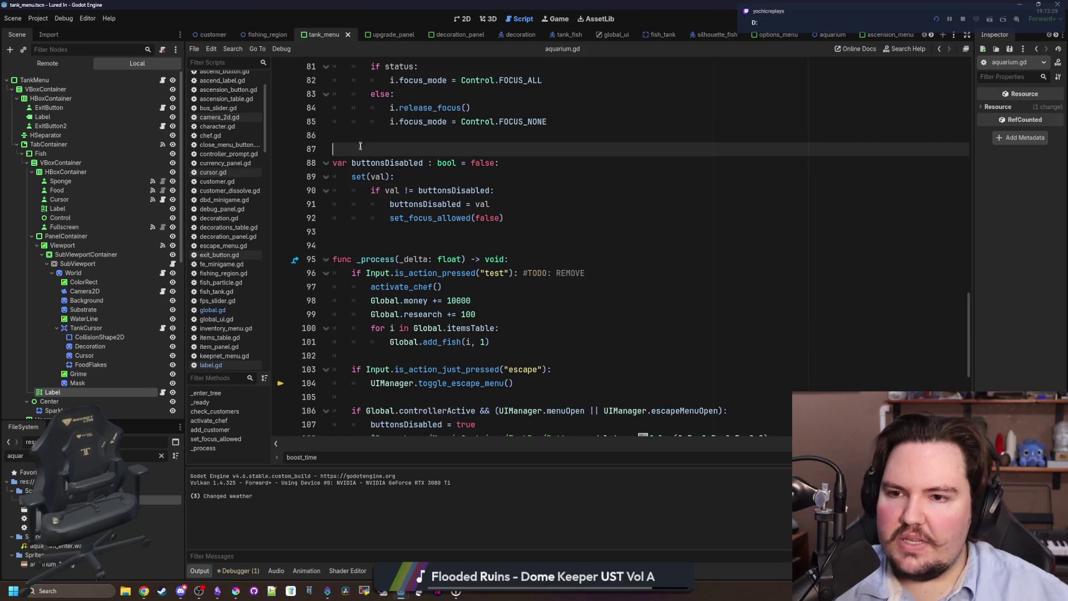
click(374, 139)
click(376, 144)
click(378, 137)
click(380, 144)
click(380, 136)
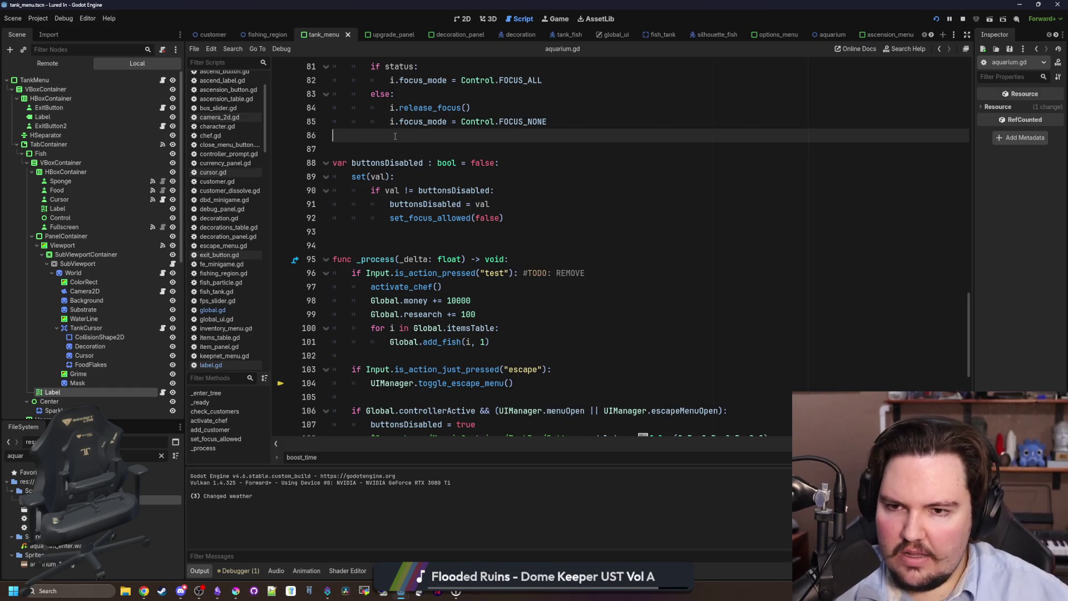
Scroll up and step through the set_focus_allowed code around lines 77–83
scroll(516, 252, up, 1)
scroll(515, 251, up, 5)
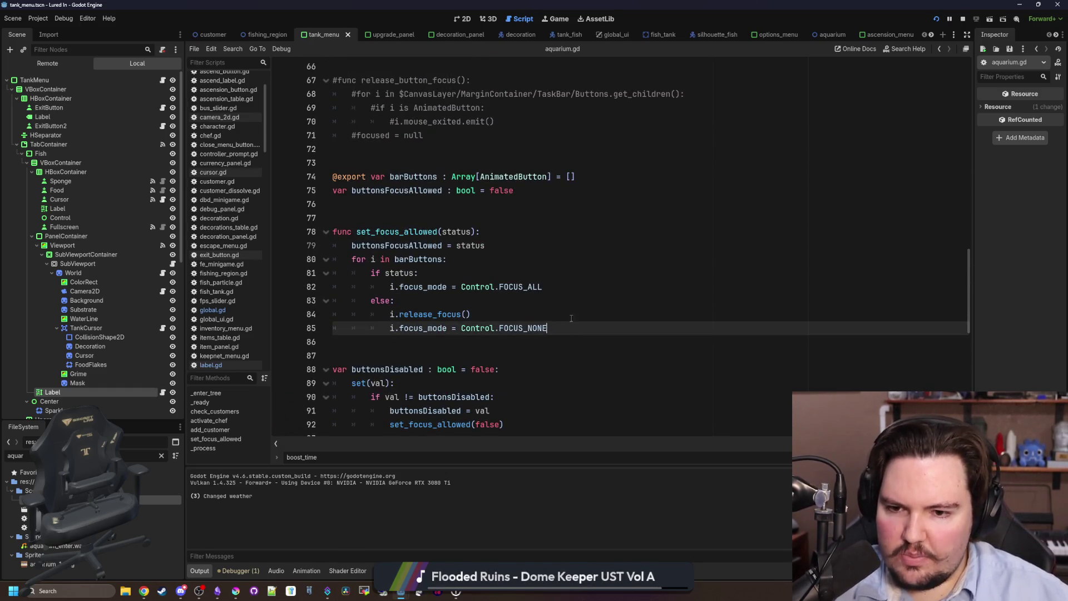
click(555, 294)
key(Up)
key(Up)
key(Up)
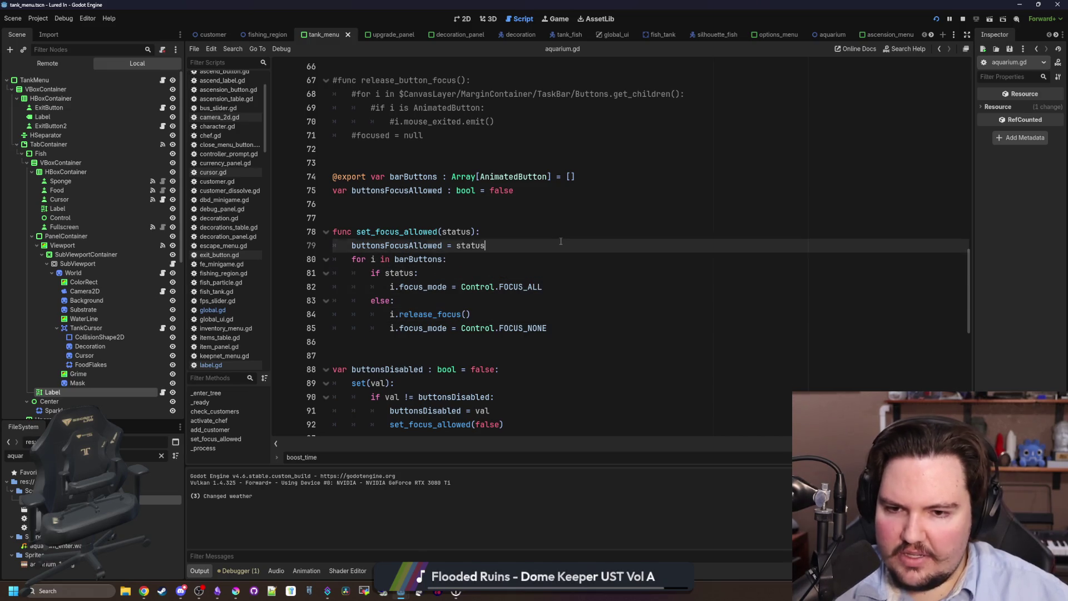
click(410, 221)
key(Up)
key(Down)
Select the commented-out release_button_focus function, then return down to blank lines 93–94
scroll(429, 251, up, 3)
scroll(445, 281, up, 2)
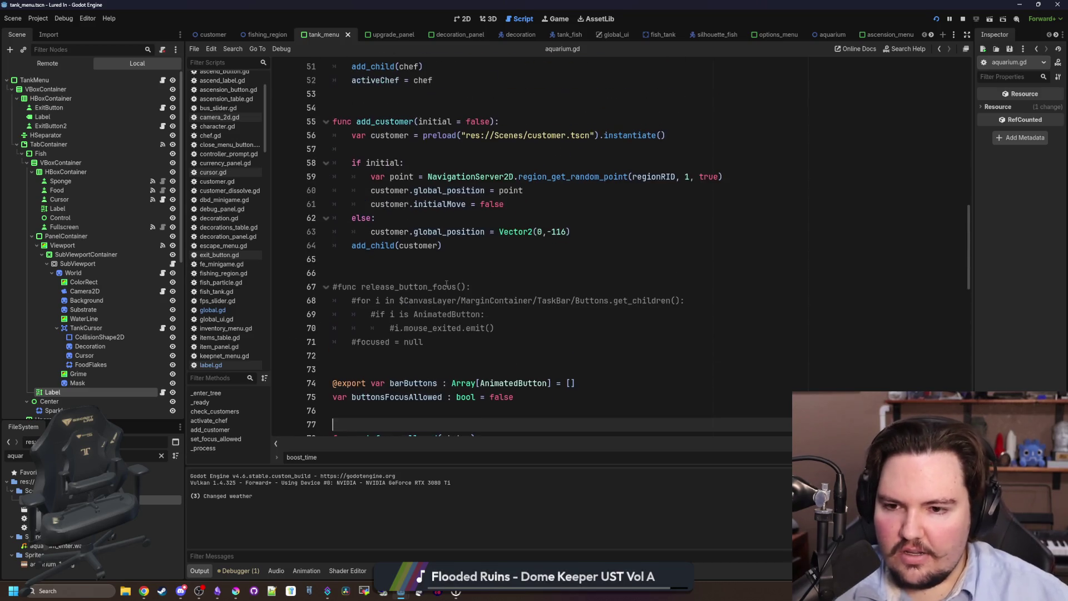
drag(468, 349, 334, 286)
click(357, 268)
key(Up)
scroll(383, 257, up, 4)
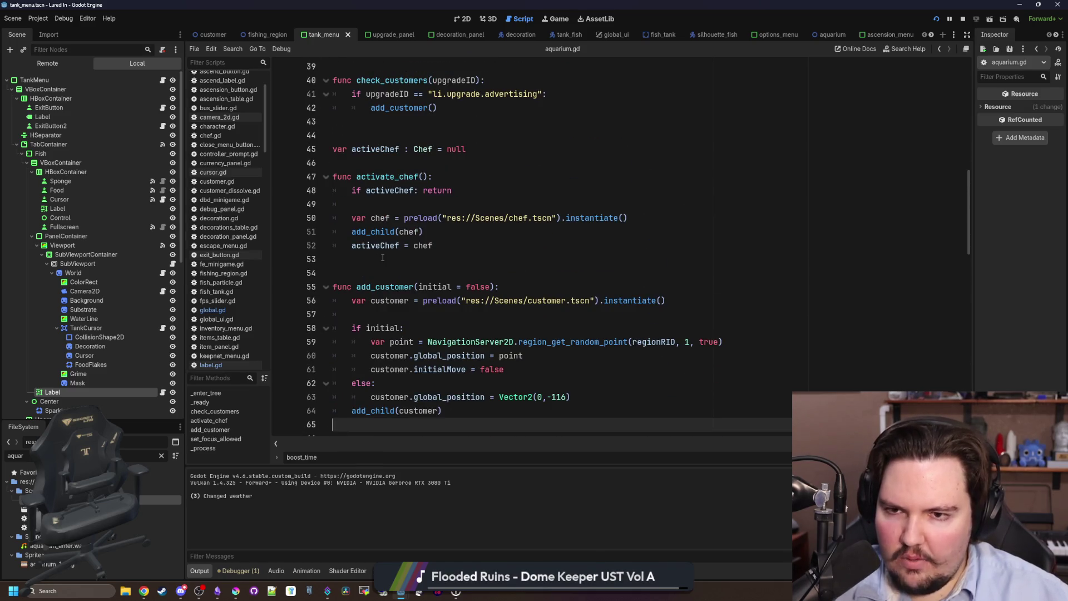
scroll(383, 257, down, 13)
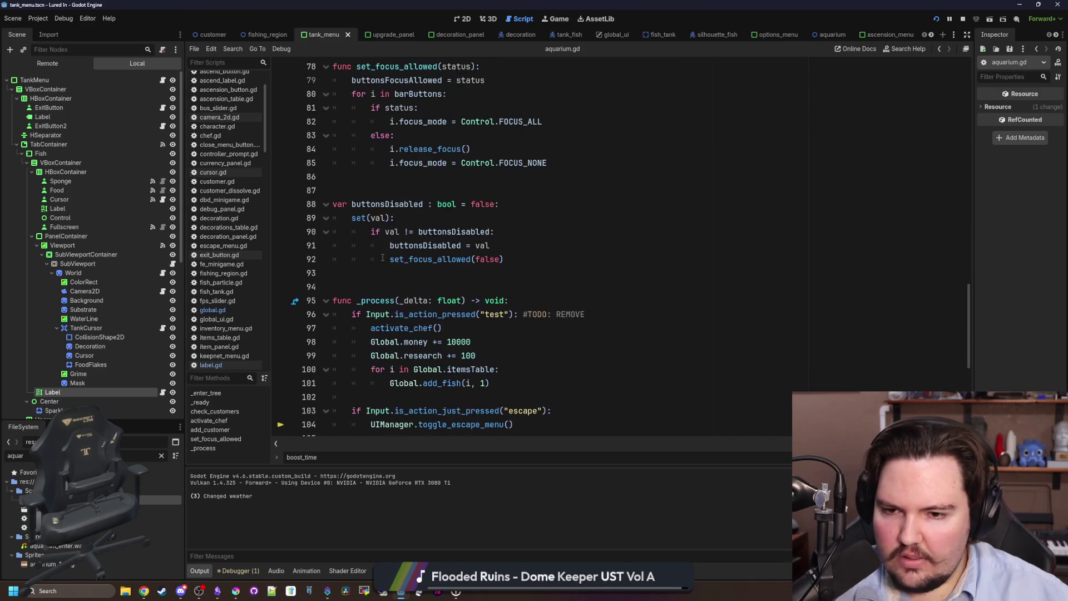
scroll(383, 258, down, 1)
click(408, 238)
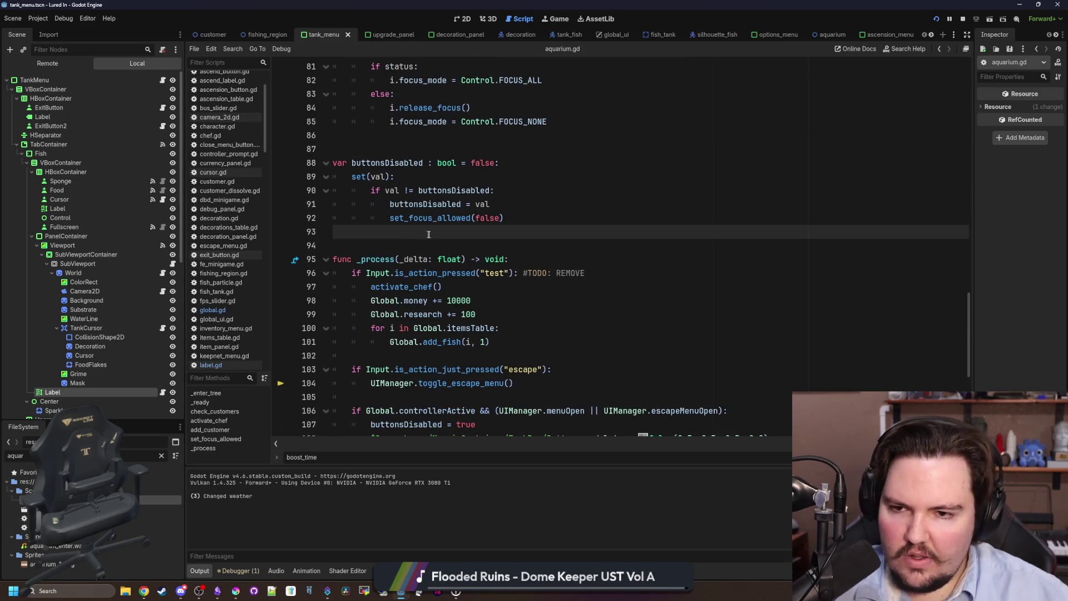
click(431, 245)
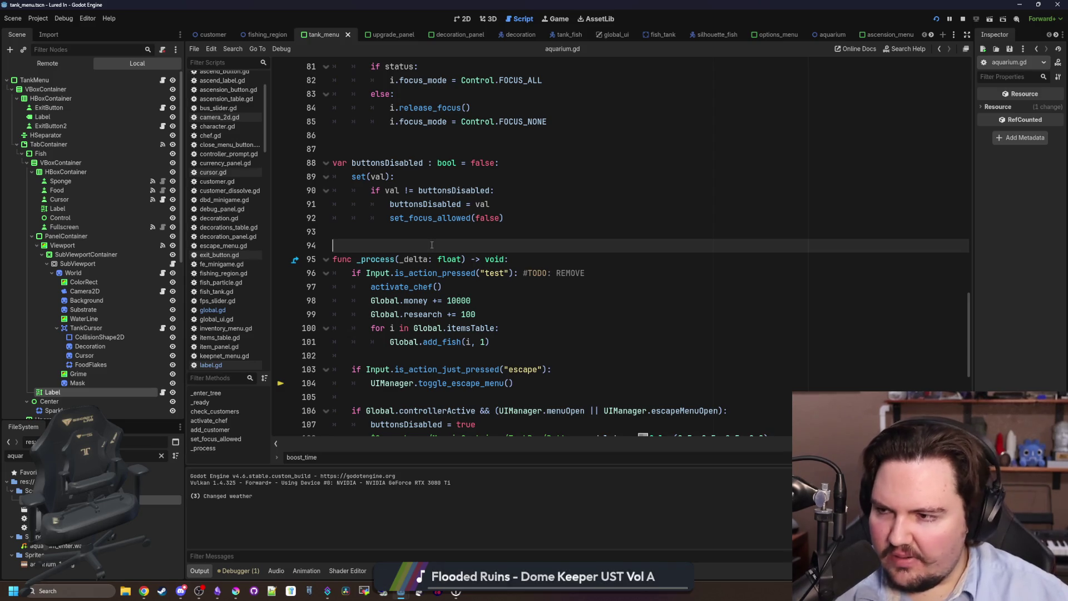
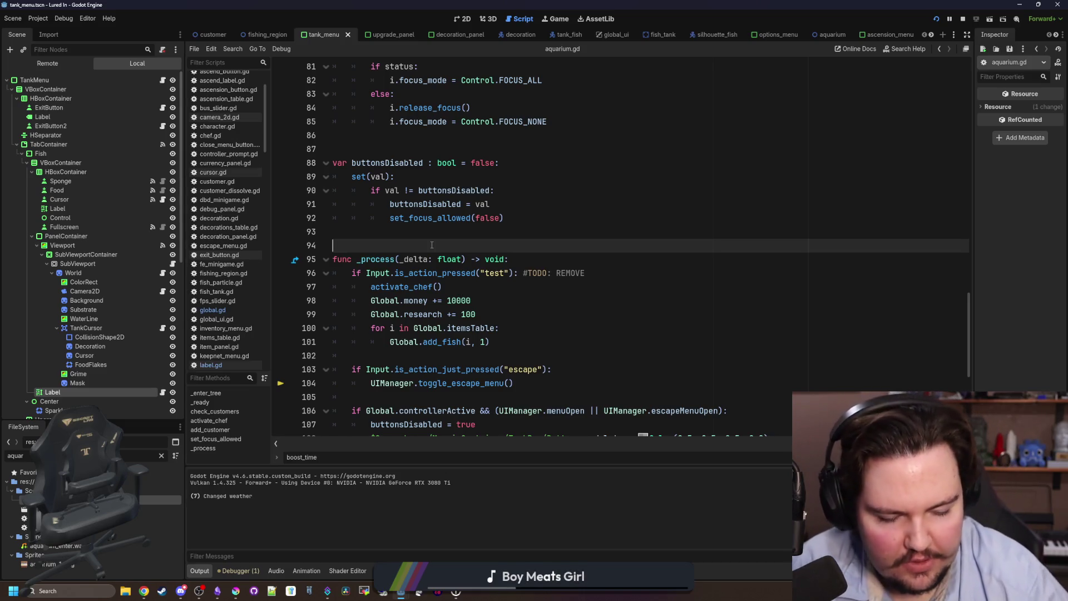
Save aquarium.gd after returning to the blank line above _process
scroll(446, 240, up, 2)
key(Up)
key(Up)
key(Up)
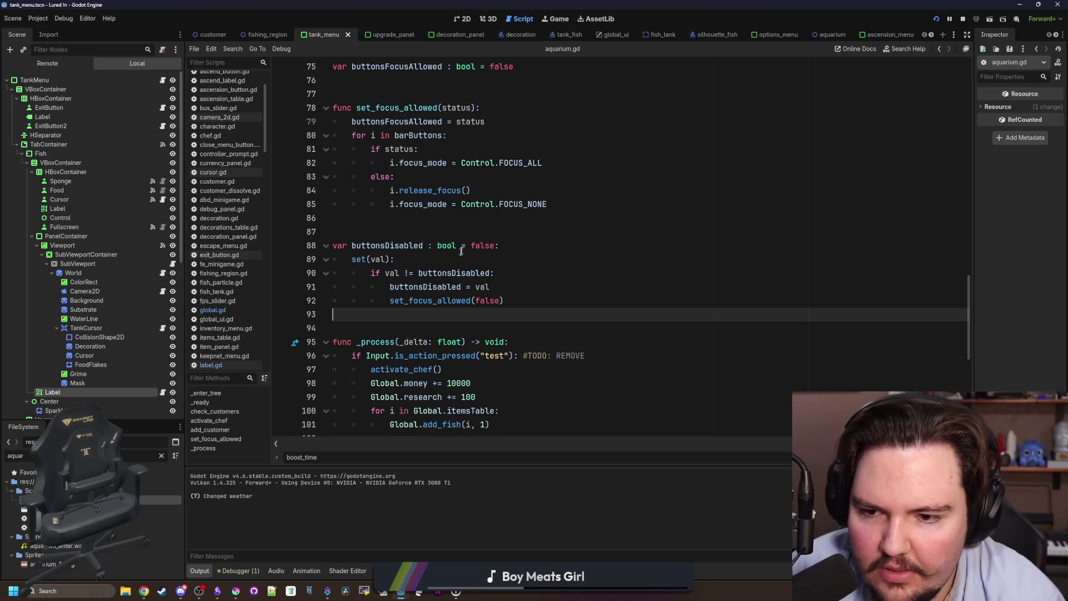
key(ctrl+s)
scroll(392, 211, down, 3)
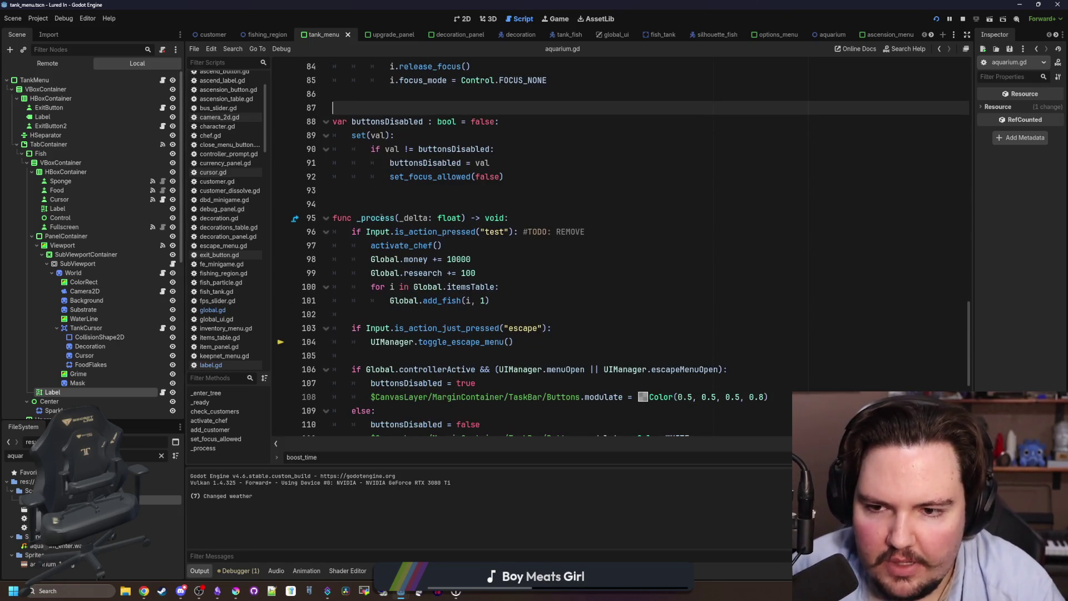
click(391, 204)
key(ctrl+s)
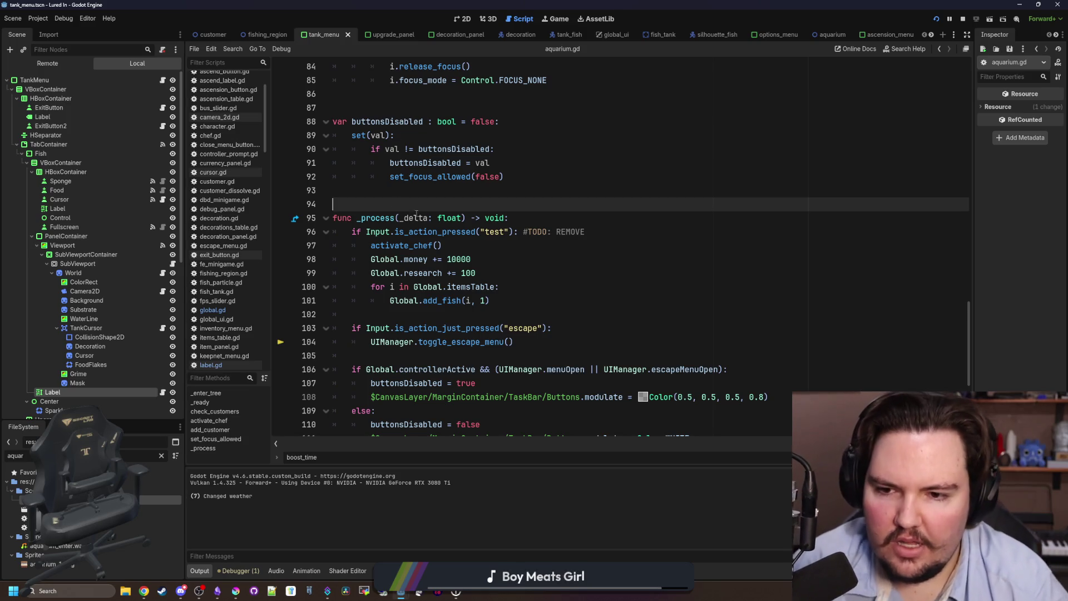
Insert blank lines after the Global.add_fish loop on line 101
click(550, 318)
click(544, 303)
key(Return)
key(Return)
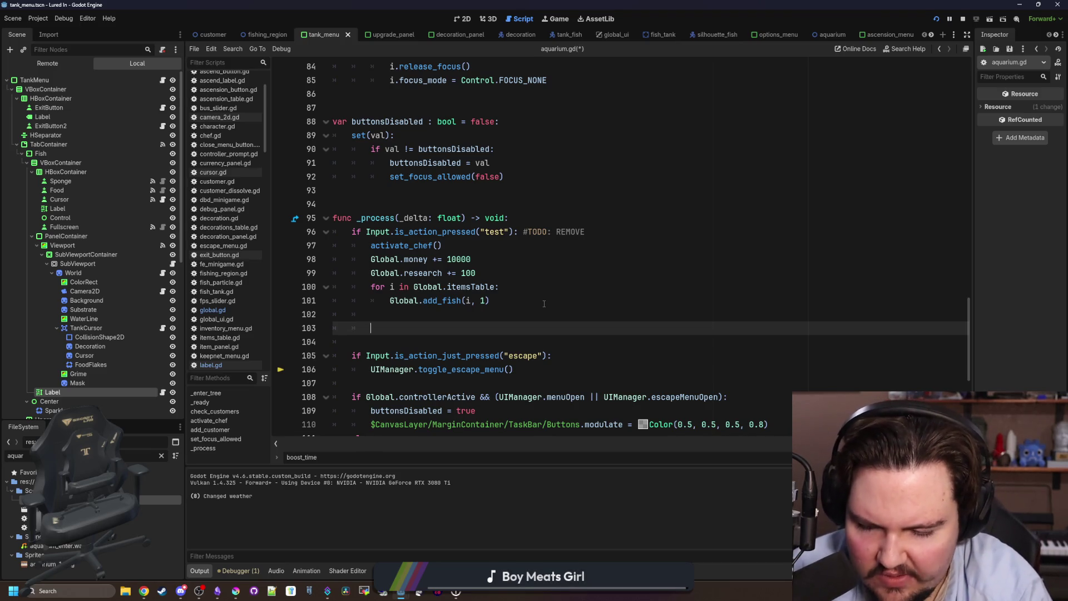
Start a new test line with Global.tankSettings using code completion
text(G)
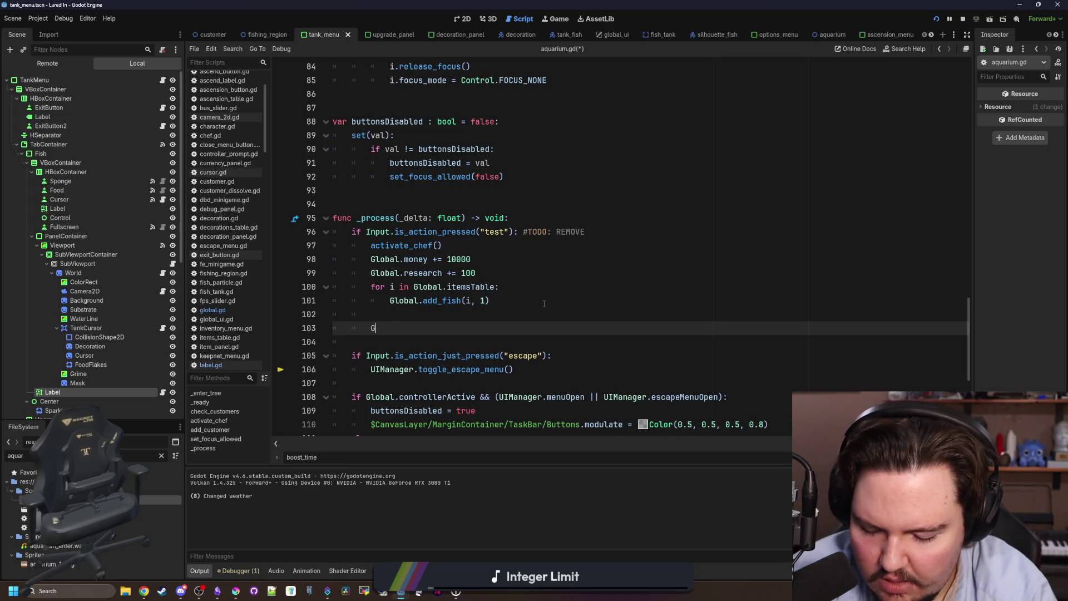
key(ctrl+space)
text(lobal)
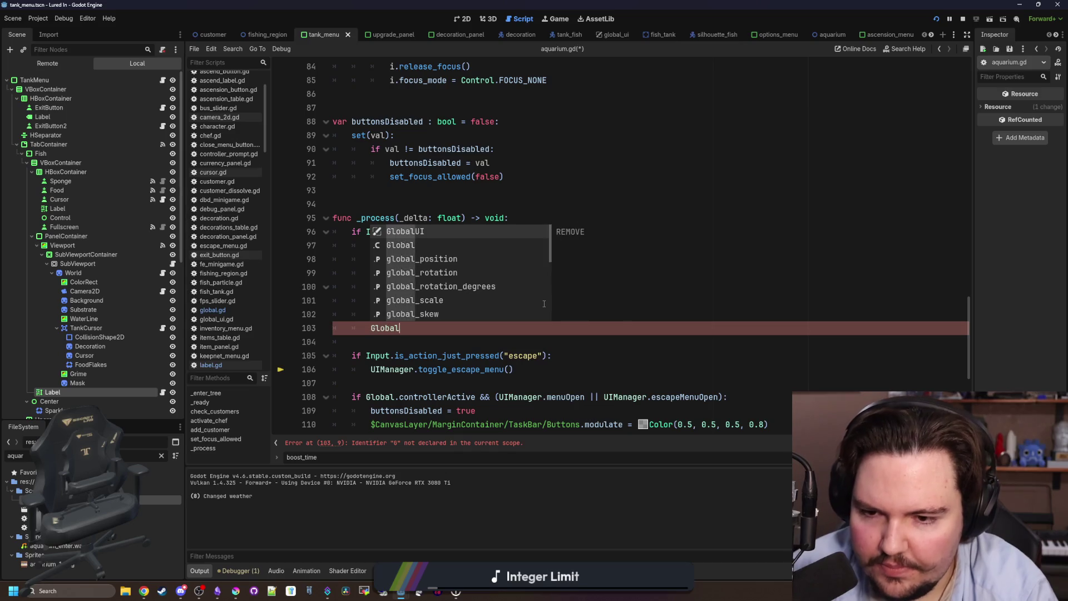
text(.tankSet)
key(Return)
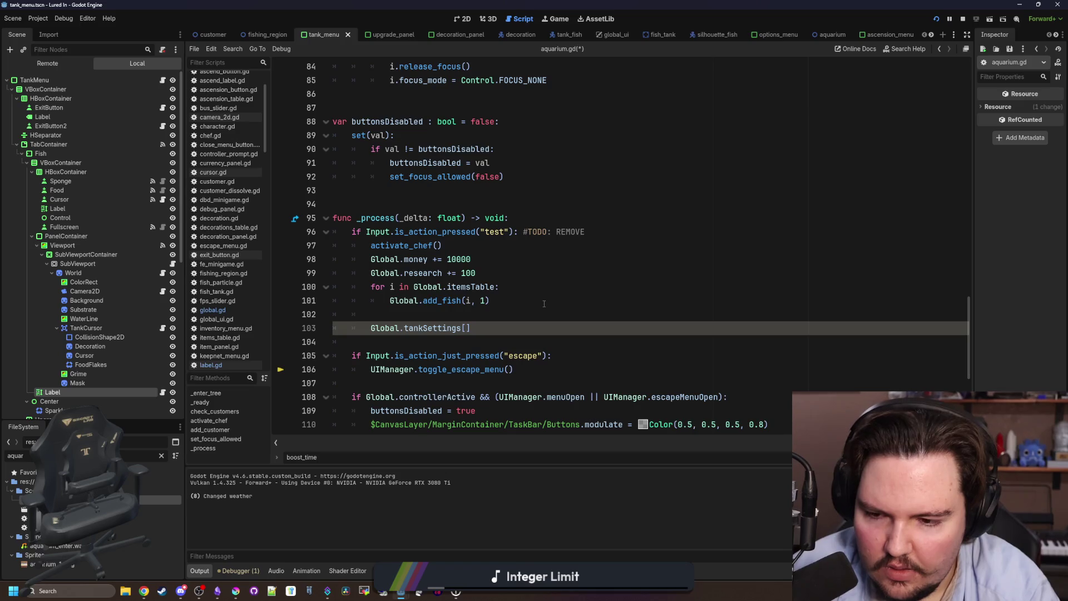
Look over Fish Tanks 3 and 4 in the running game, then extend the line to Global.tankSettings[3]
click(556, 19)
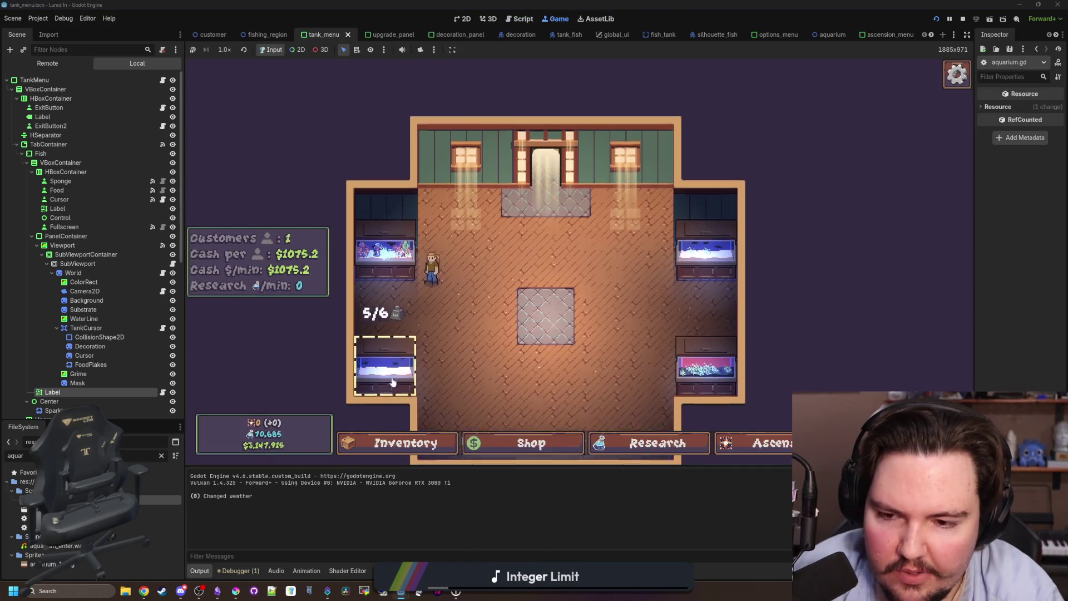
click(384, 342)
click(554, 161)
key(Escape)
click(384, 223)
key(Escape)
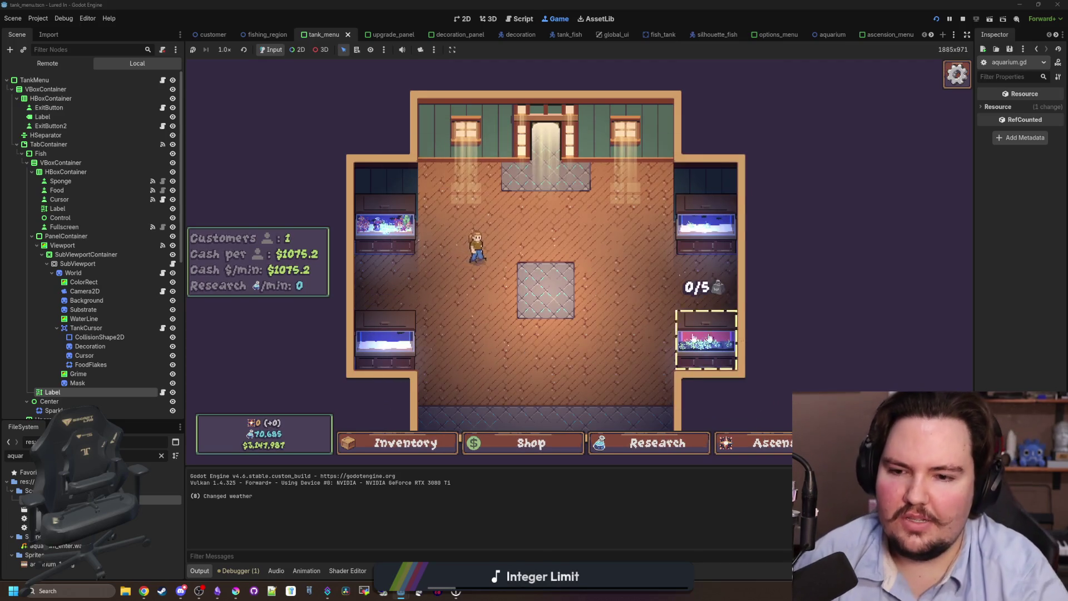
key(ctrl+F3)
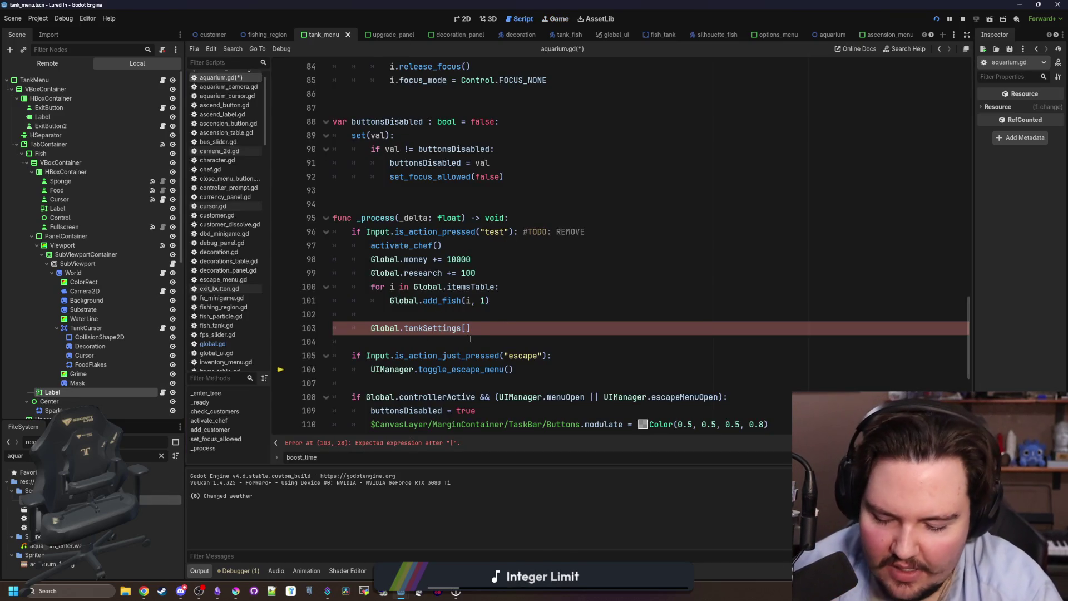
text(].)
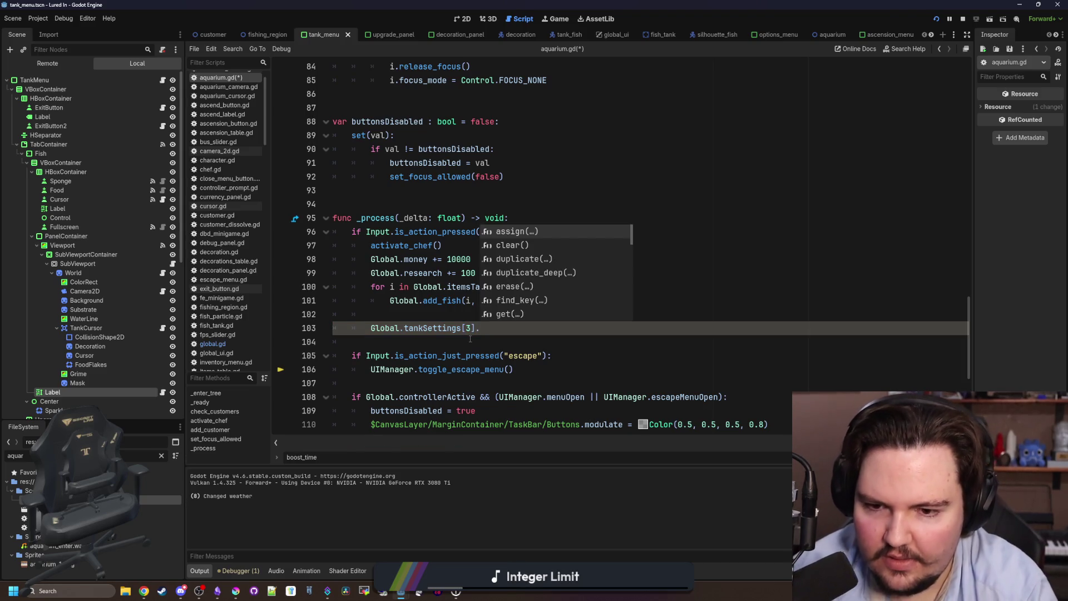
text(F)
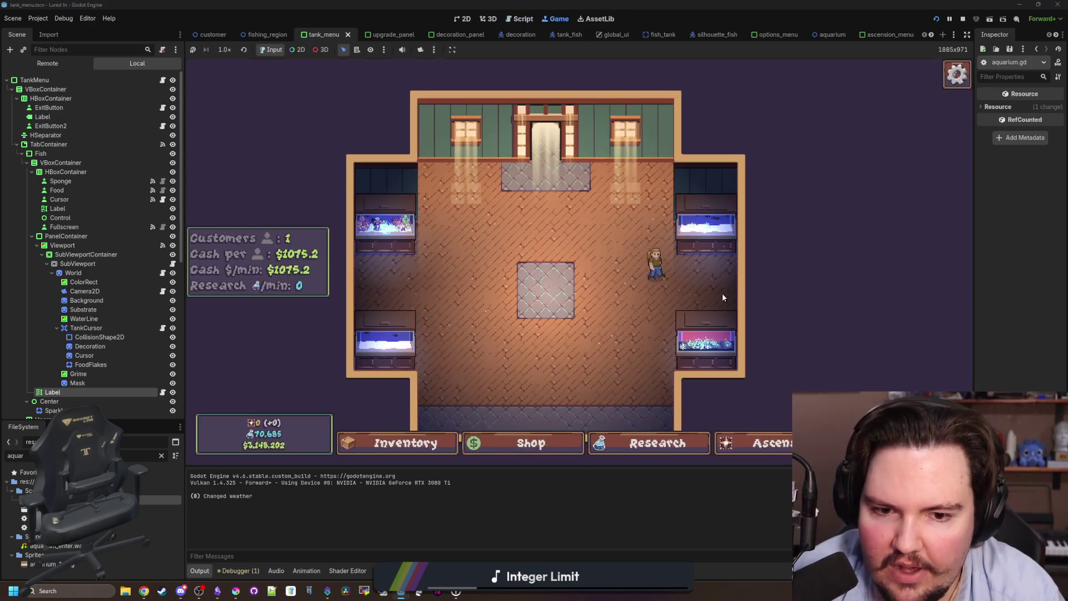
Relaunch the game with Fish Tank 4 open, then look over tank_menu.gd and aquarium.gd
click(722, 293)
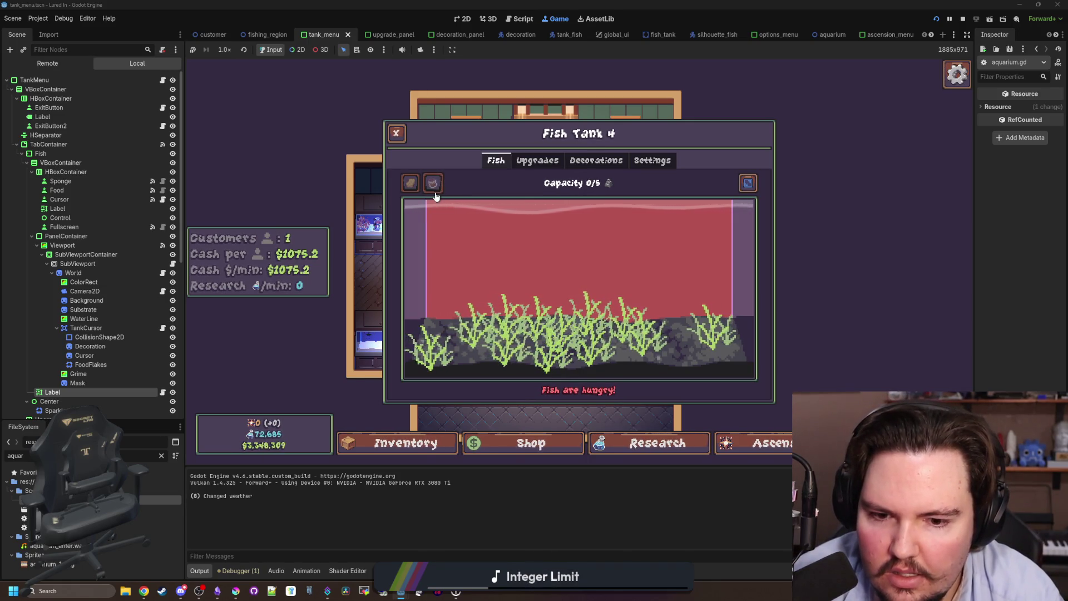
click(396, 133)
click(692, 305)
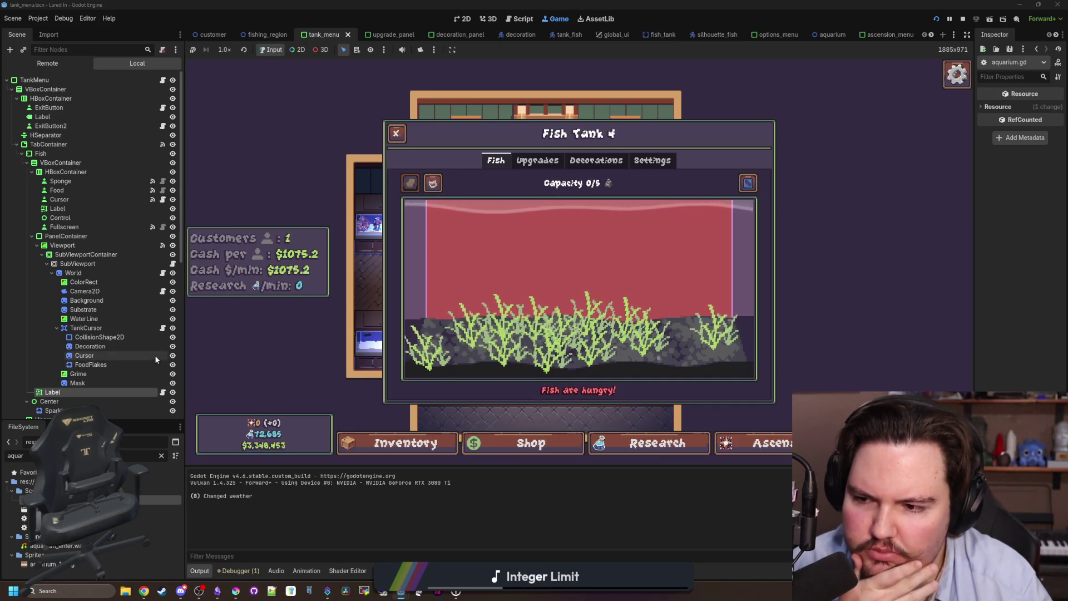
click(166, 85)
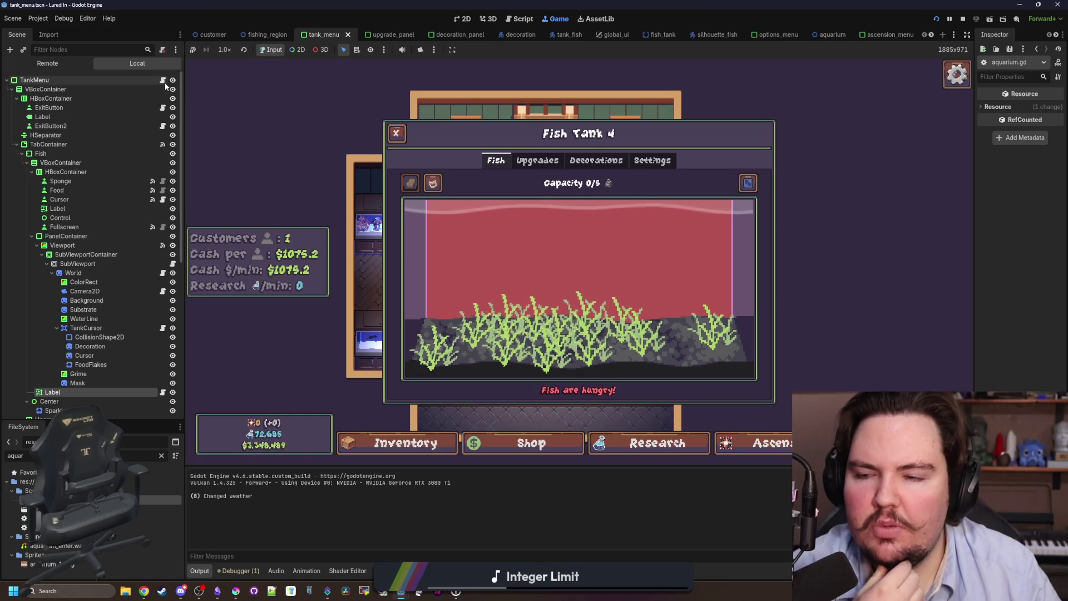
click(520, 280)
scroll(210, 170, up, 10)
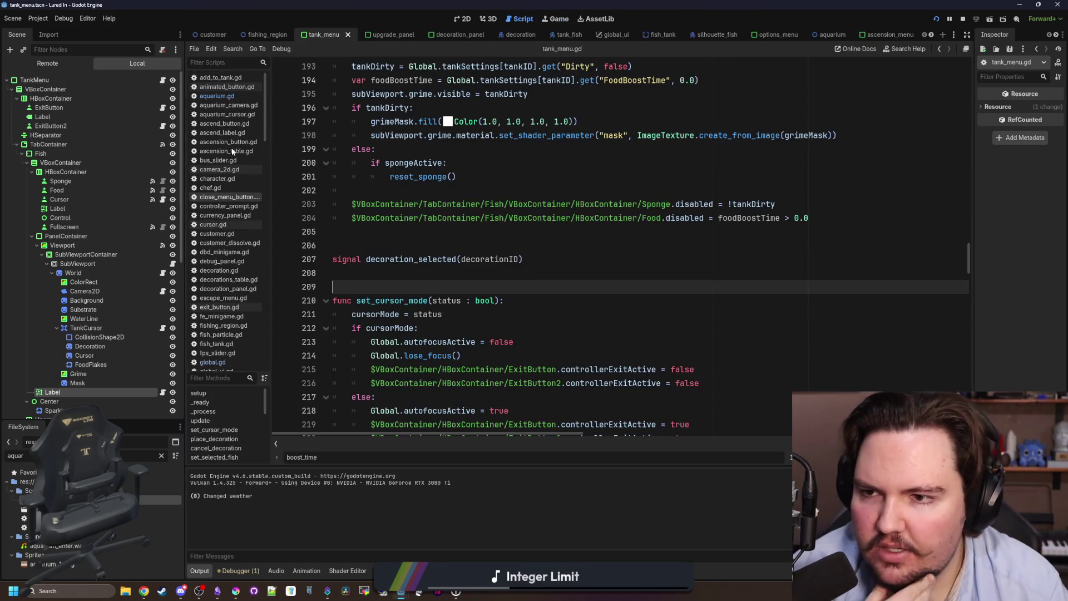
click(233, 97)
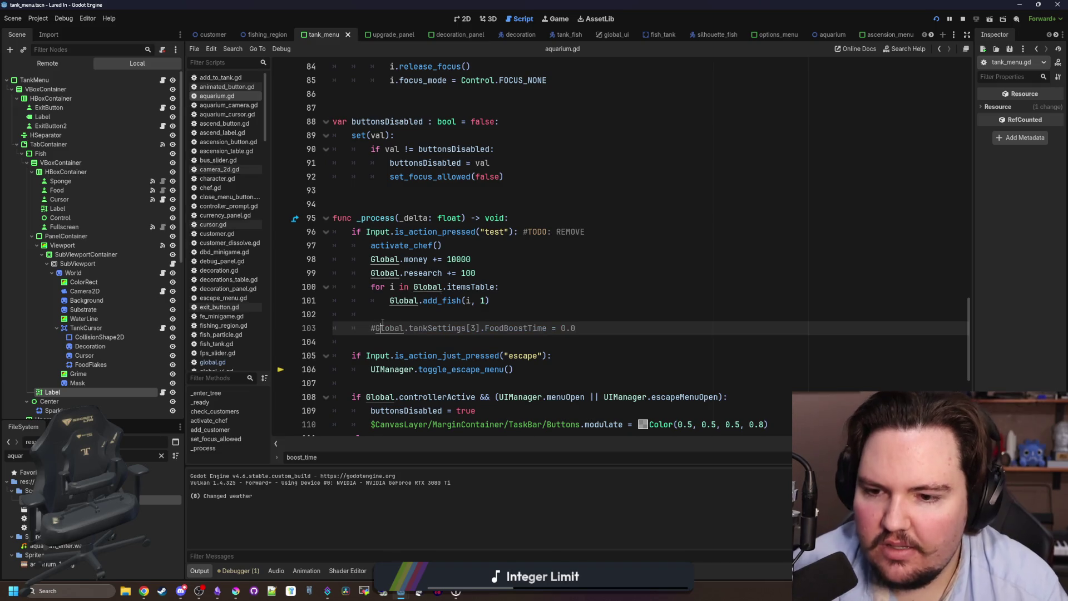
Feed Fish Tank 4 and review its upgrades and decorations before closing it
click(557, 20)
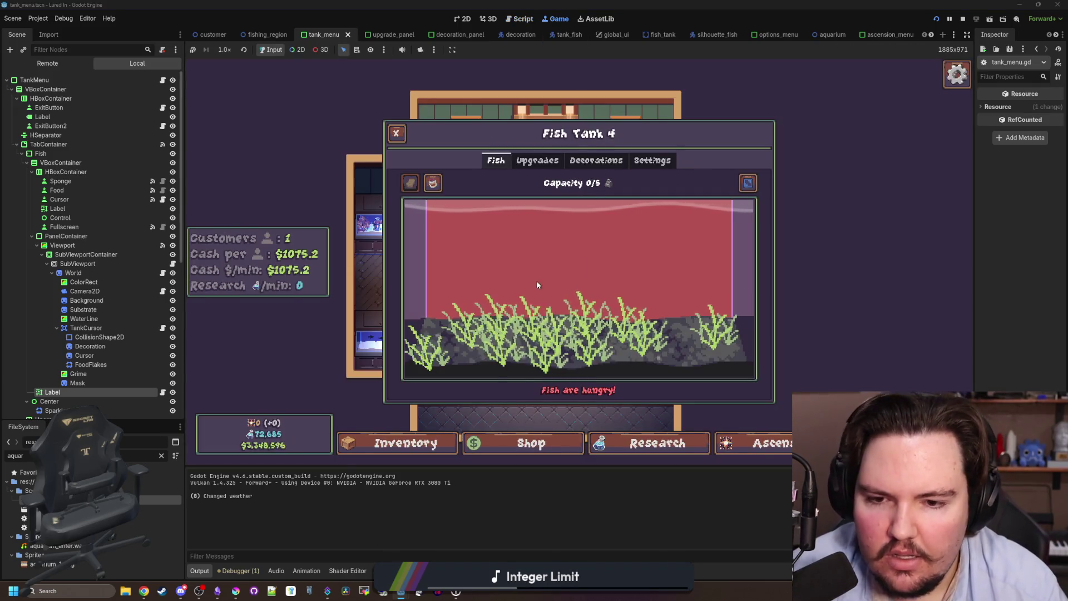
click(600, 223)
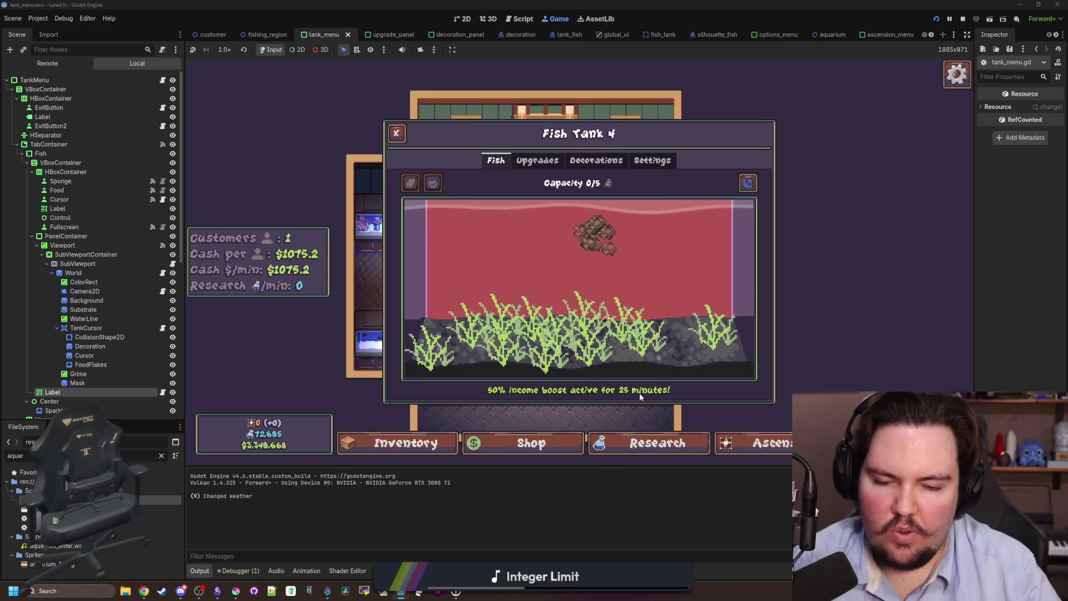
click(537, 160)
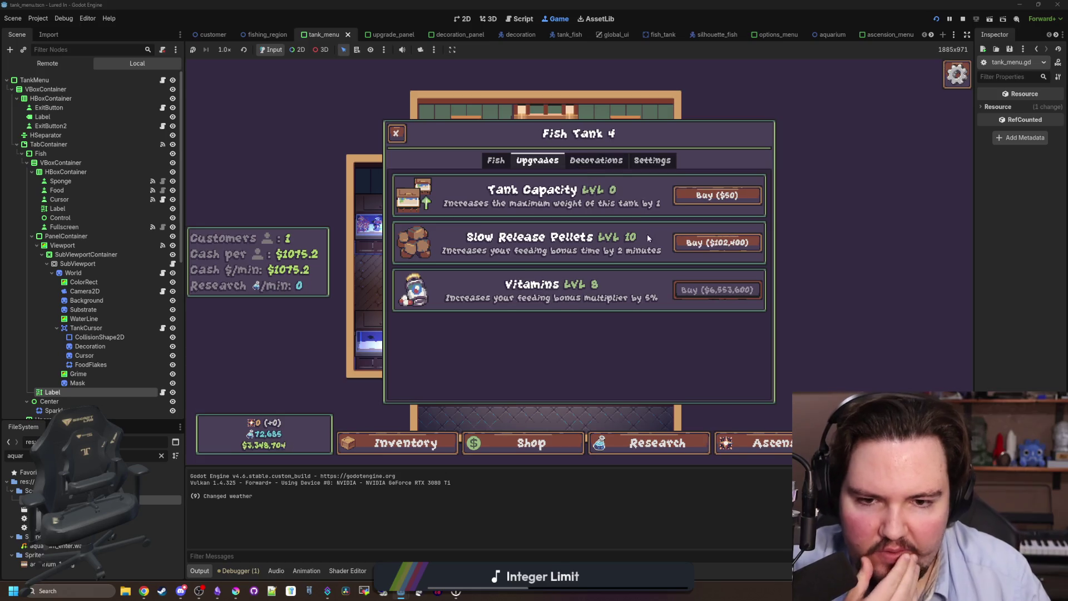
click(496, 161)
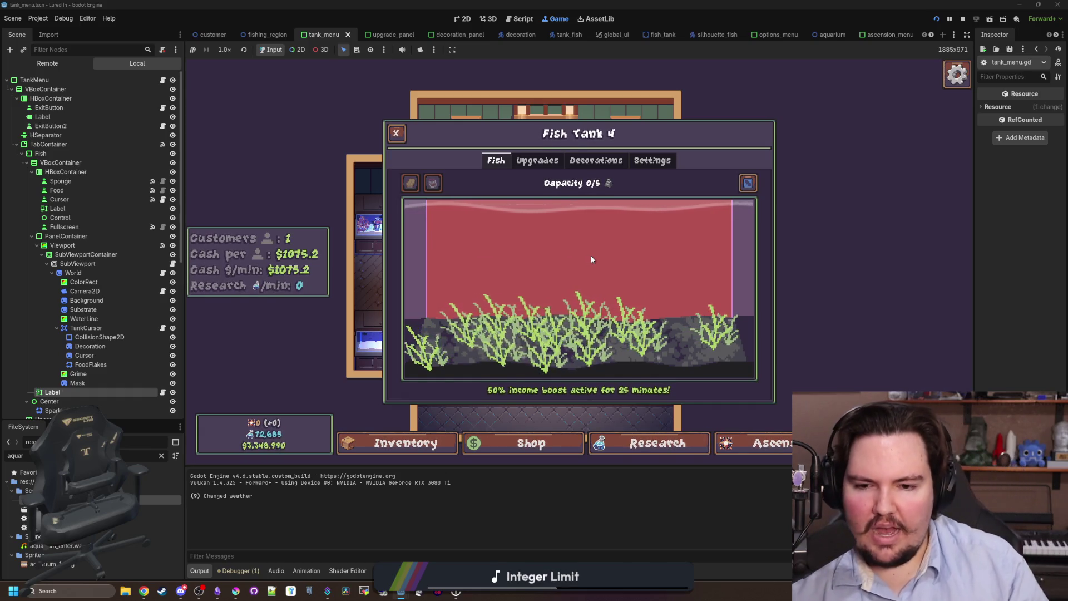
click(559, 167)
click(595, 162)
click(551, 167)
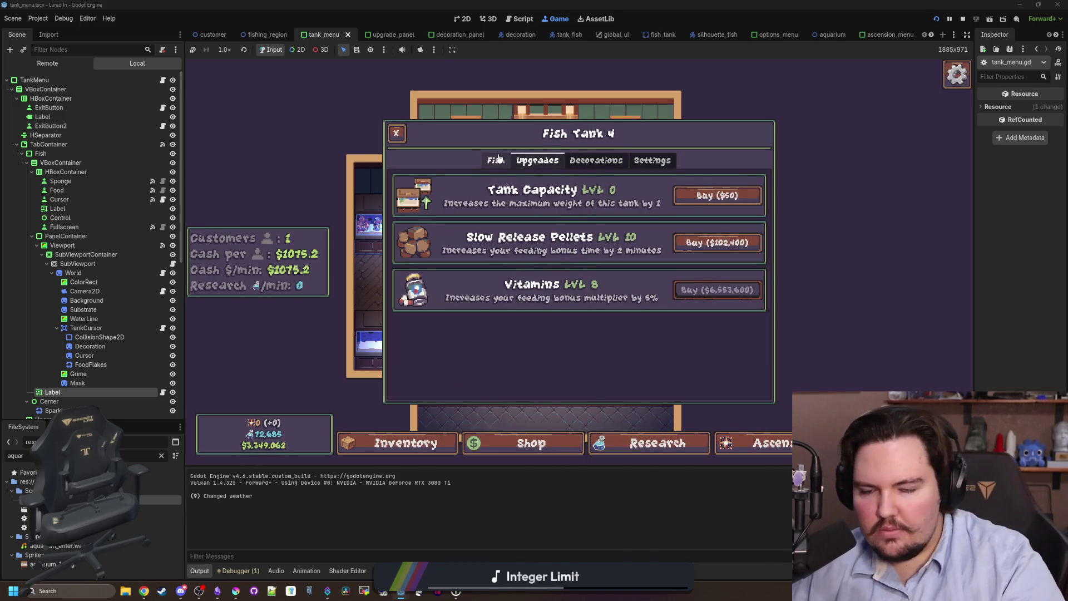
click(498, 160)
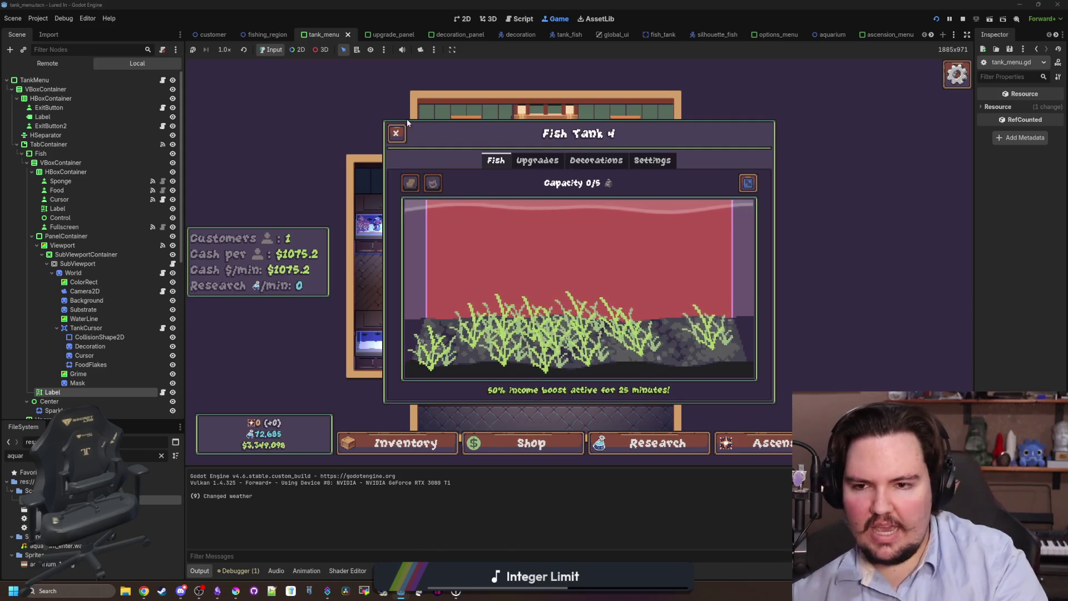
click(396, 132)
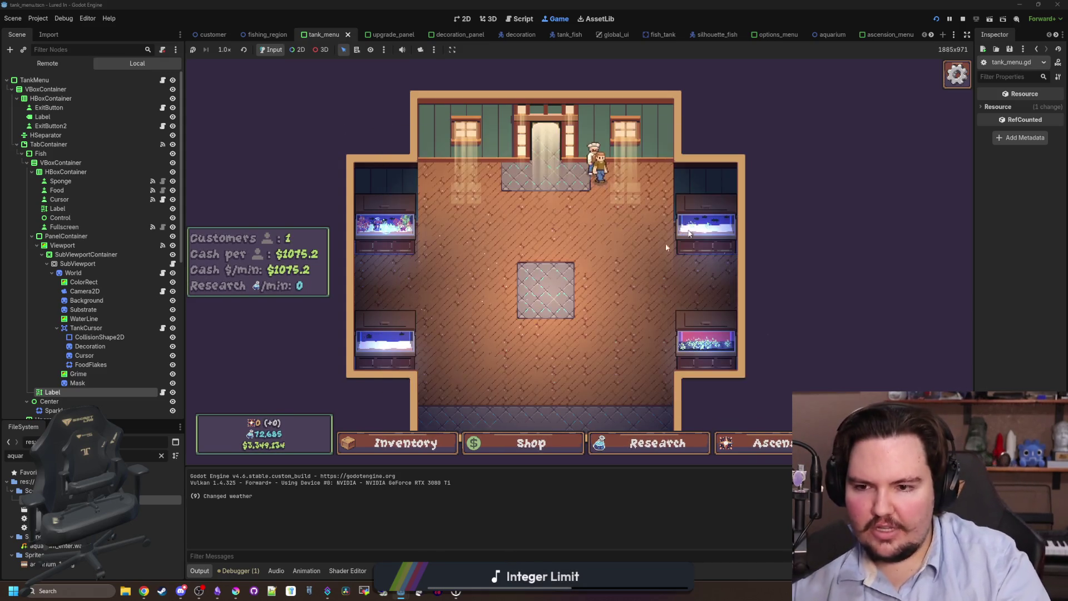
Feed the fish in Fish Tank 3 and open label.gd
click(716, 209)
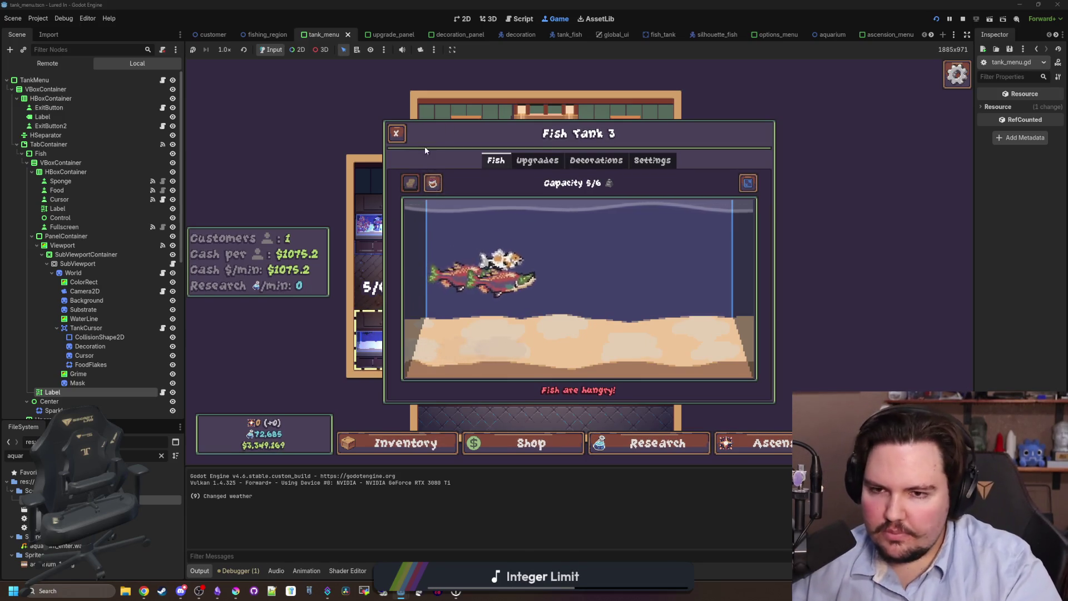
click(624, 207)
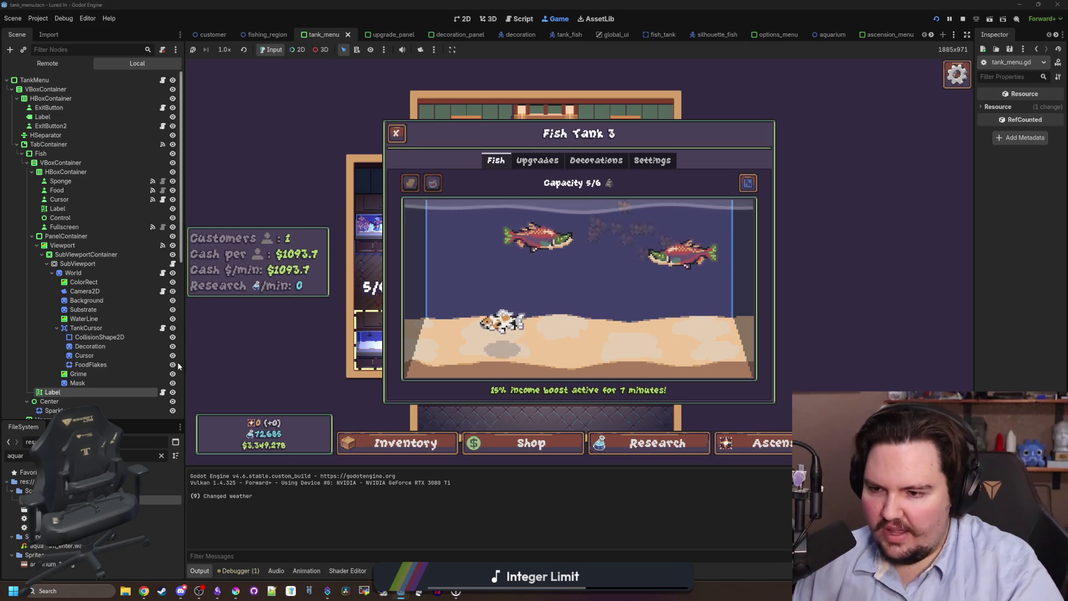
click(163, 392)
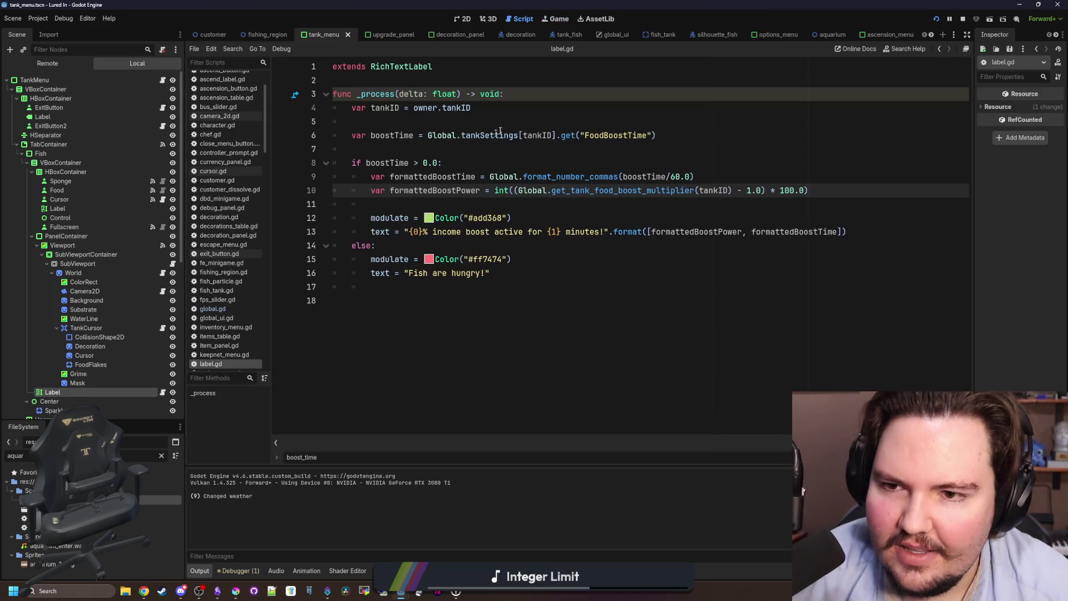
Add an early return on !is_visible_in_tree() at the top of label.gd's _process, then run with F5
click(539, 92)
key(Return)
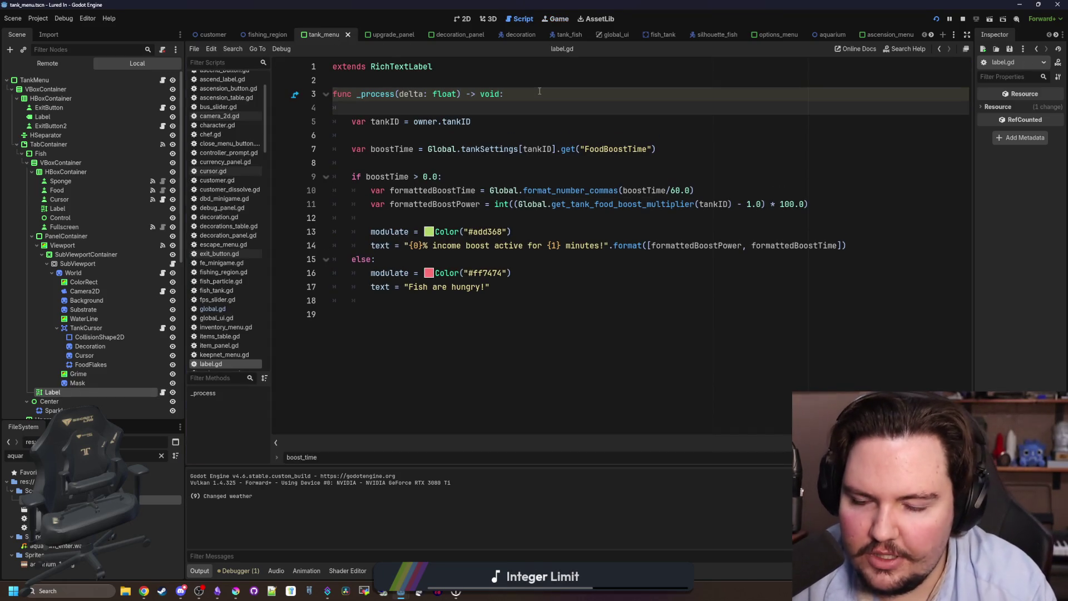
text(if is_vis)
key(Return)
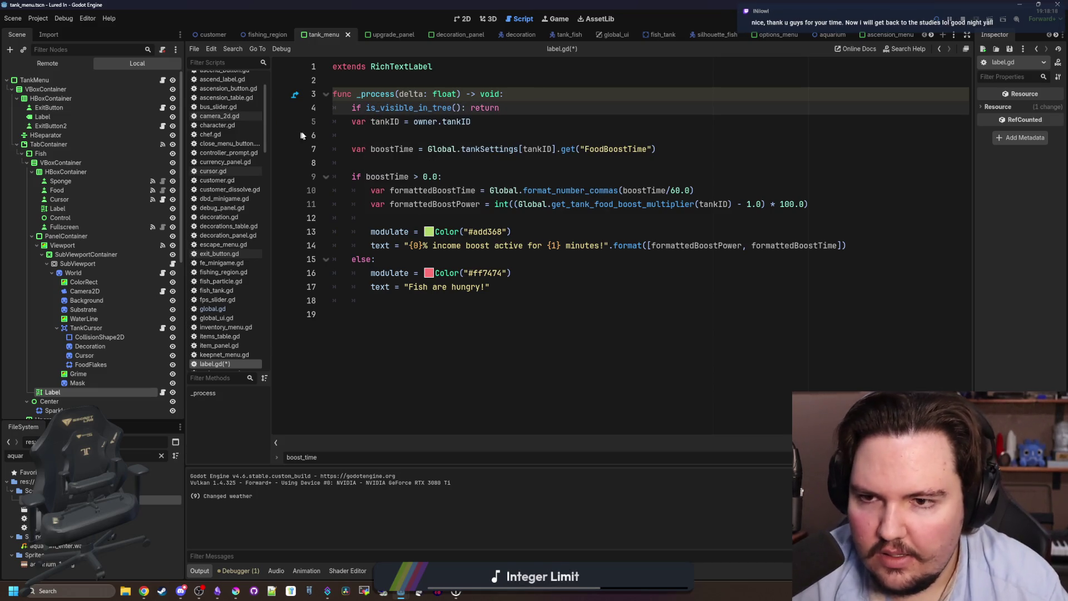
click(366, 108)
text(!)
click(547, 107)
key(Return)
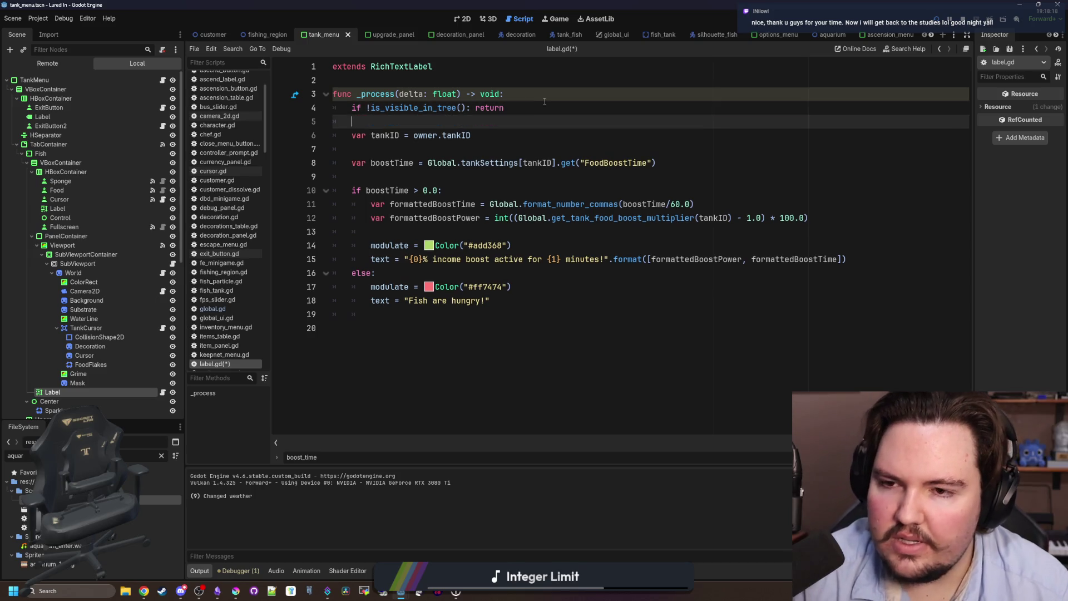
click(547, 99)
key(F5)
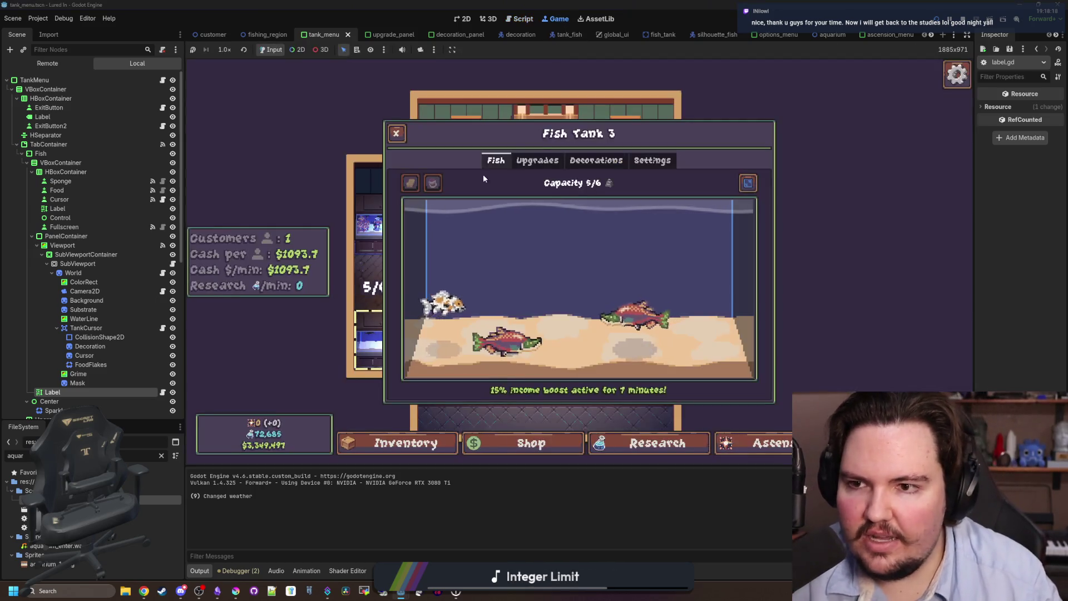
Switch to Fish Tank 2 and capture a short Profiler session, inspecting captured frames
click(396, 133)
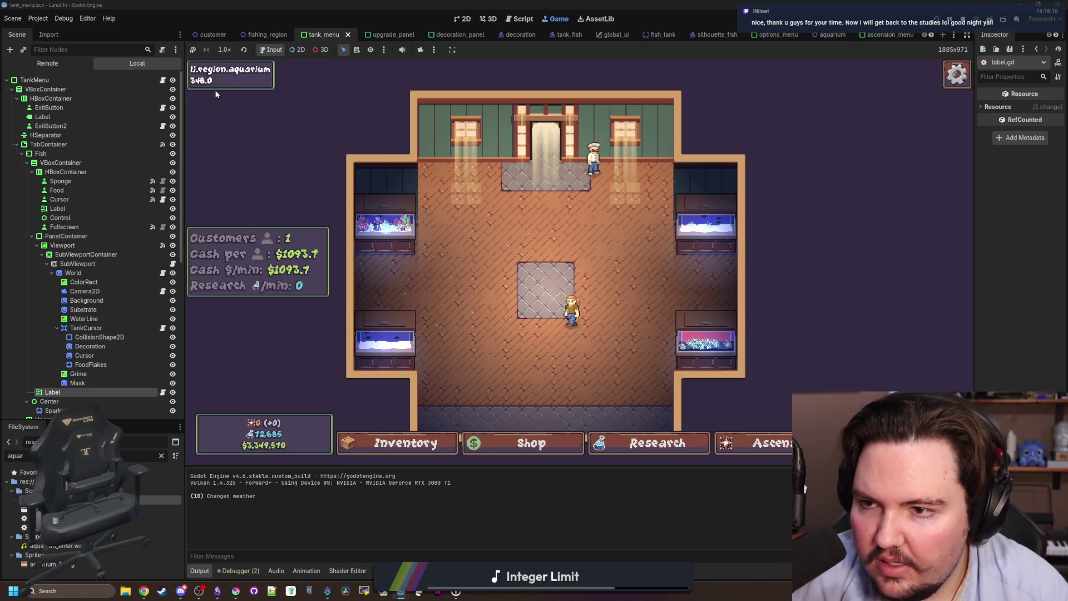
click(658, 207)
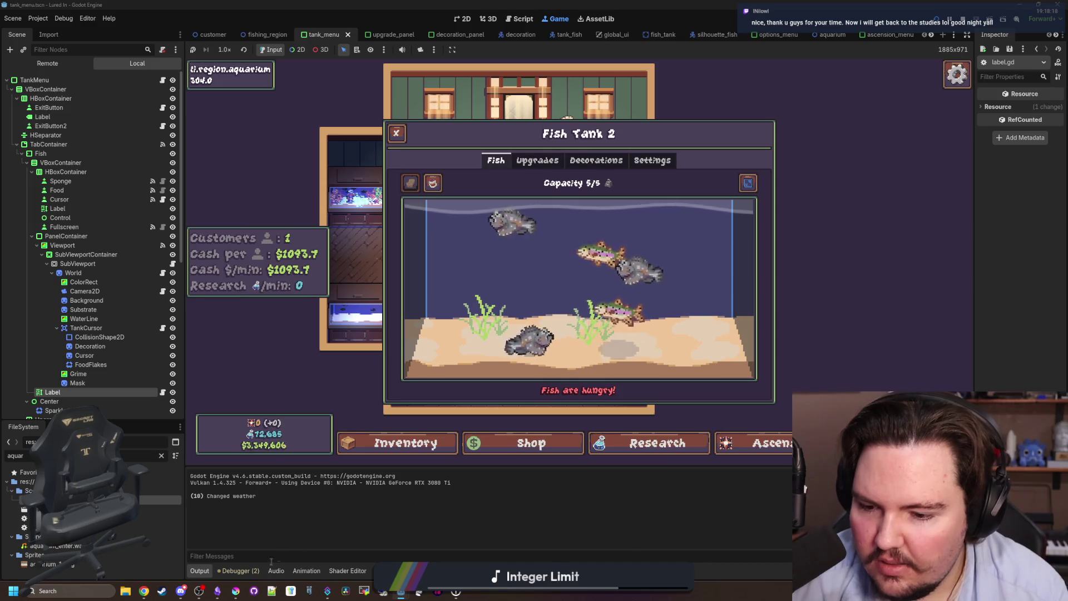
click(238, 571)
click(337, 378)
click(202, 393)
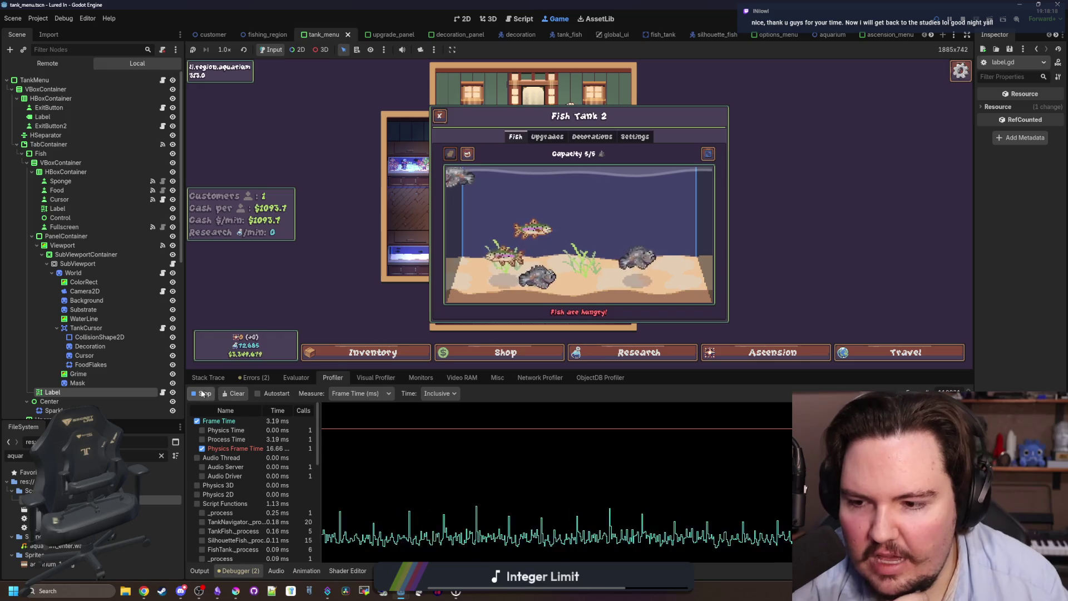
click(576, 461)
click(577, 461)
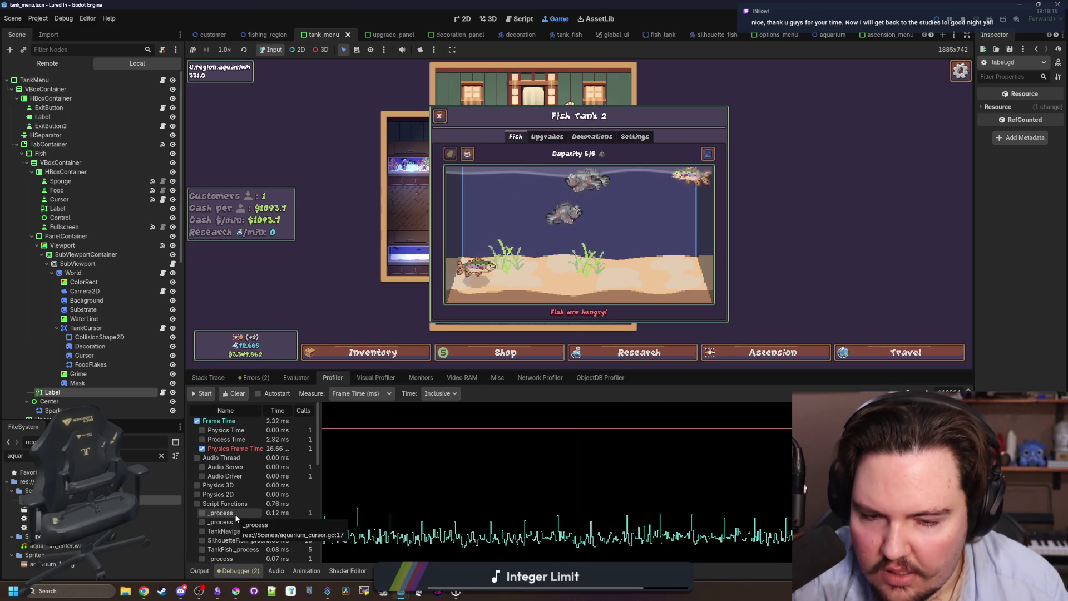
Scroll through the profiler timings, close Fish Tank 2, and open a browser window
scroll(235, 518, down, 10)
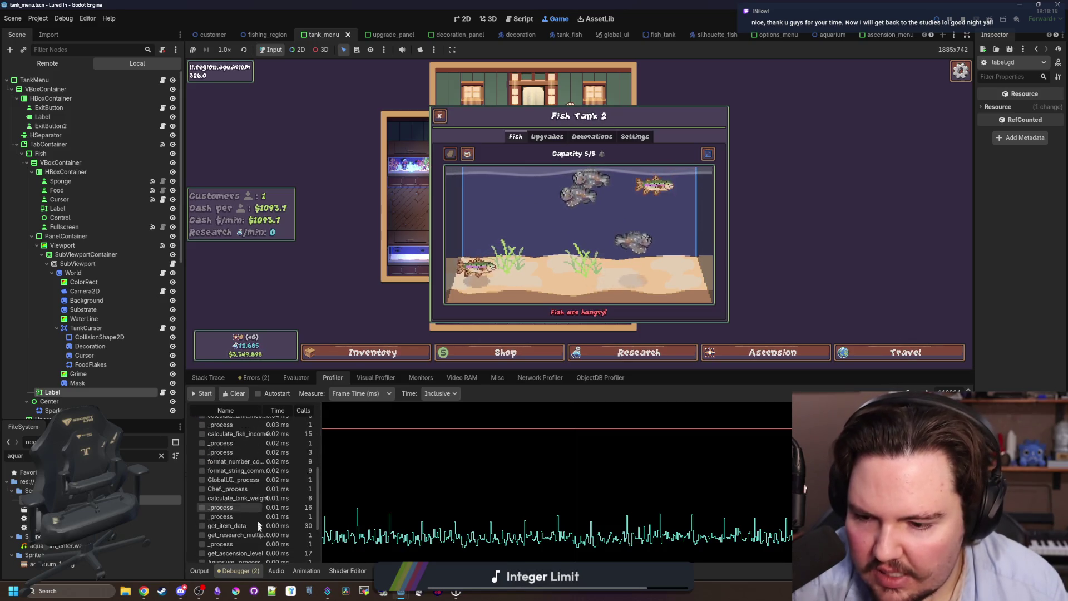
scroll(249, 523, up, 10)
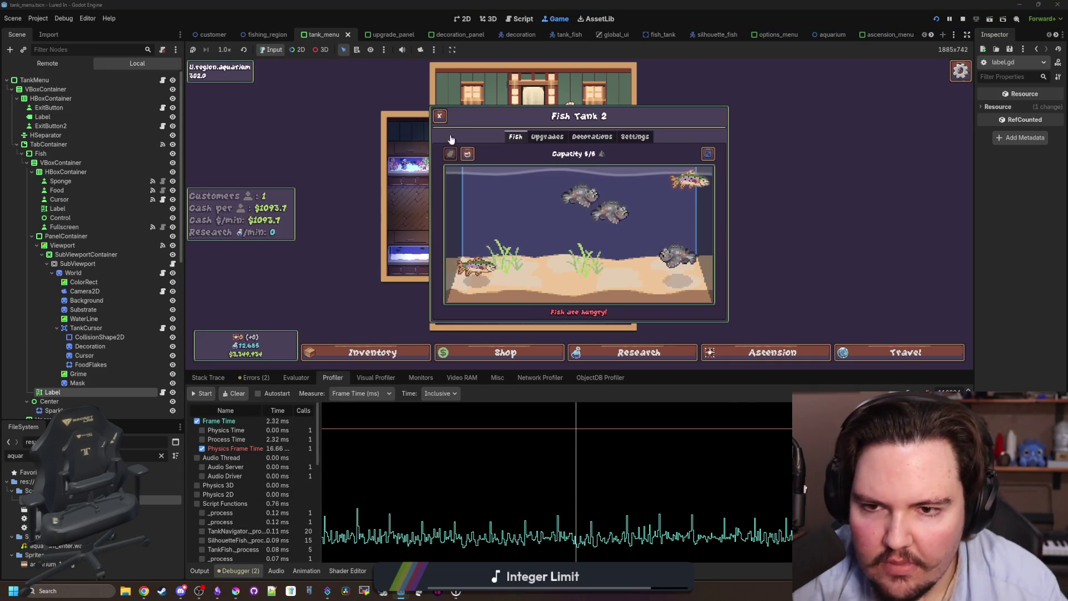
click(439, 116)
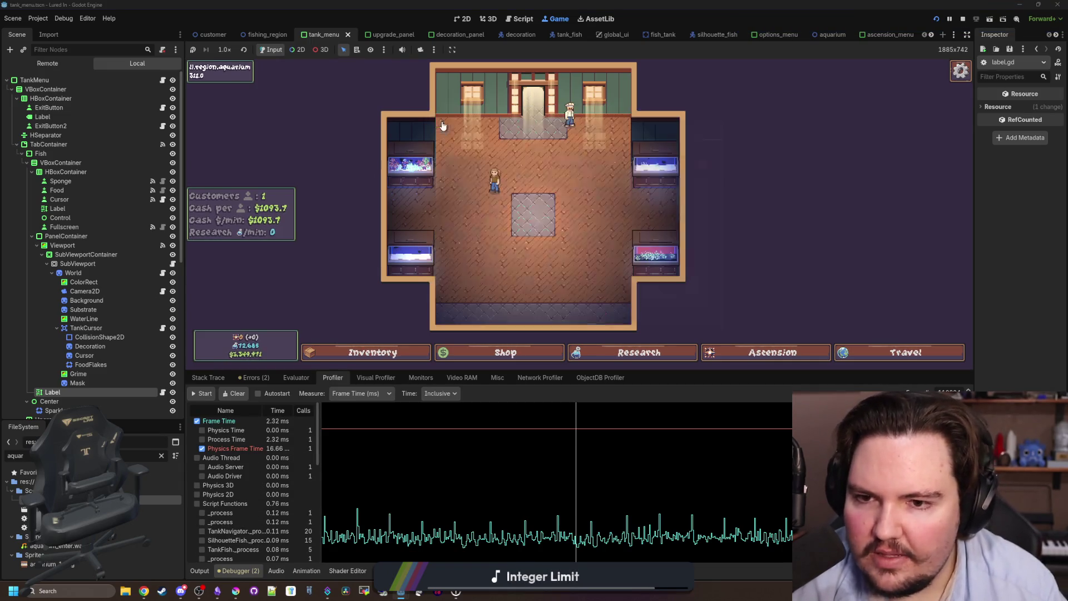
scroll(529, 222, up, 3)
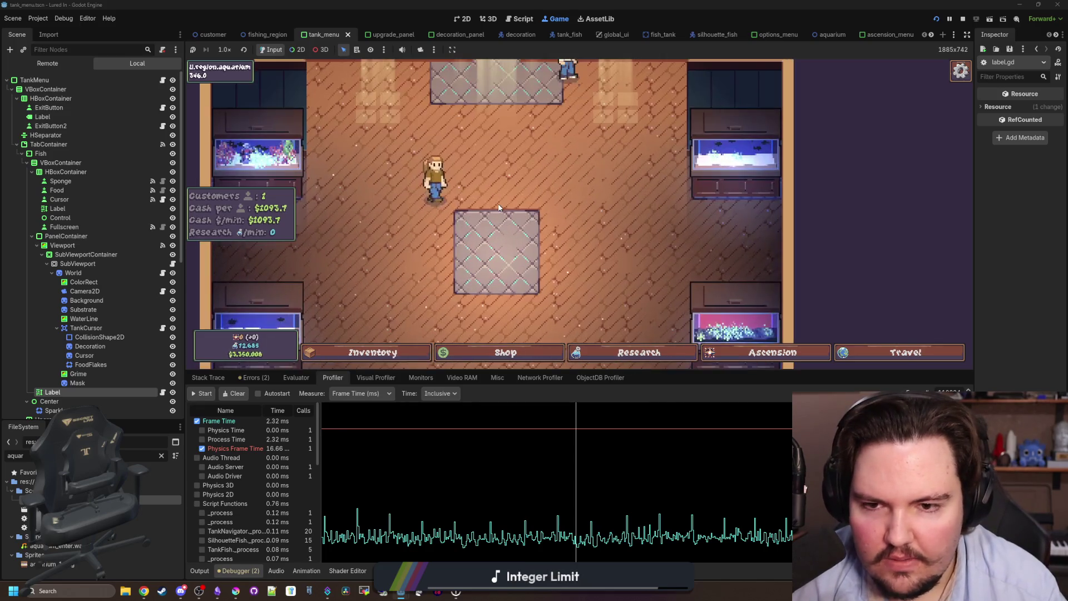
scroll(668, 162, down, 3)
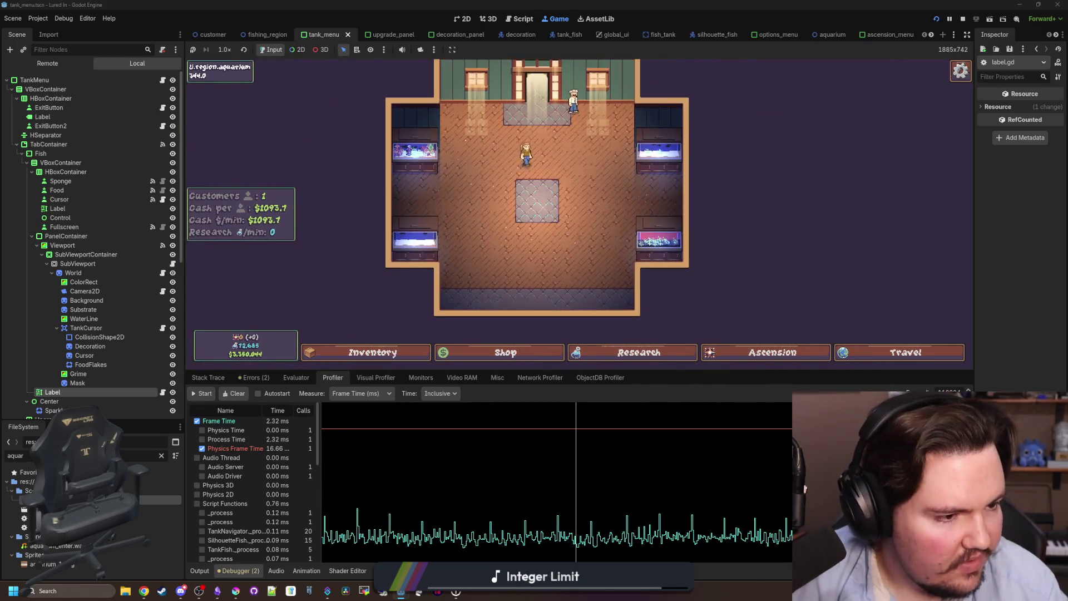
key(super+2)
text(modific)
key(BackSpace)
key(BackSpace)
key(BackSpace)
text(cum)
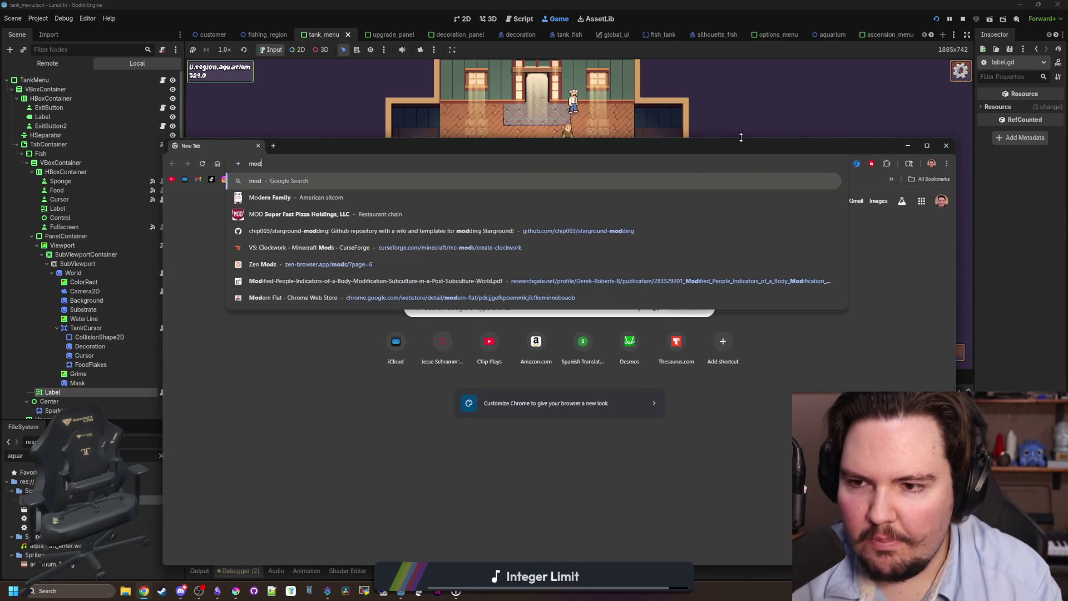
key(Return)
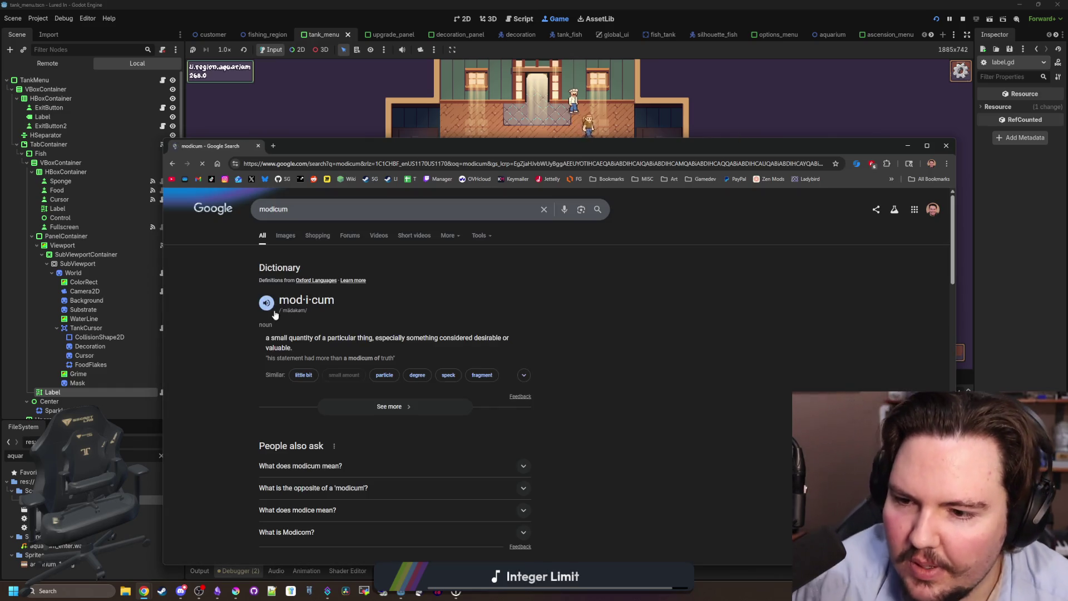
click(259, 146)
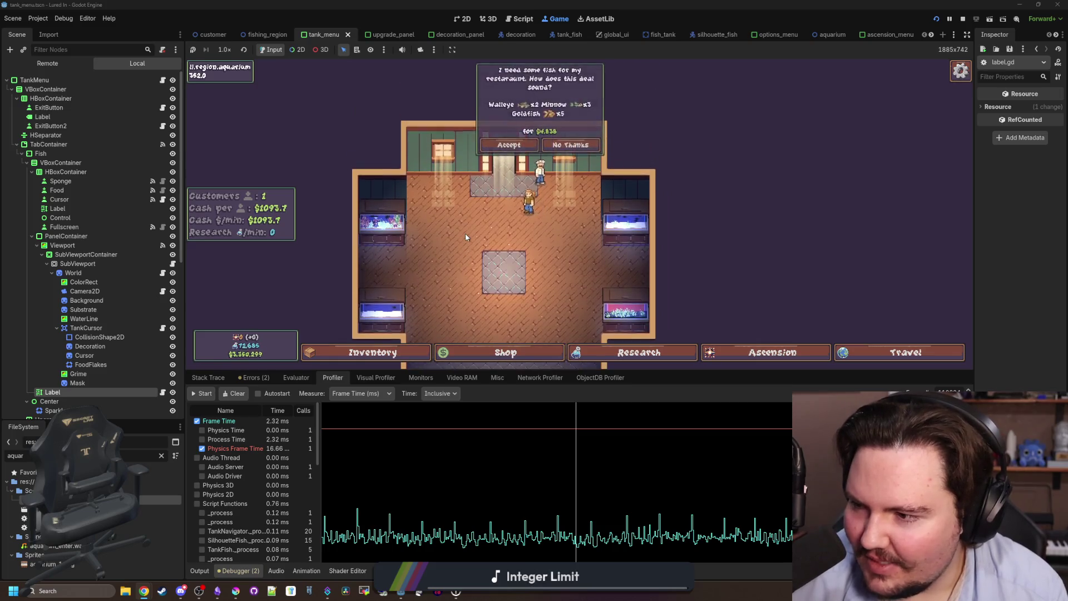
Zoom around the aquarium shop and open the game's debug menu with F1
scroll(482, 263, up, 3)
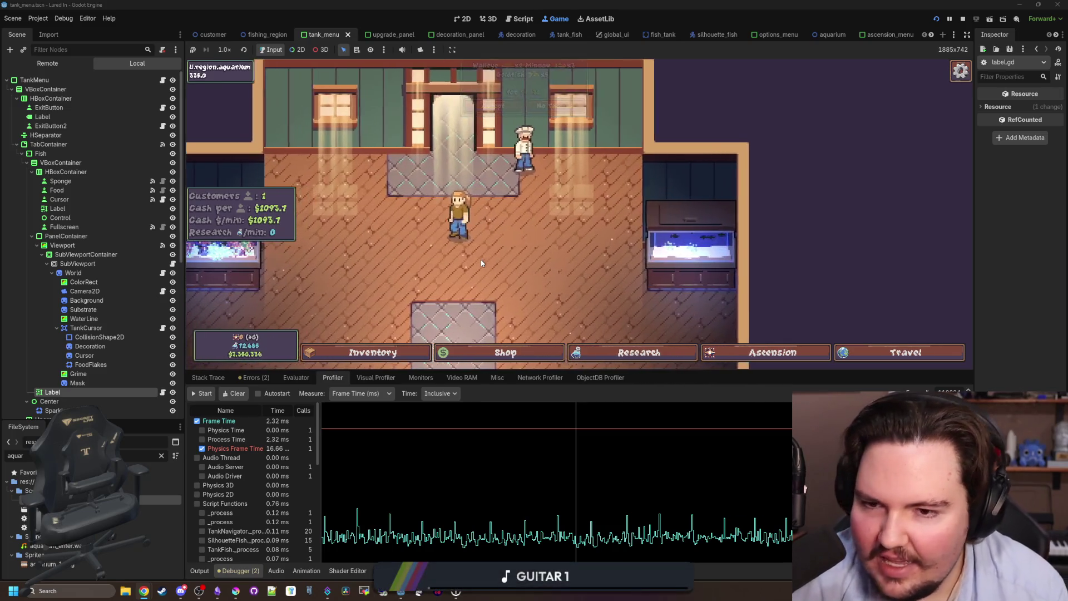
scroll(482, 263, down, 3)
scroll(563, 270, up, 4)
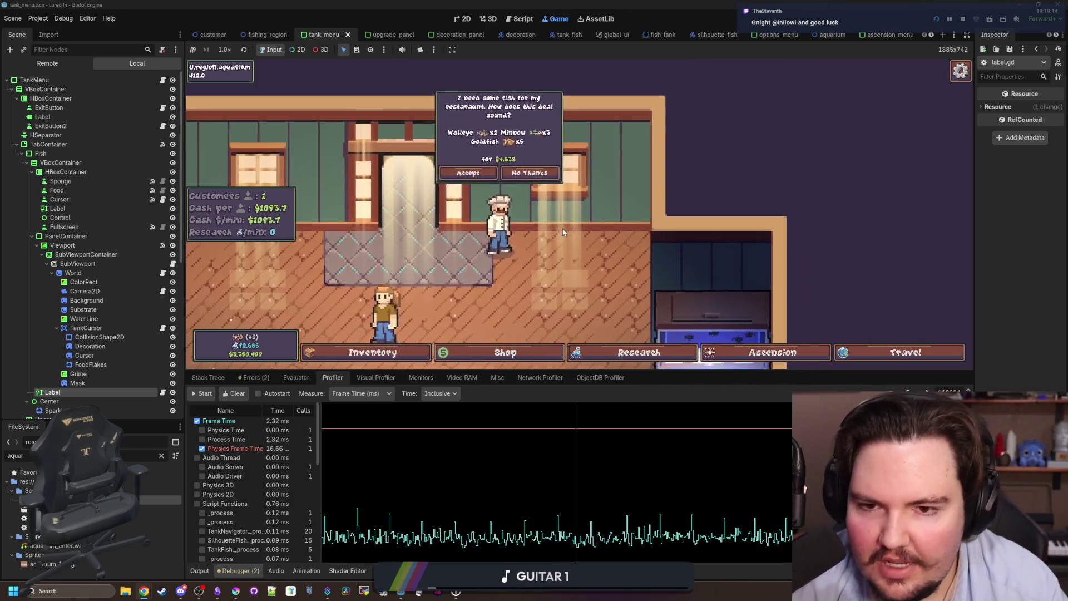
scroll(556, 218, up, 2)
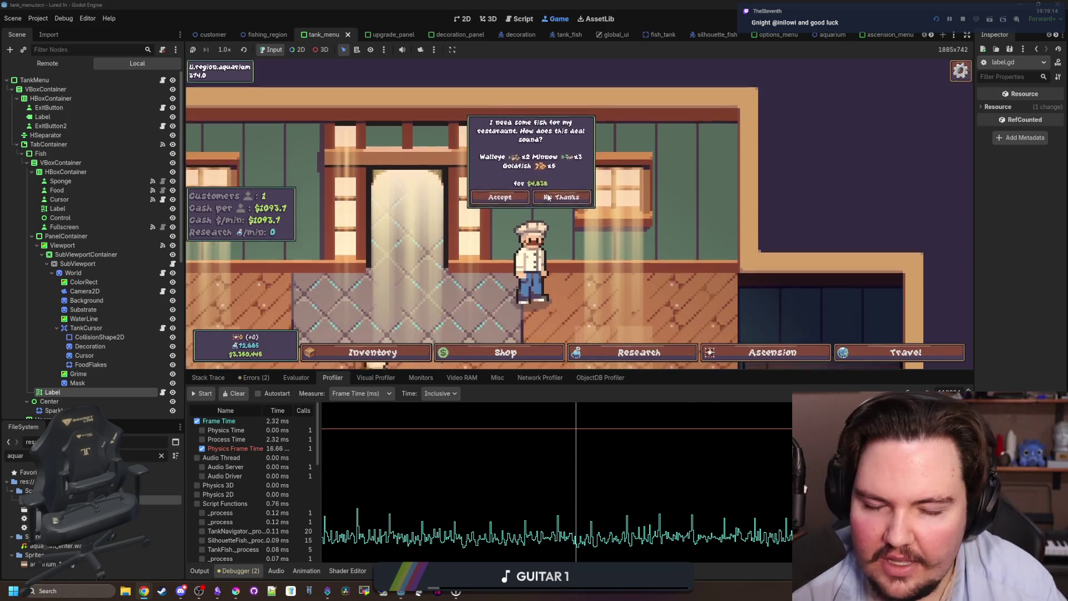
scroll(548, 198, down, 3)
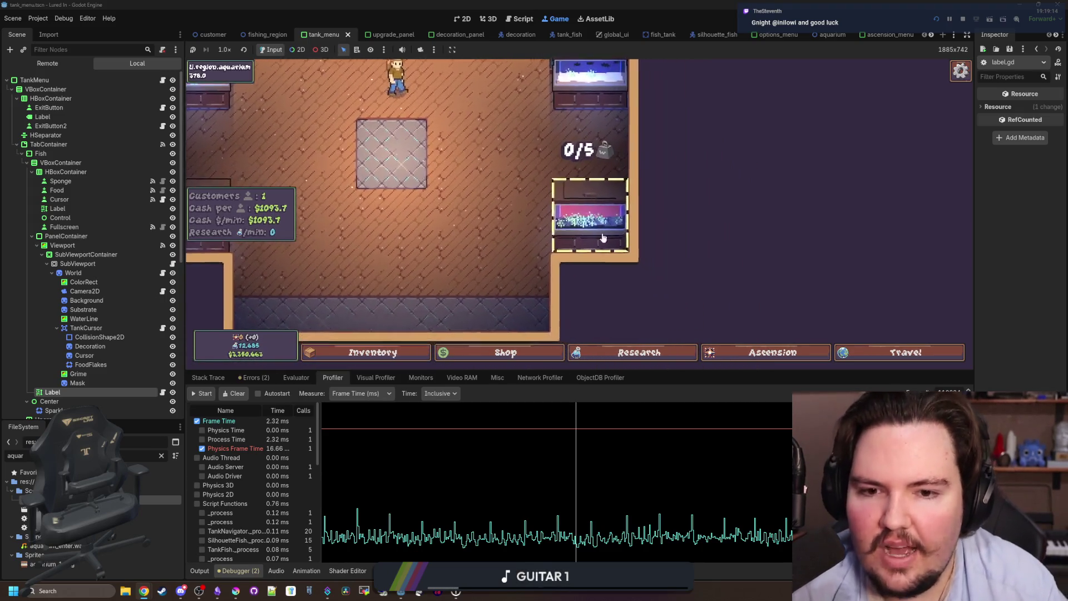
scroll(597, 229, down, 2)
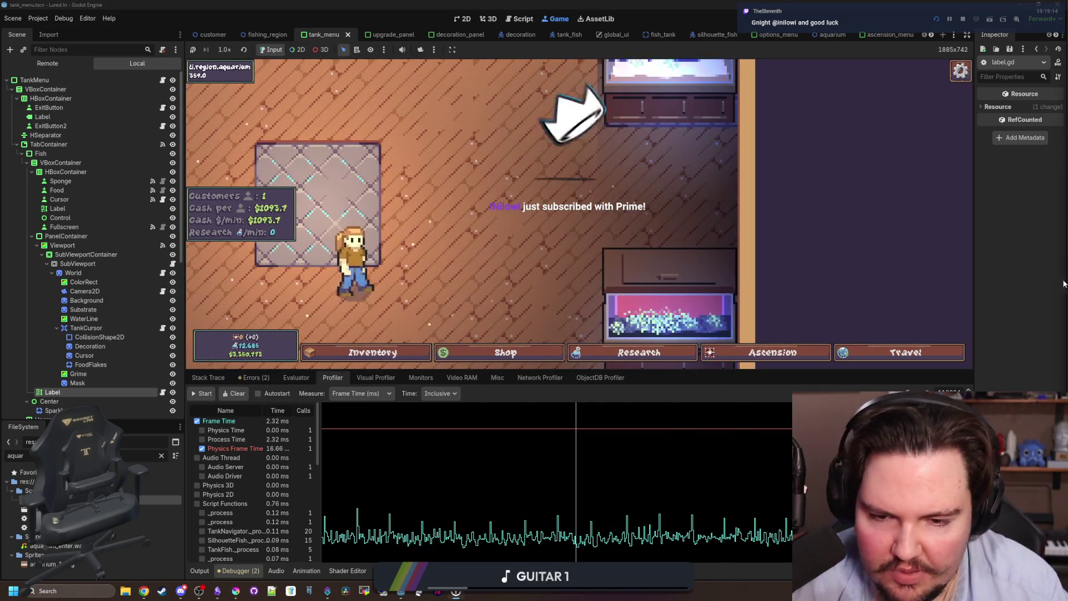
key(F1)
key(F1)
scroll(494, 237, down, 2)
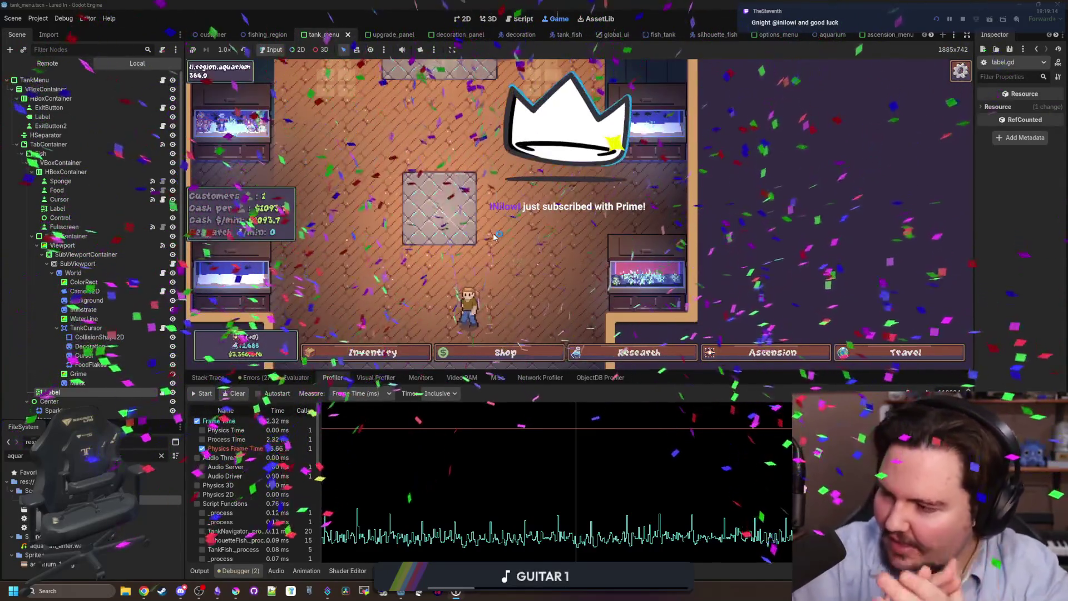
scroll(500, 251, down, 3)
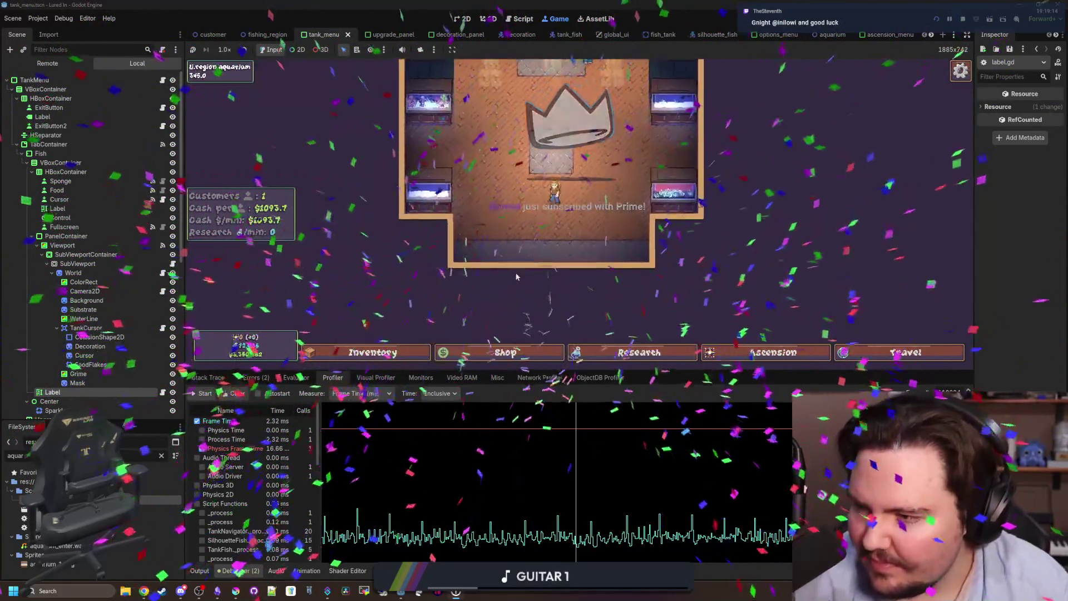
scroll(556, 272, up, 4)
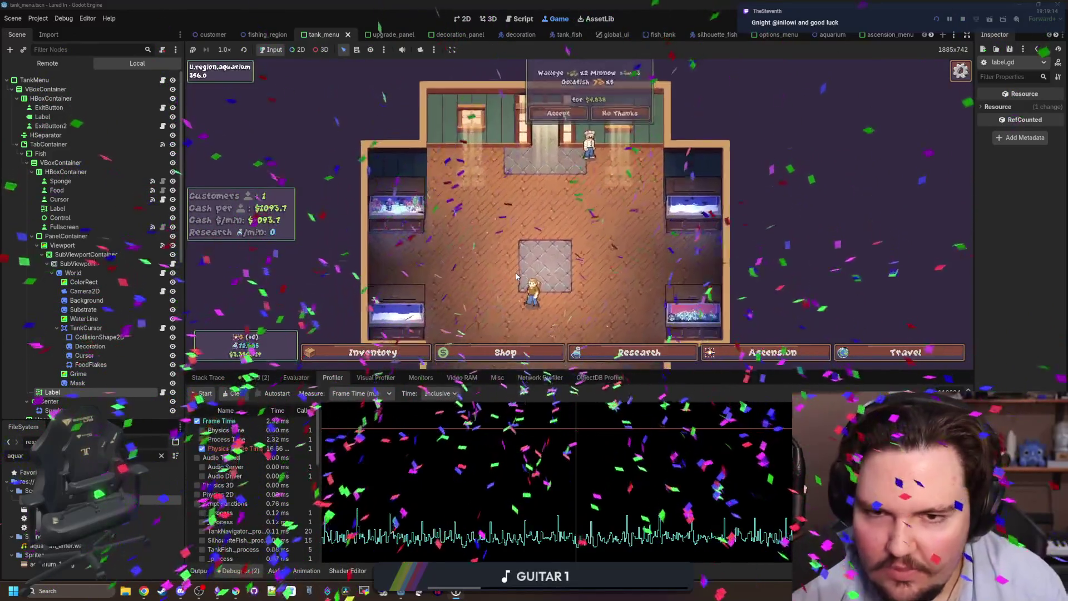
scroll(597, 267, down, 3)
Open Fish Tank 2 and inspect the Stonefish and Rainbow Trout details
click(604, 272)
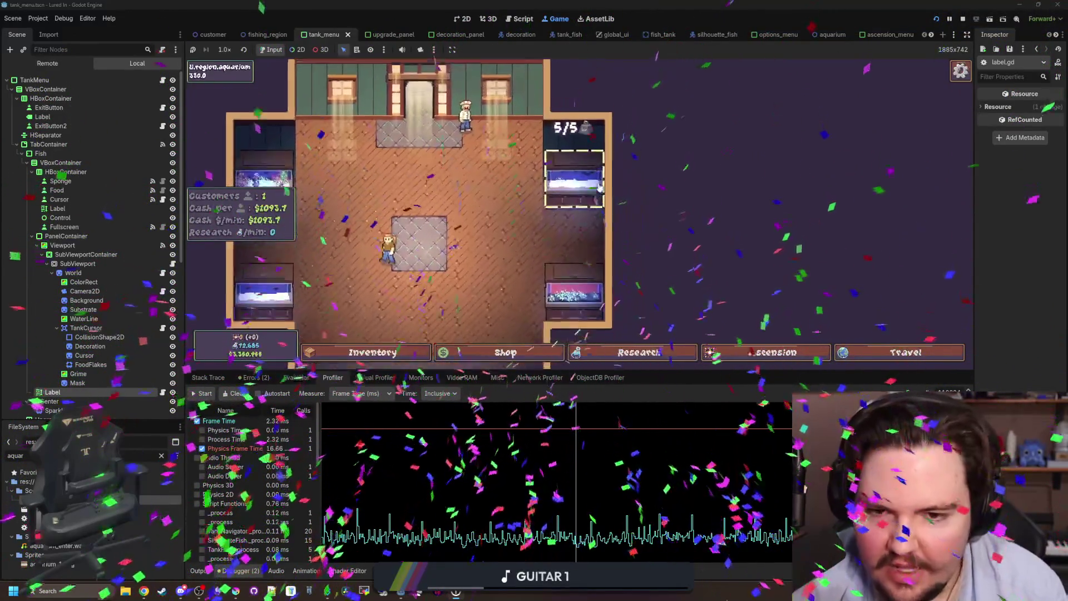
click(693, 212)
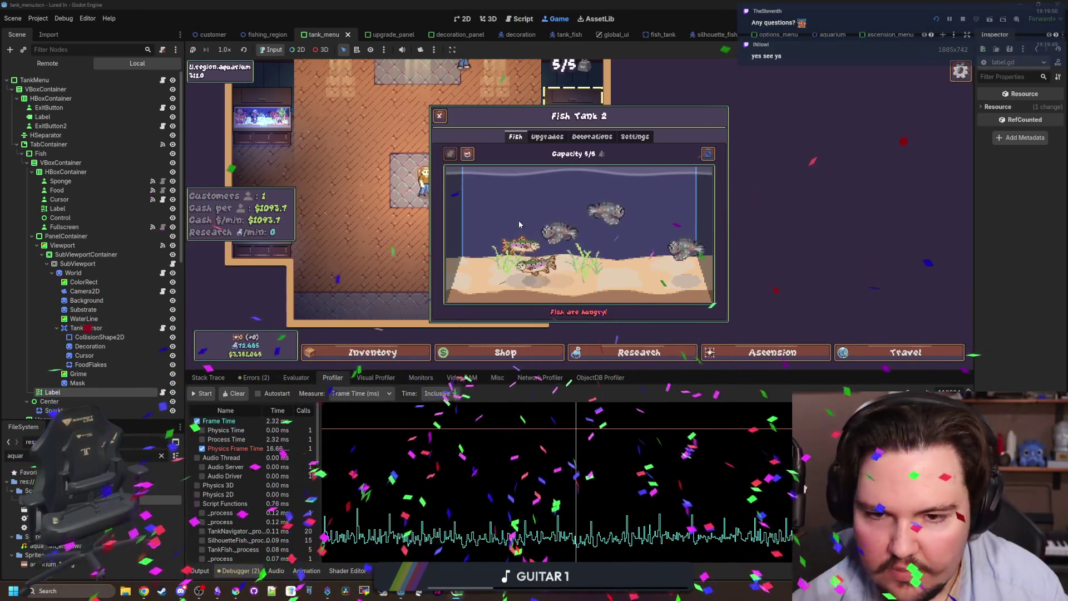
click(538, 267)
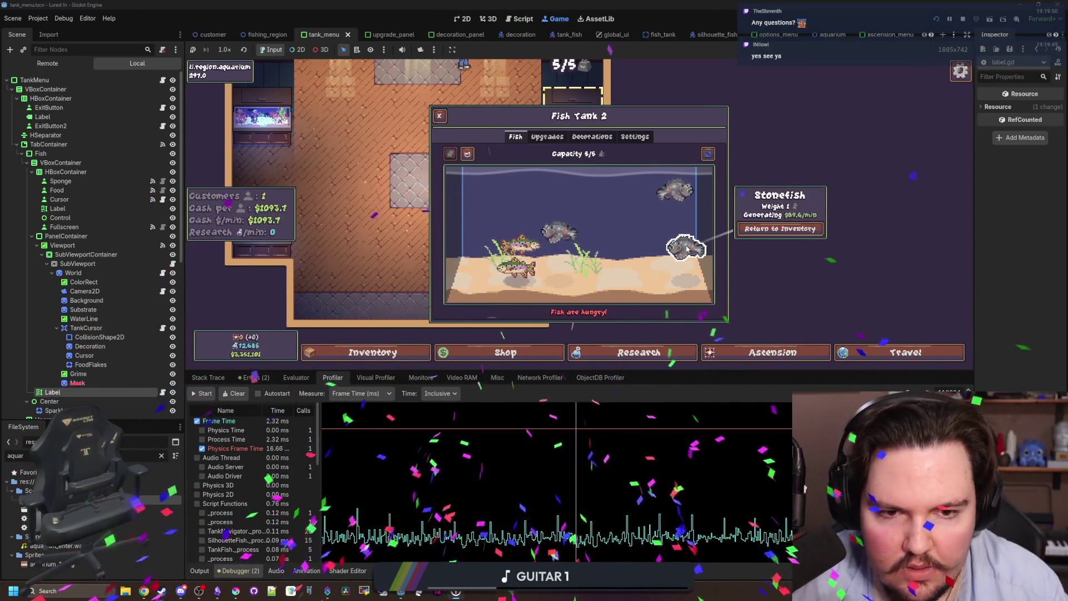
Move past Fish Tank 4 and open Fish Tank 3 to inspect the Sockeye Salmon
key(Right)
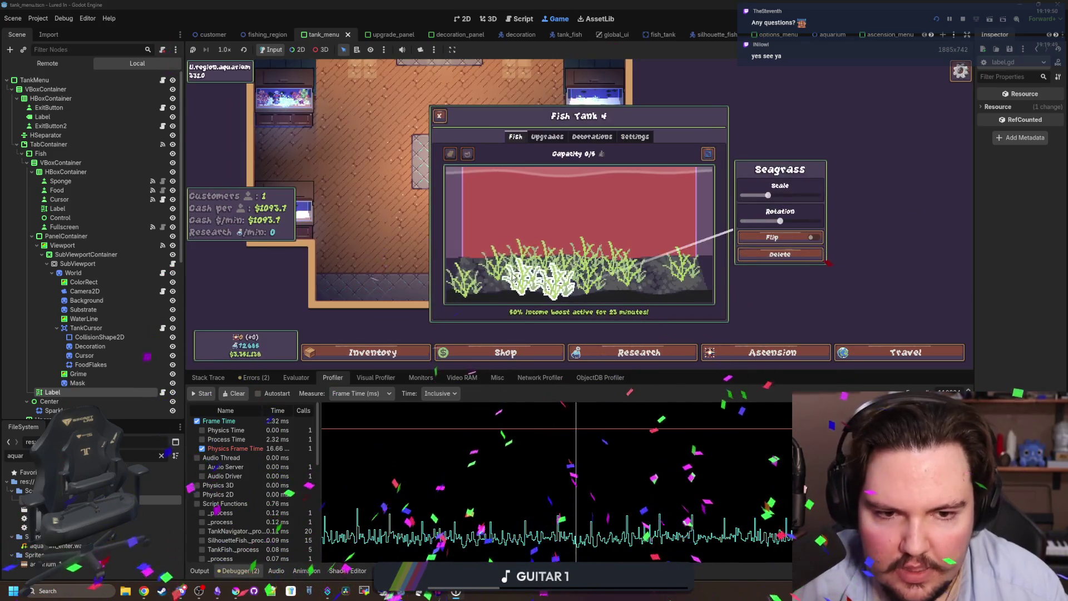
key(Escape)
click(387, 261)
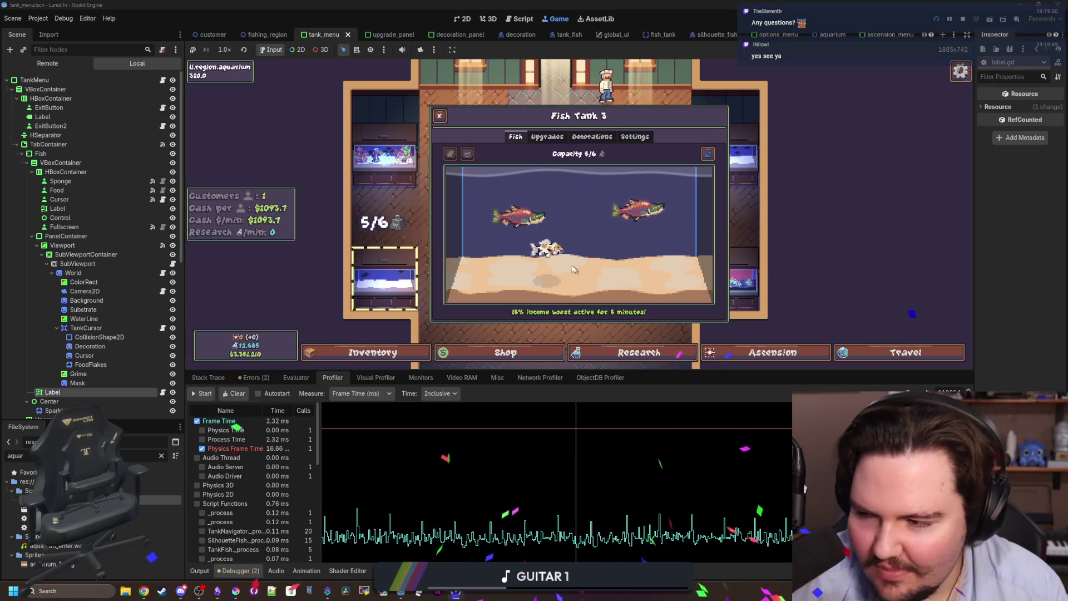
click(539, 222)
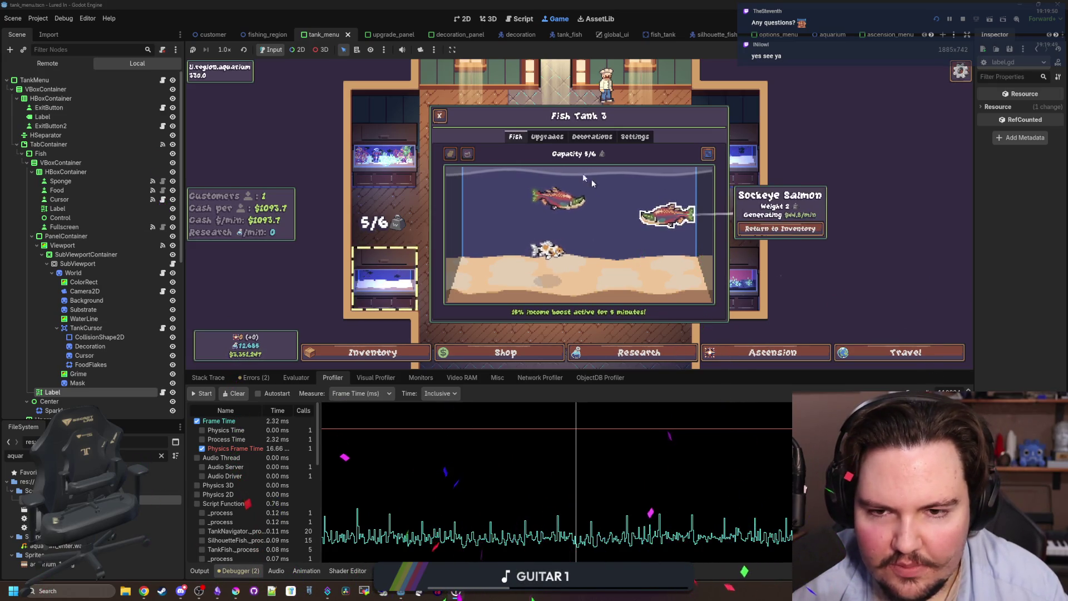
Flip between Fish Tank 3's Fish and Upgrades tabs to compare them
click(546, 137)
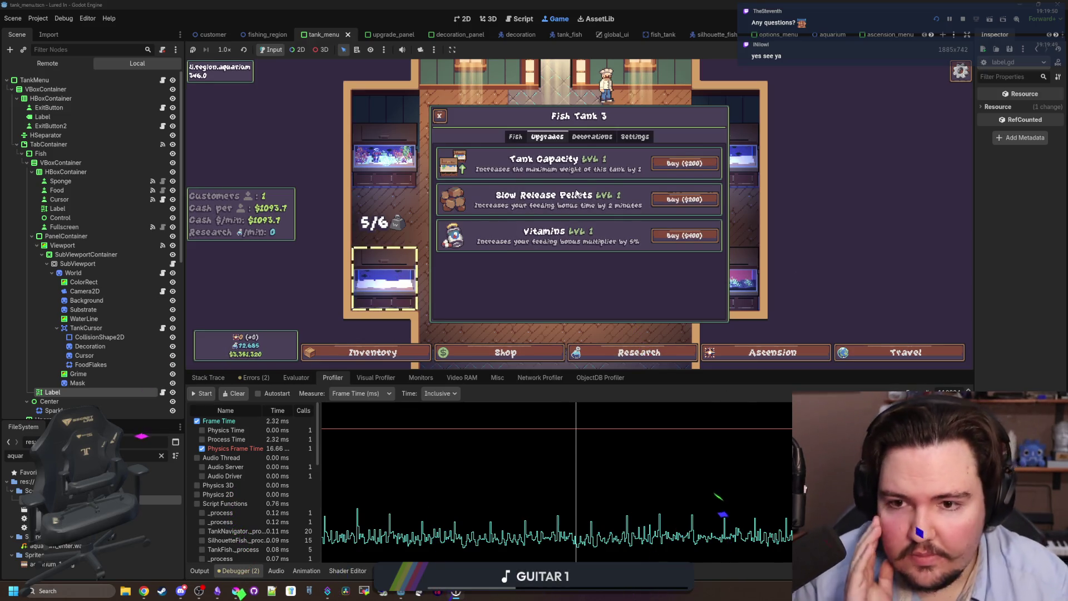
click(516, 137)
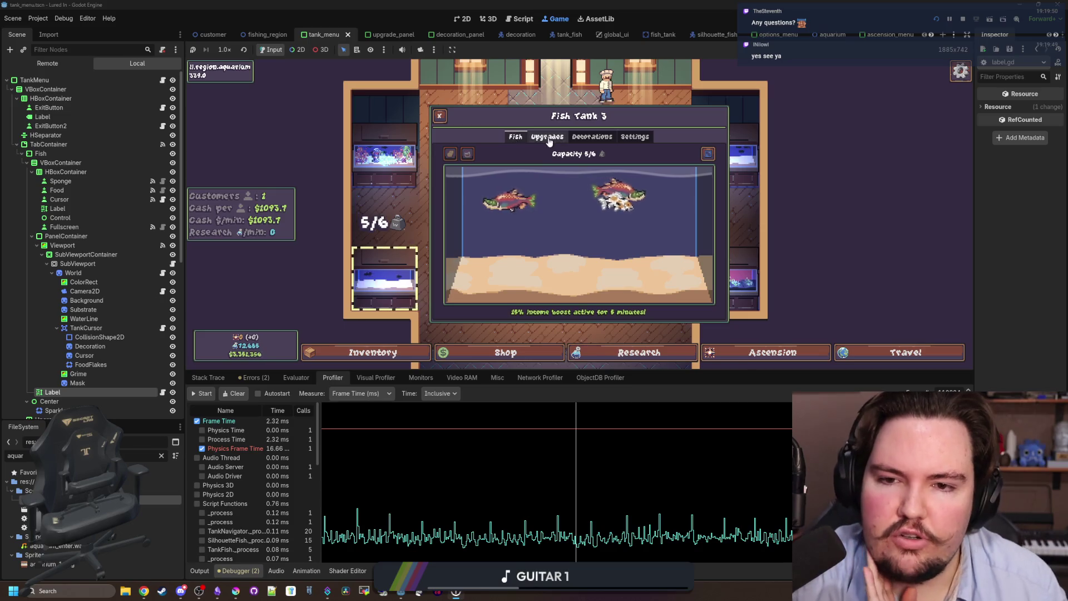
click(548, 138)
click(511, 138)
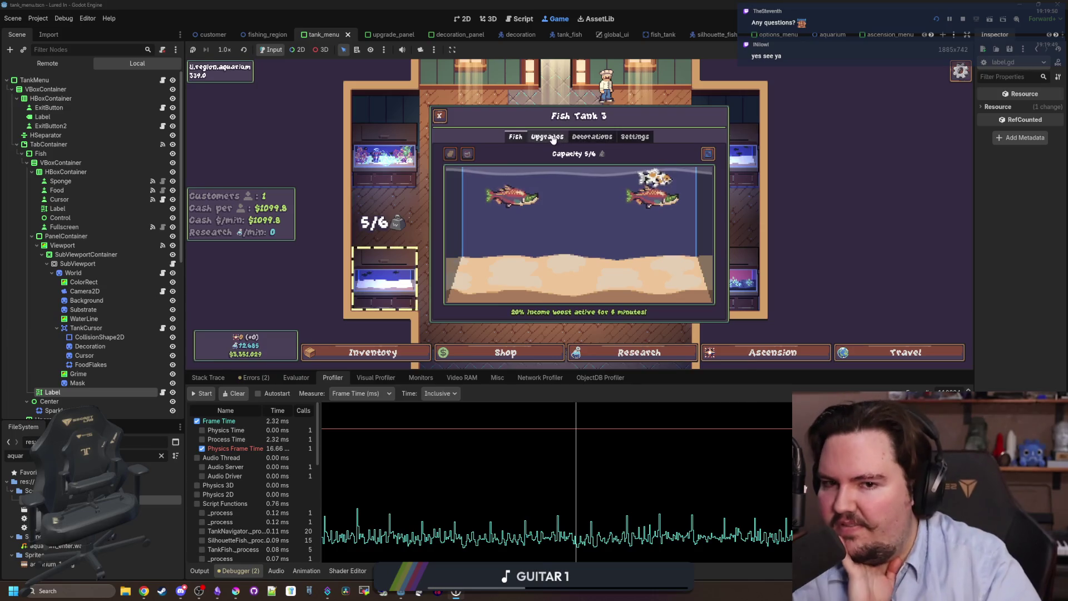
click(548, 137)
click(514, 139)
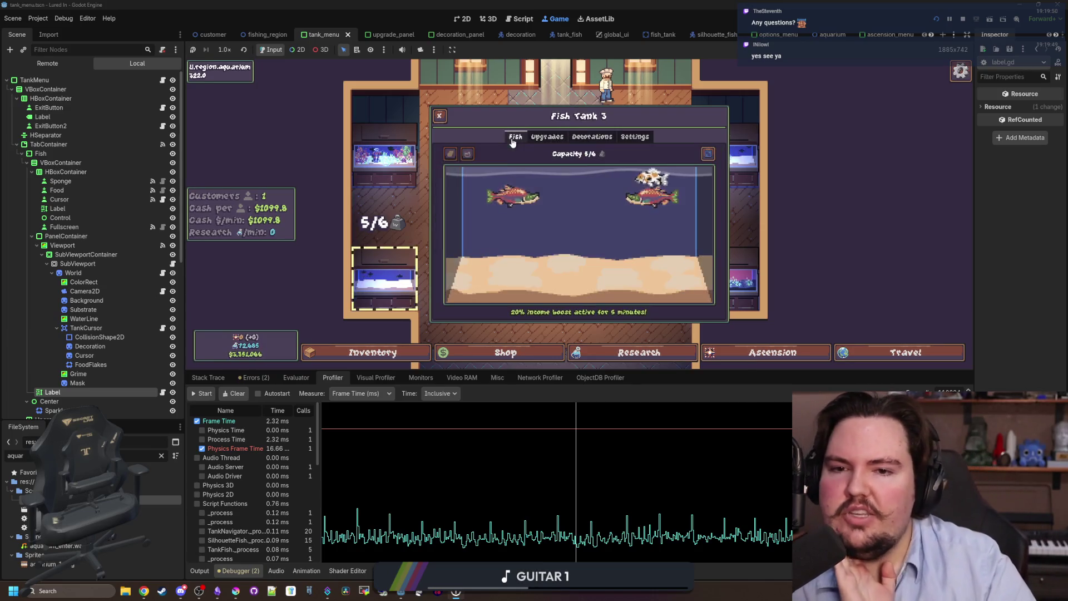
click(559, 138)
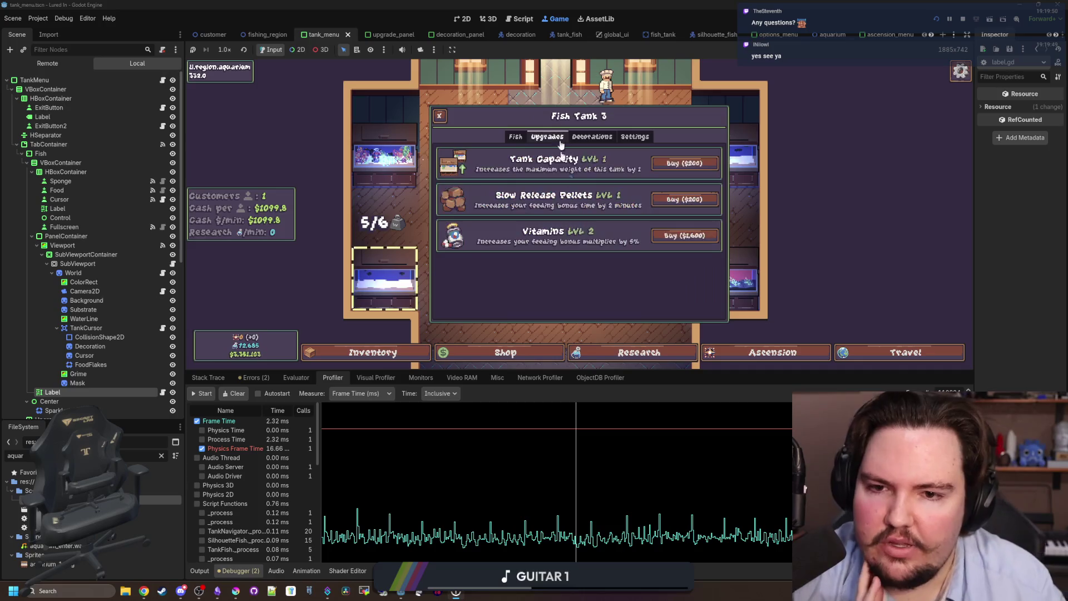
click(522, 137)
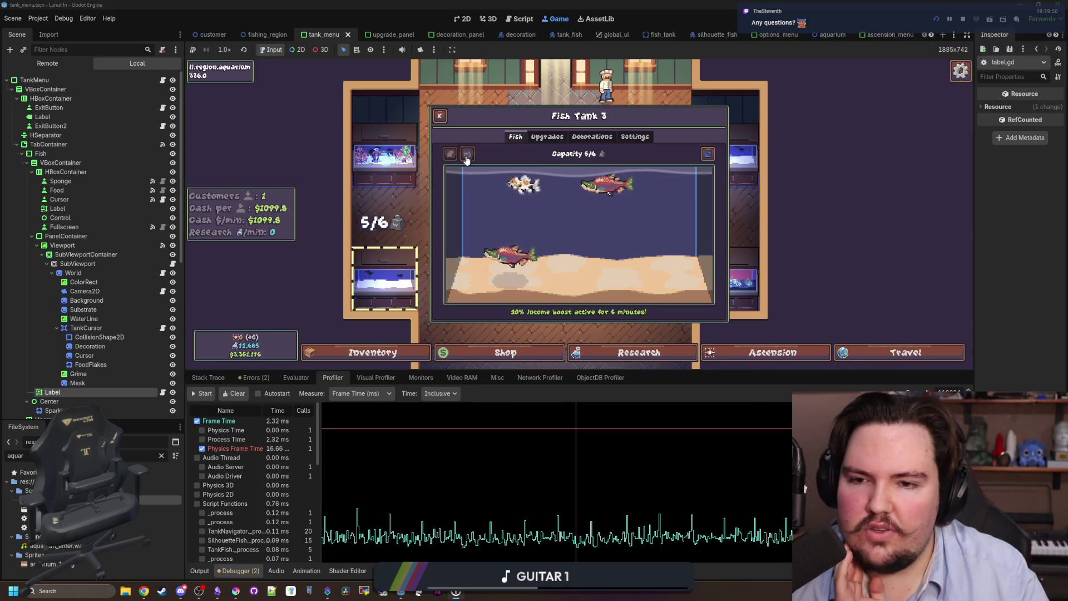
click(540, 139)
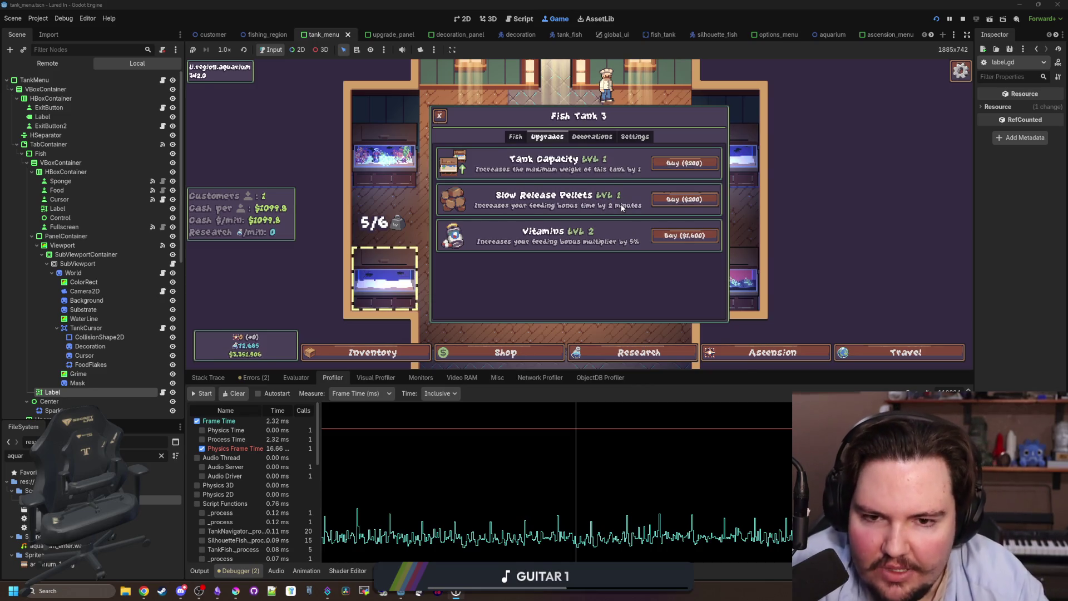
Check Fish Tank 3's decorations and substrate settings, close it, and open Fish Tank 1
click(517, 137)
click(591, 137)
click(639, 135)
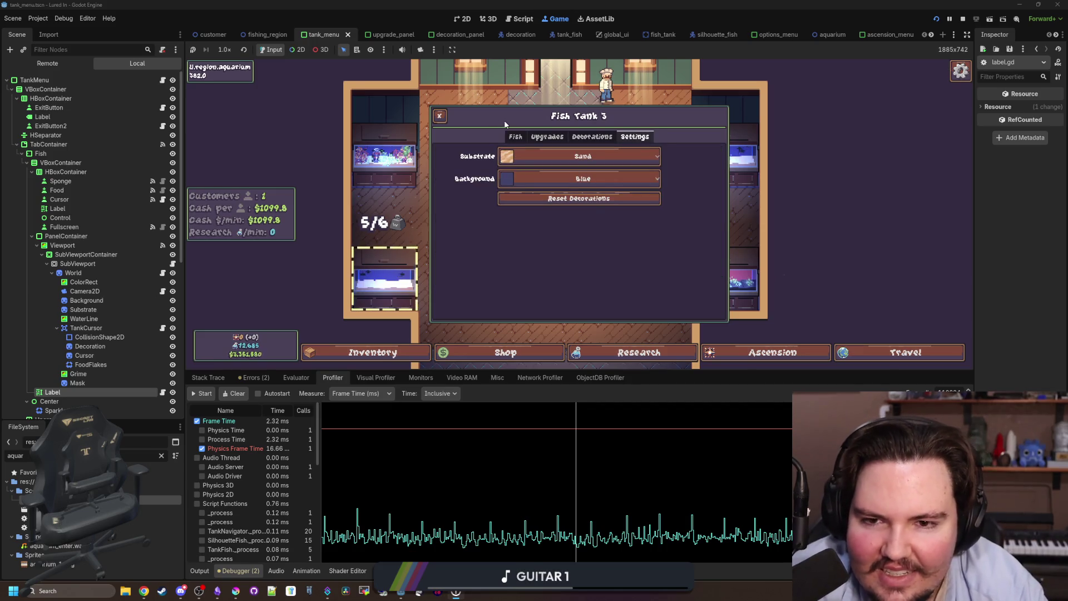
click(516, 137)
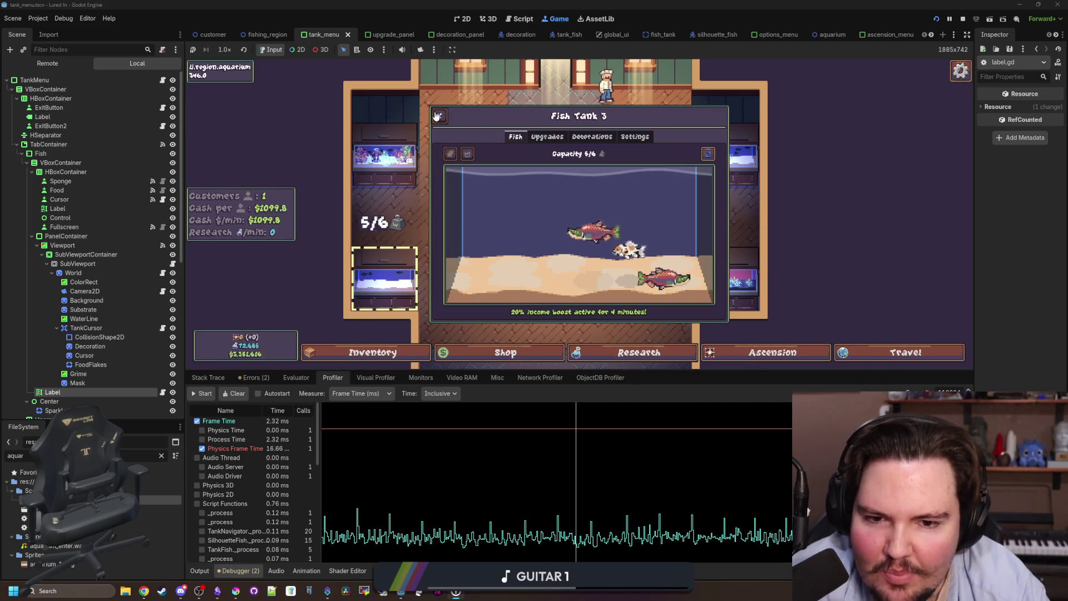
click(438, 116)
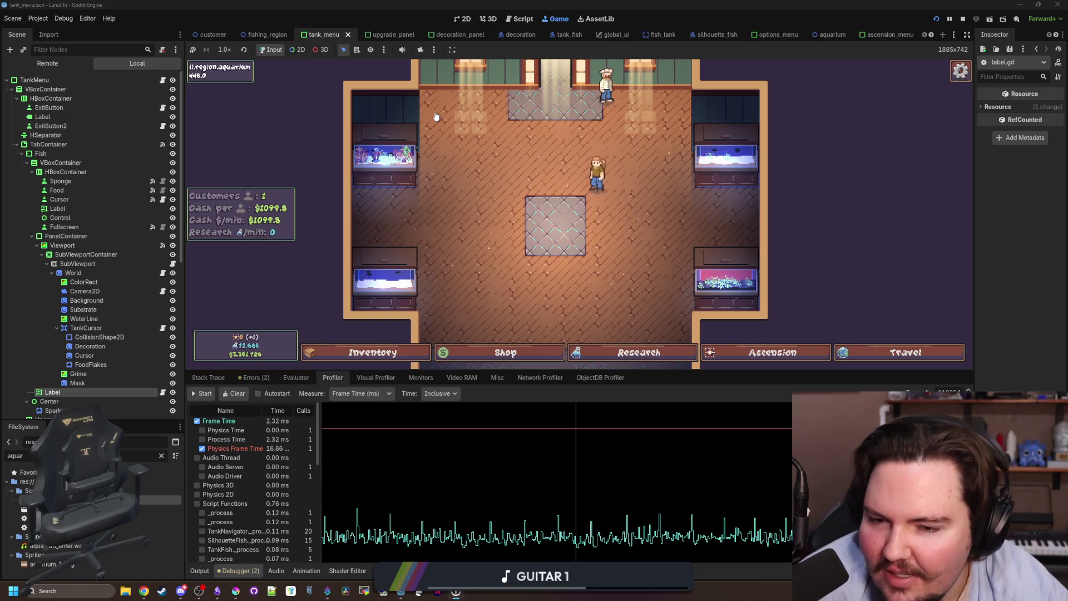
scroll(446, 204, down, 2)
click(441, 191)
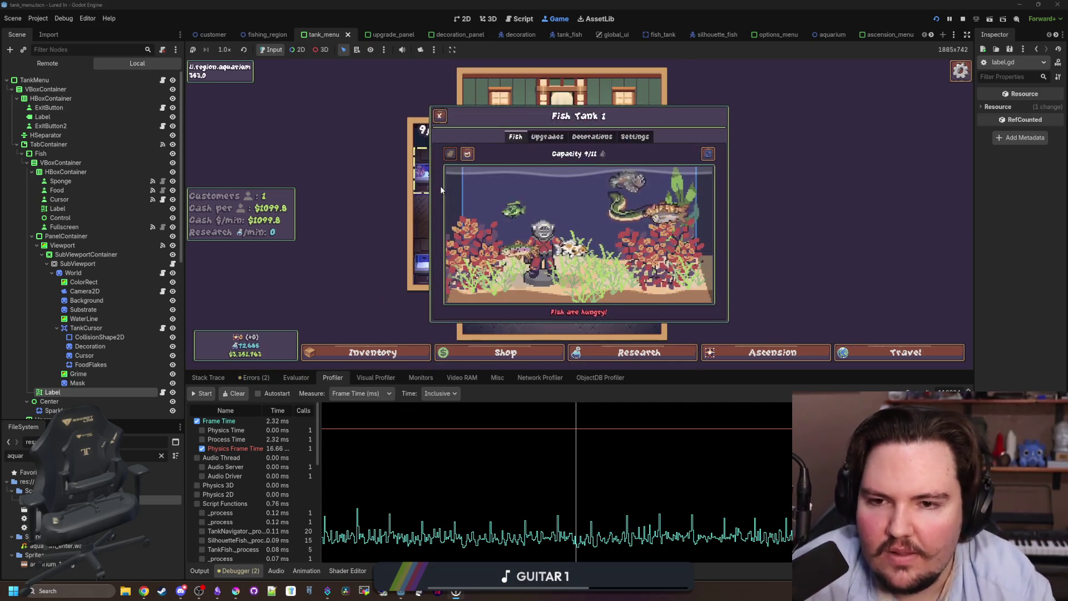
Feed Fish Tank 1's hungry fish, browse its upgrades, decorations and settings, then close it
click(517, 187)
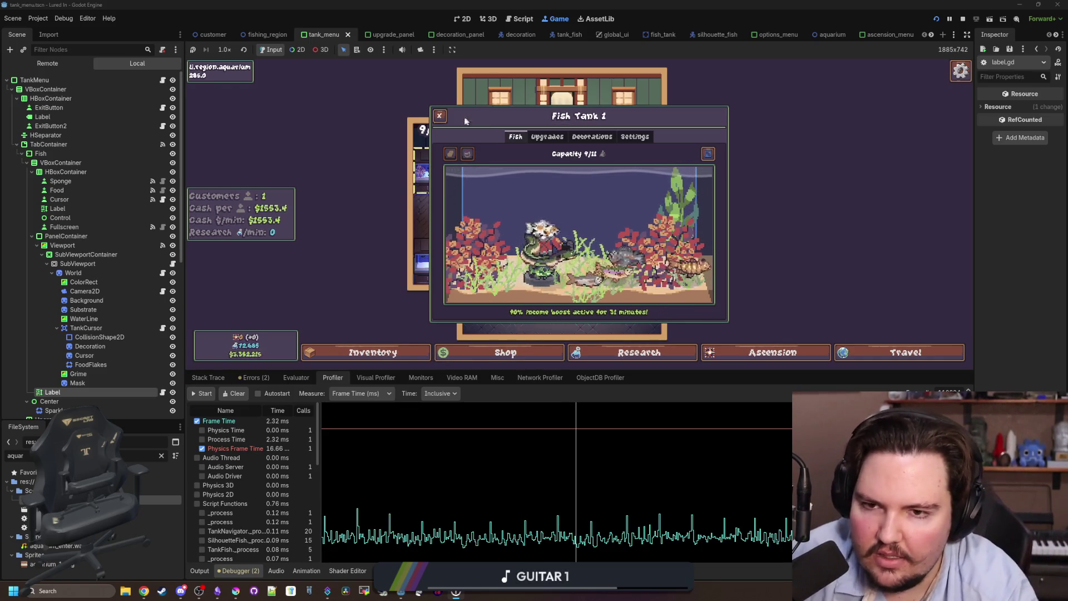
click(551, 138)
click(591, 136)
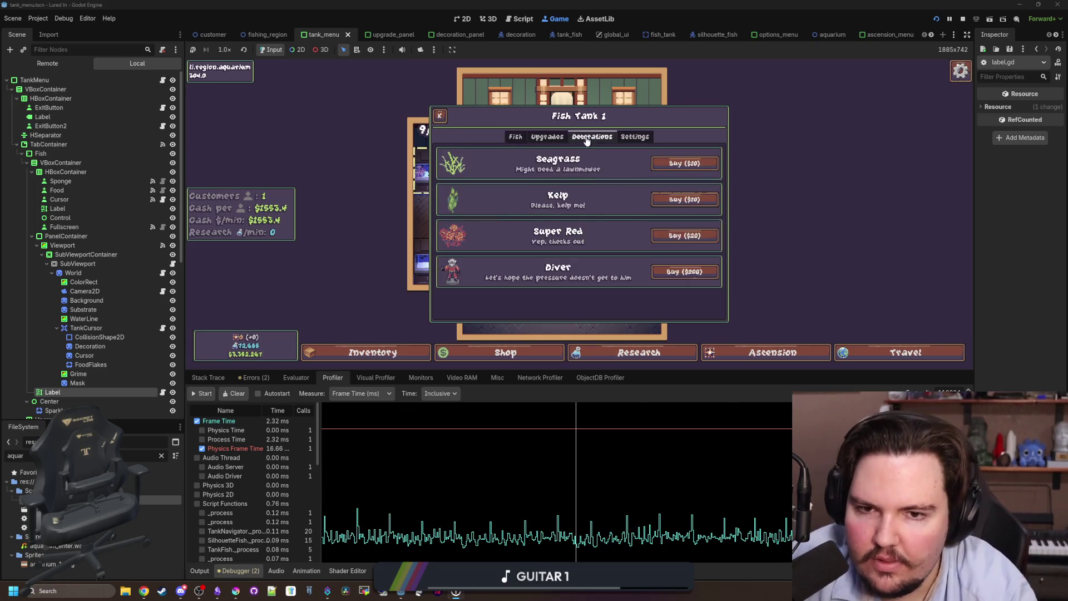
click(634, 137)
click(516, 137)
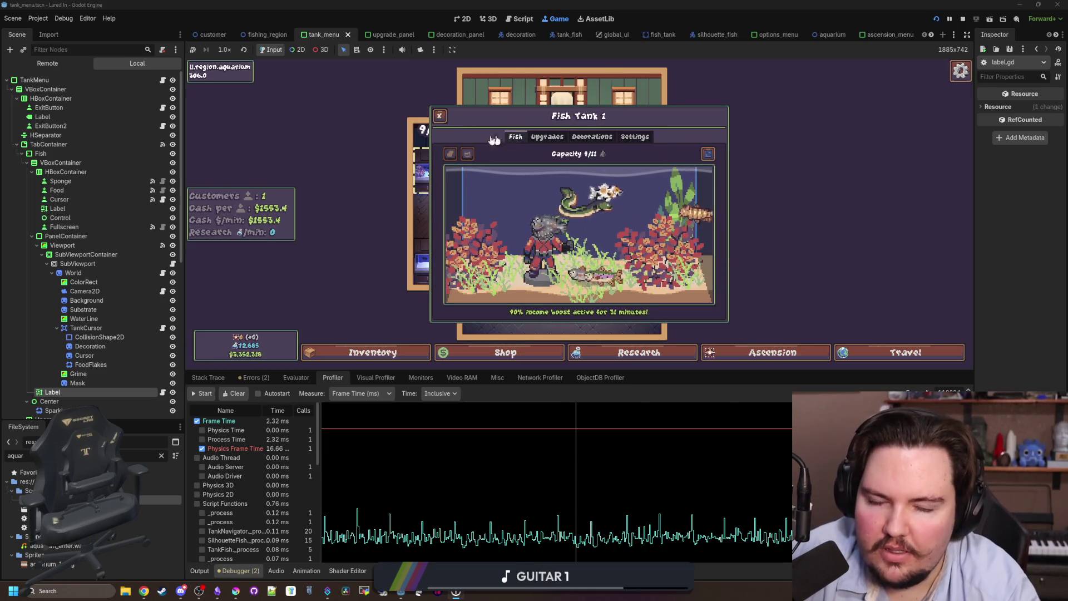
click(438, 116)
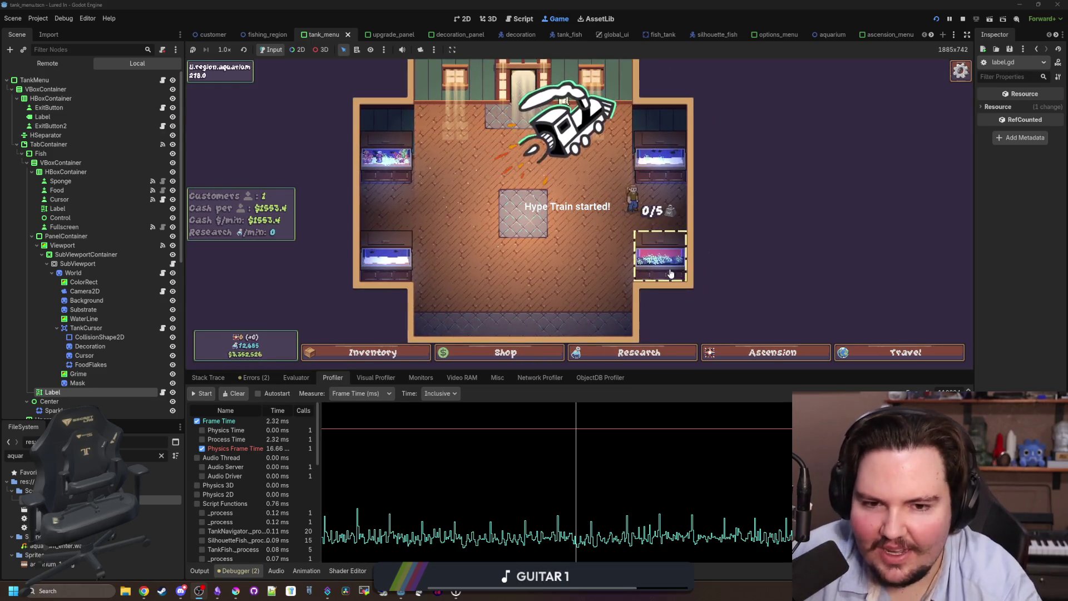
Review Fish Tank 4's settings, decorations, upgrades and fish, then close it
click(675, 266)
click(628, 144)
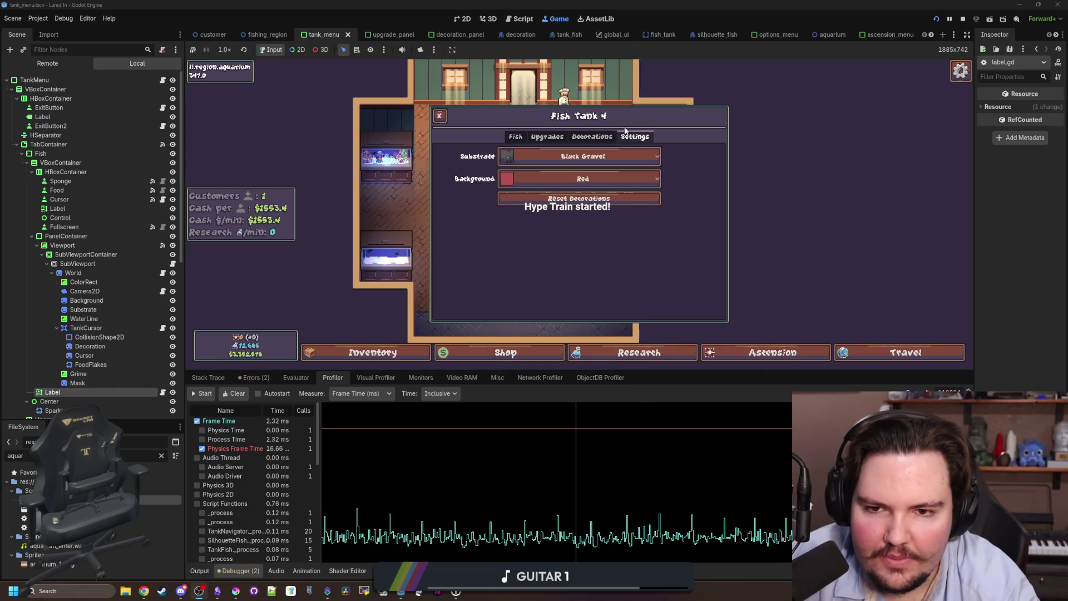
click(582, 142)
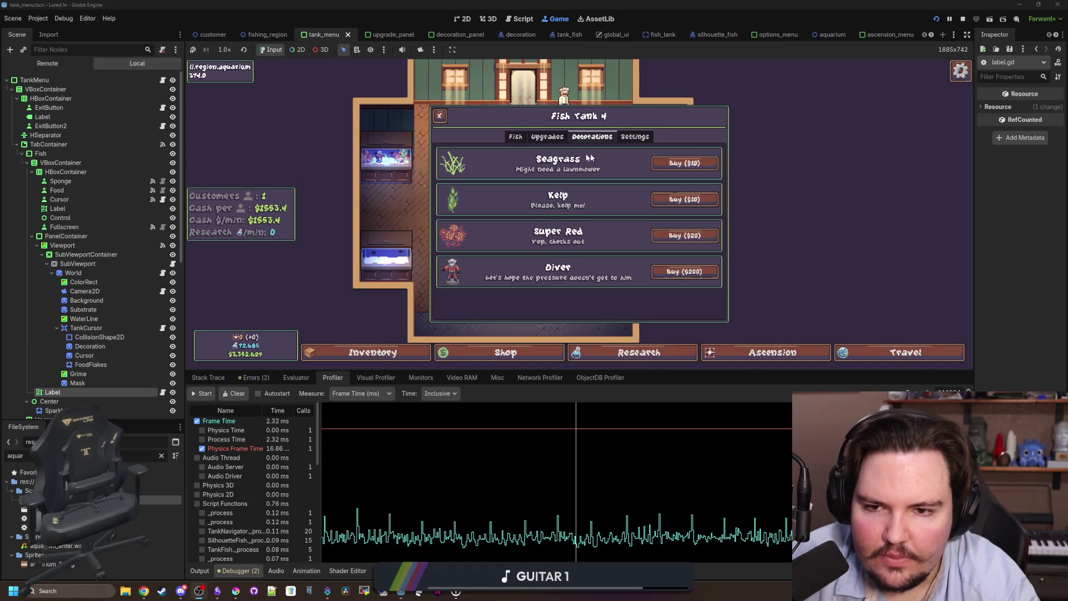
click(544, 137)
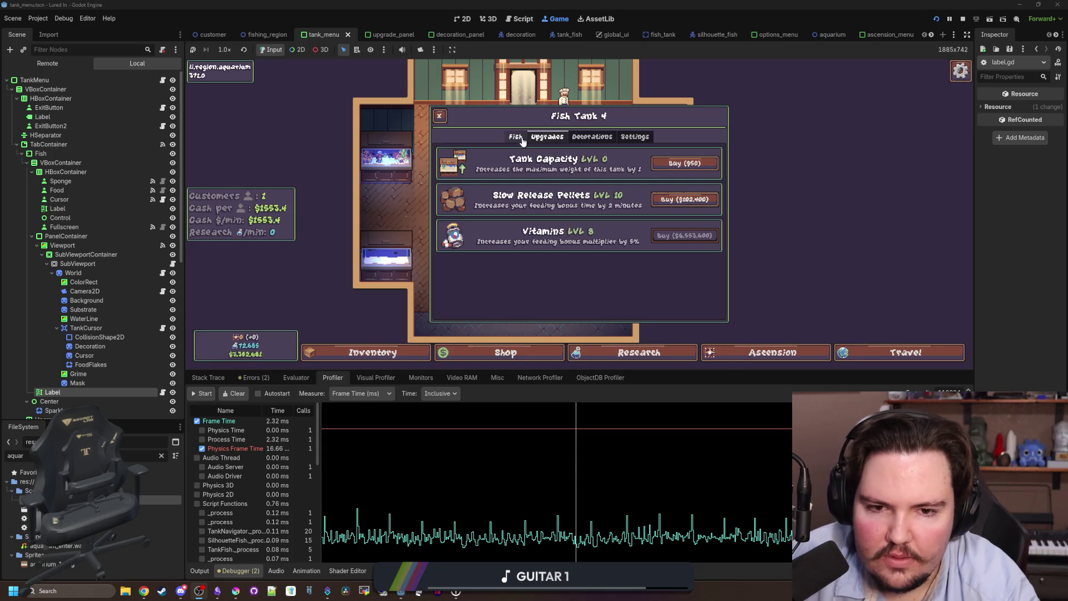
click(522, 140)
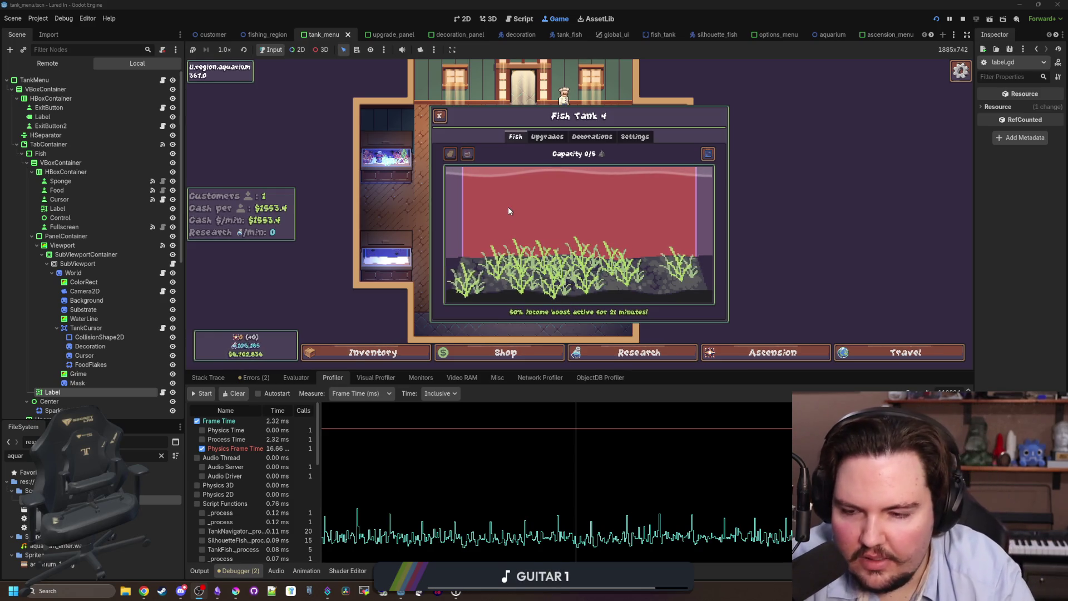
click(394, 220)
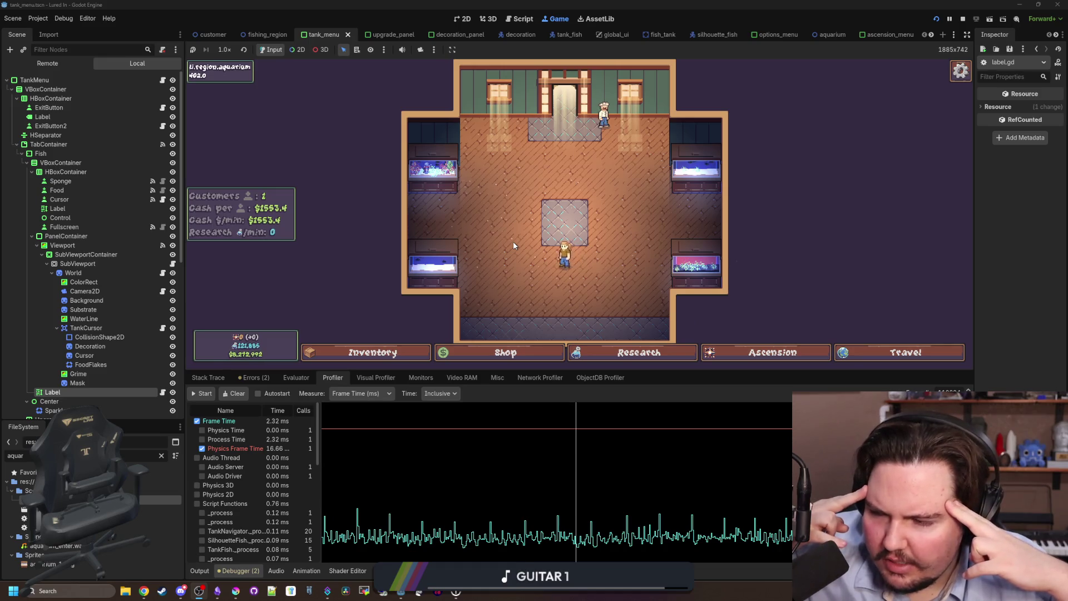
Recheck Fish Tank 1's tabs, close it, and bring up the Ascension skill tree
click(433, 169)
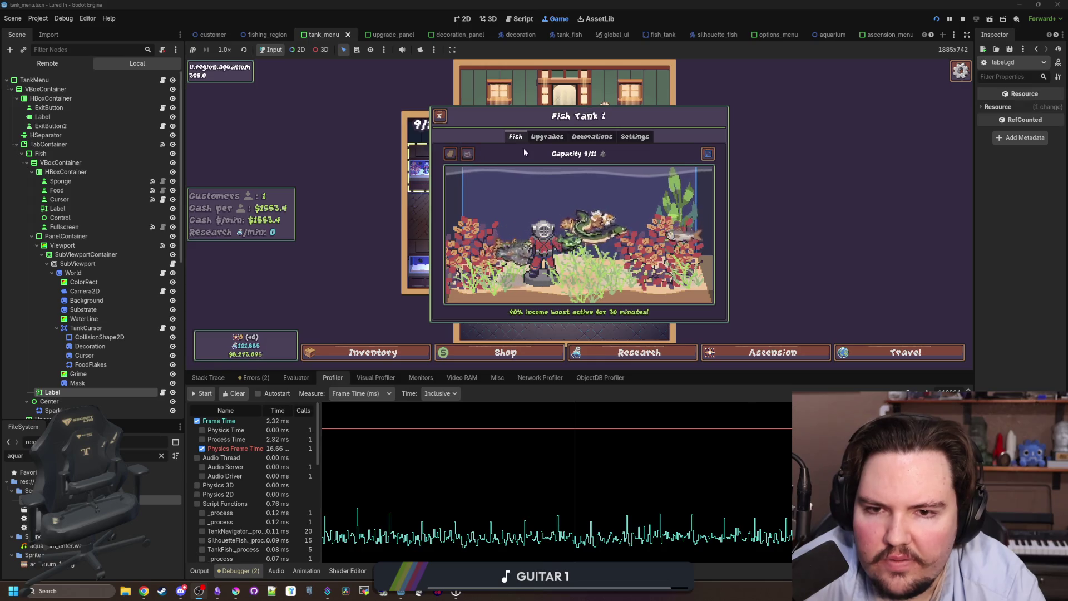
click(547, 136)
click(592, 137)
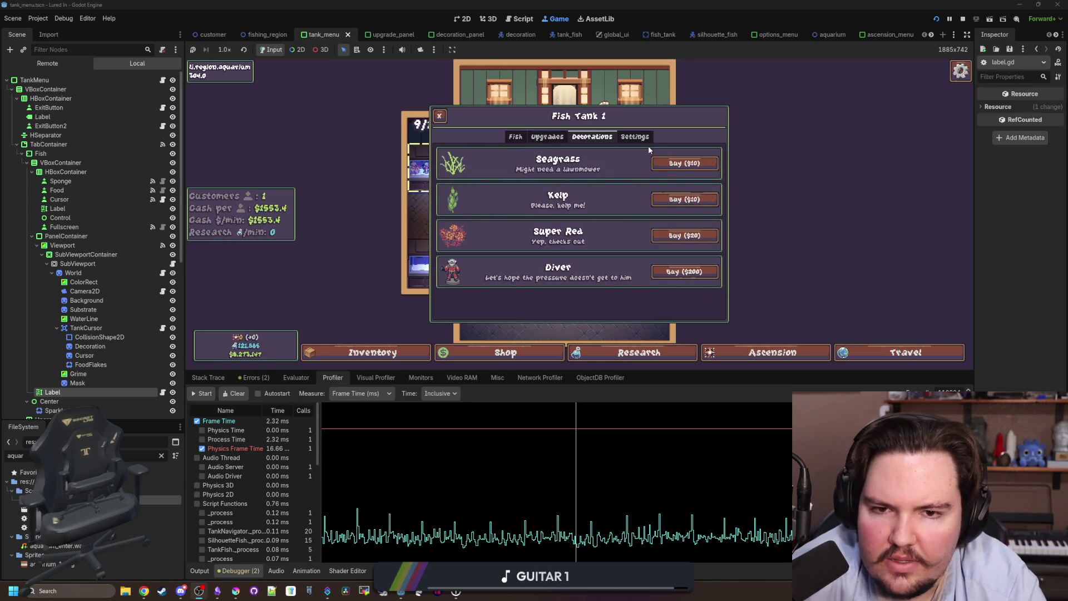
click(516, 137)
click(635, 136)
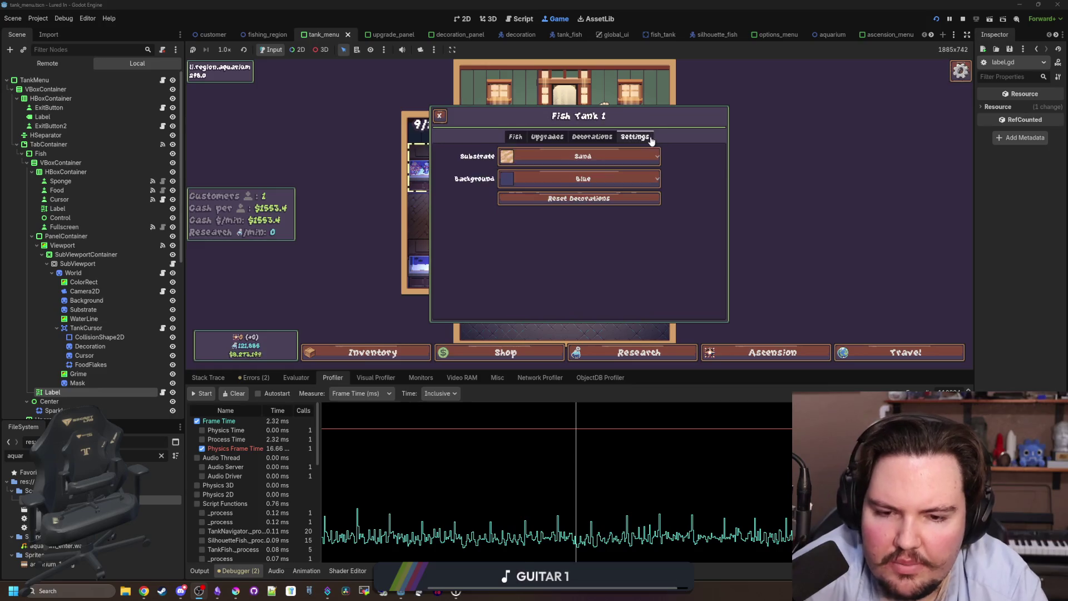
click(439, 117)
click(793, 352)
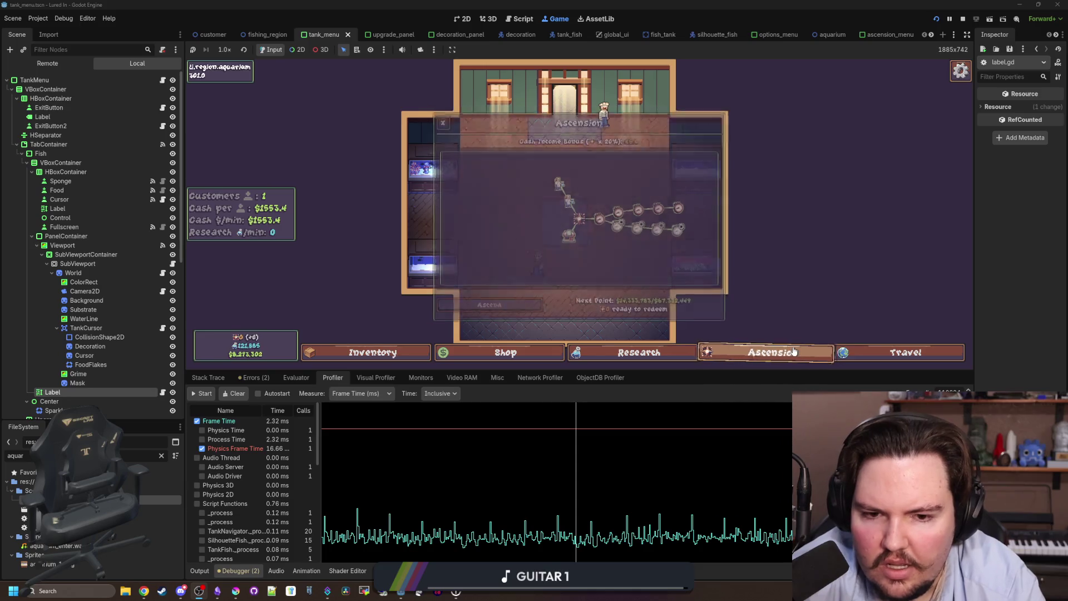
In the running game, browse the travel hub, the Research tree, the shop and the caught-fish inventory
click(901, 352)
click(640, 352)
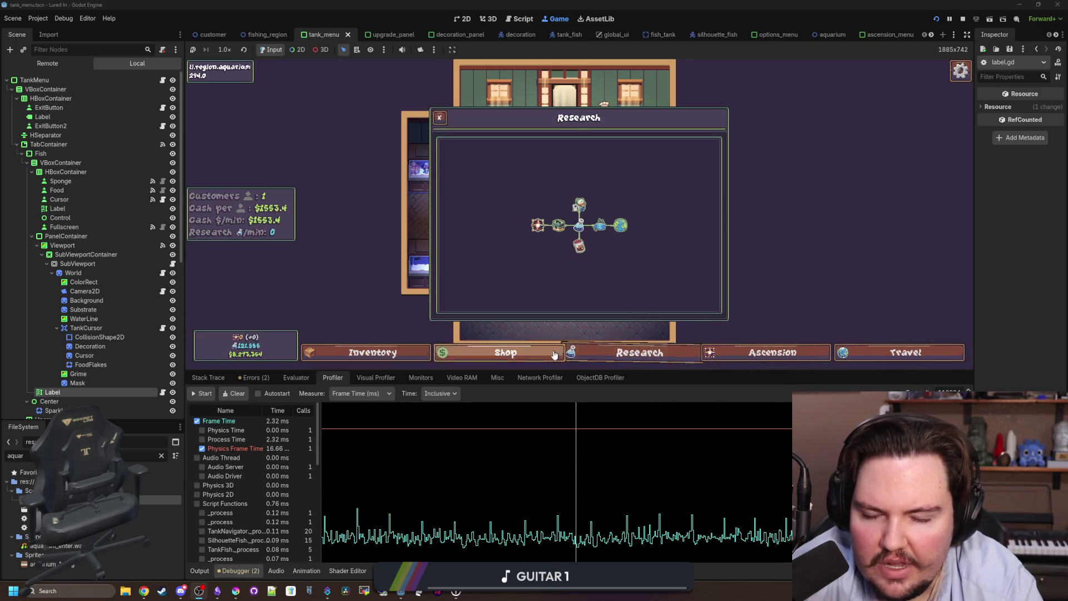
click(556, 355)
click(351, 362)
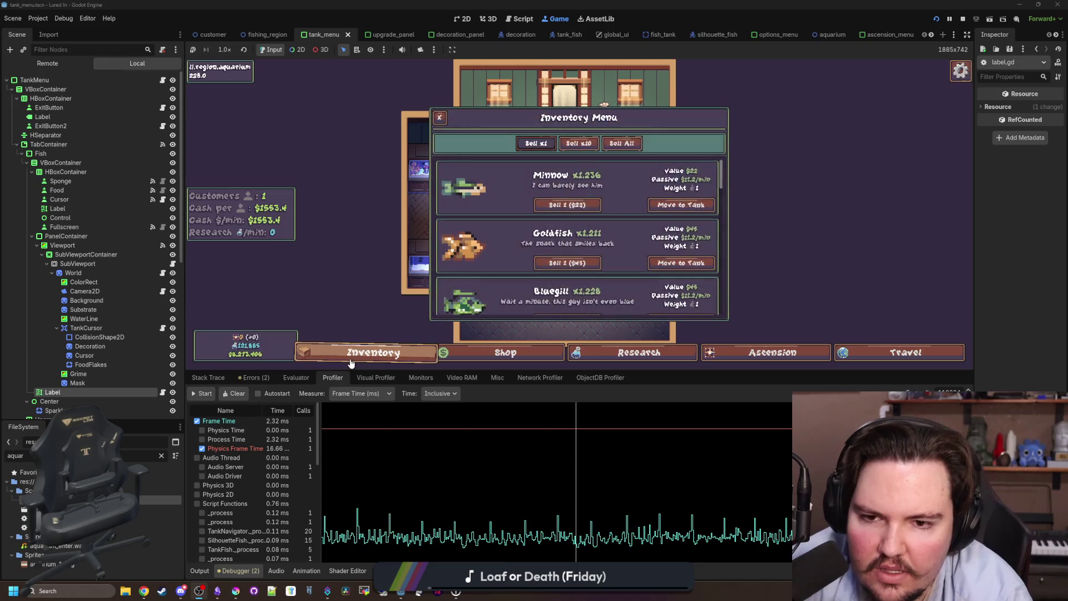
scroll(549, 223, down, 10)
scroll(546, 231, up, 10)
scroll(545, 230, down, 5)
scroll(519, 238, up, 5)
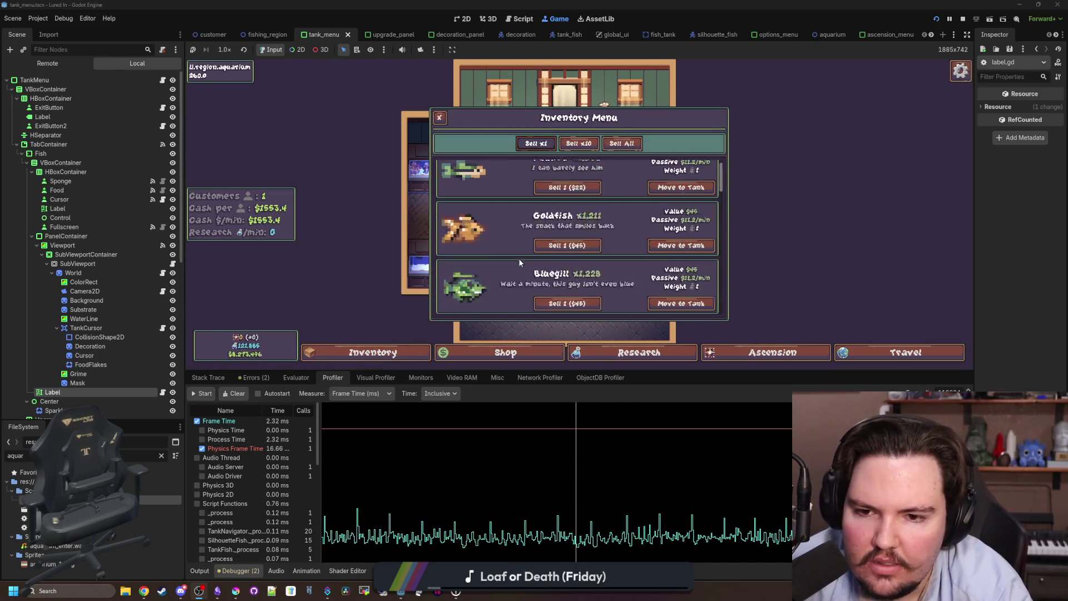
Switch between the shop's Aquarium, Marketing and equipment upgrade tabs
click(503, 352)
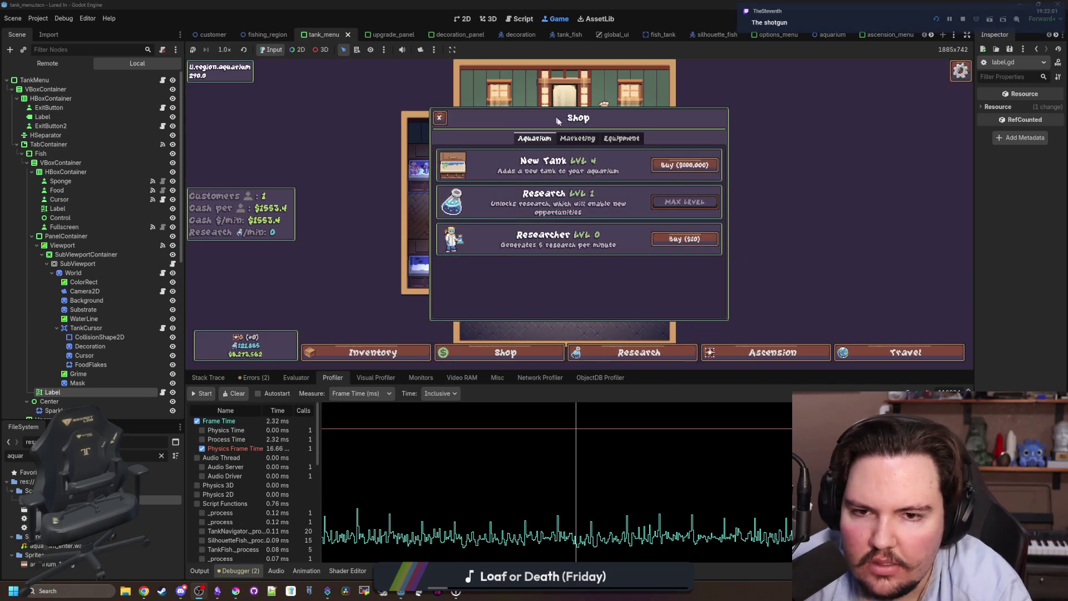
click(580, 139)
click(549, 140)
click(577, 140)
click(552, 141)
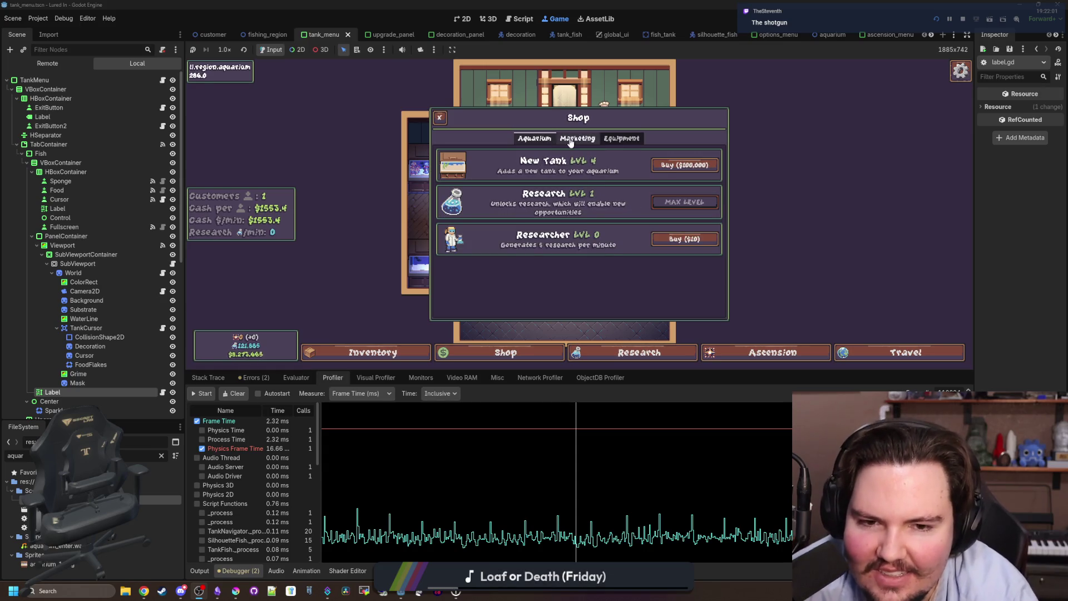
click(571, 140)
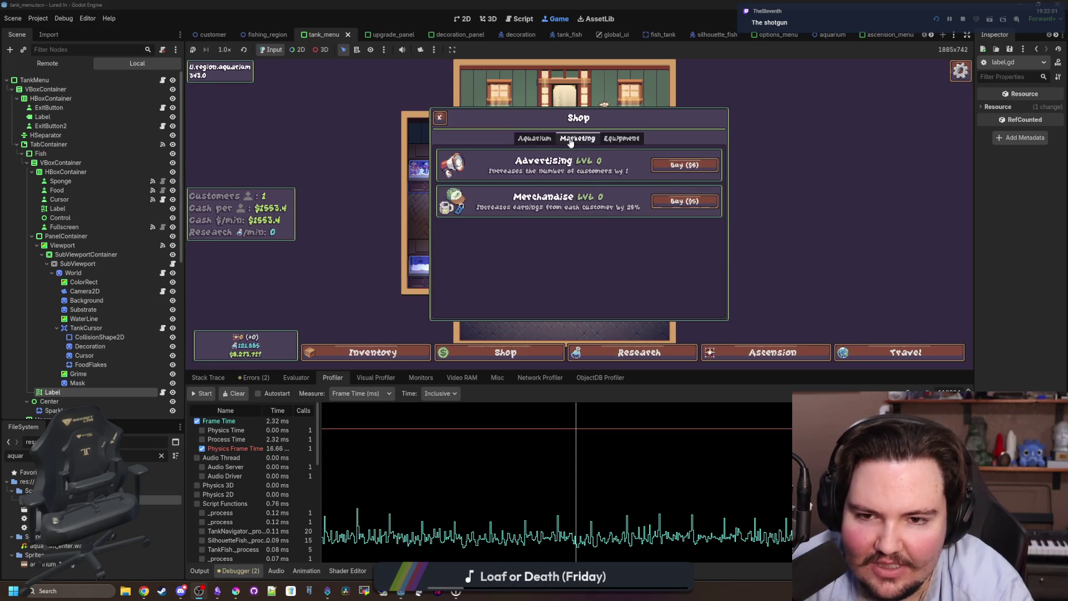
click(621, 140)
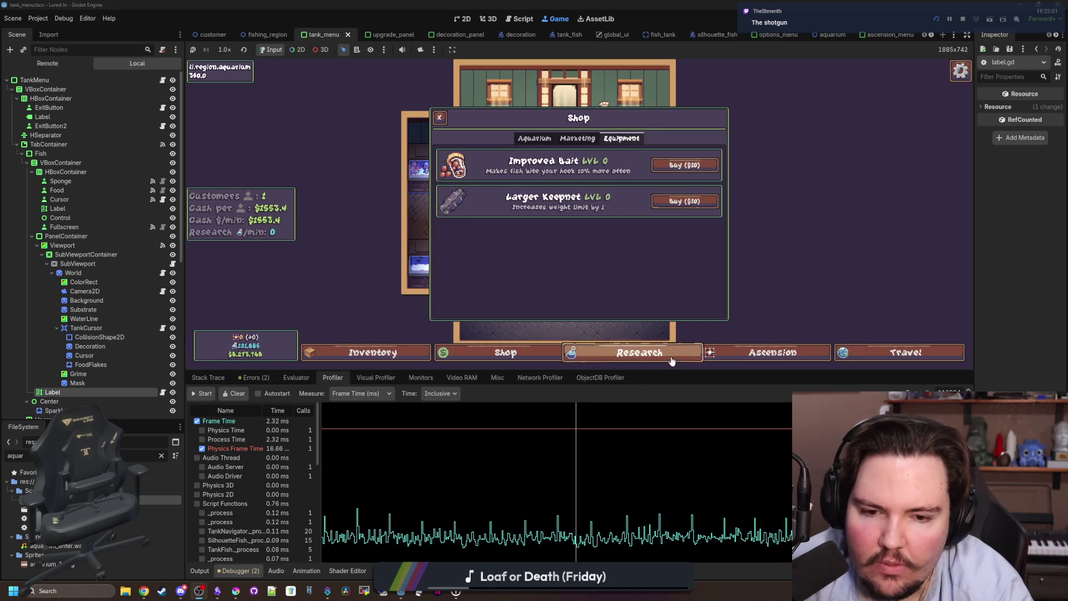
Look through the research panel and the ascension upgrade tree
click(672, 361)
click(771, 352)
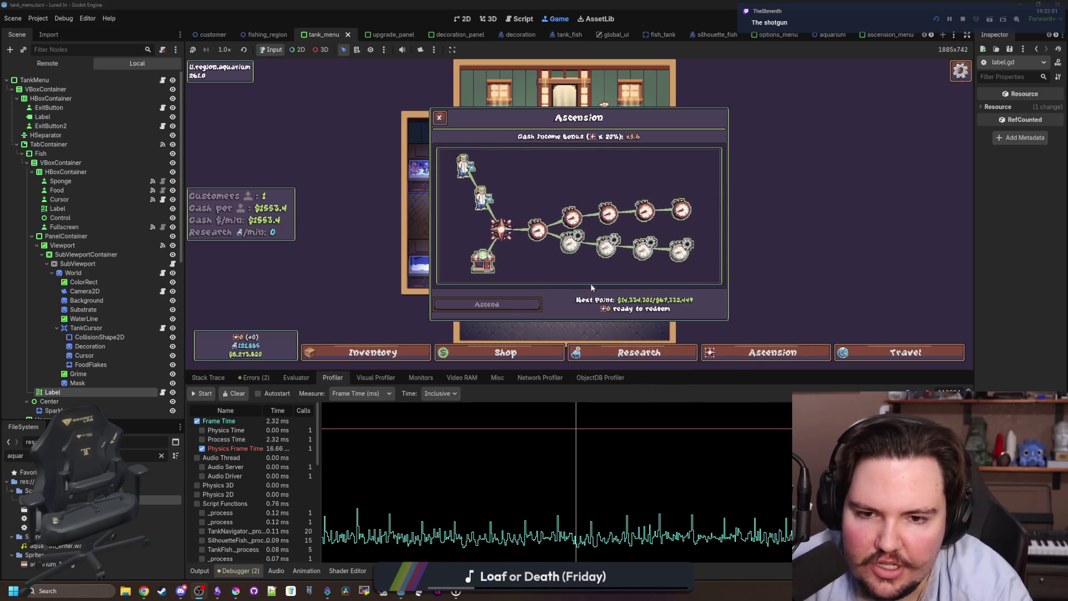
scroll(593, 289, down, 2)
click(440, 119)
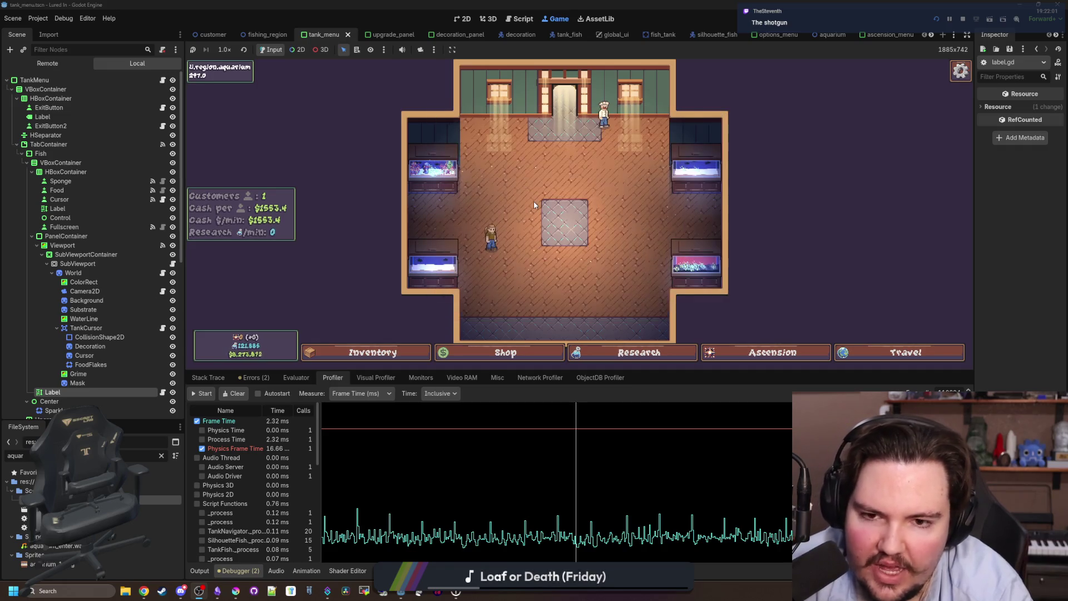
scroll(493, 293, up, 2)
Inspect Fish Tank 3's upgrades, decorations and settings, view the chef's fish deal, then pause
click(436, 271)
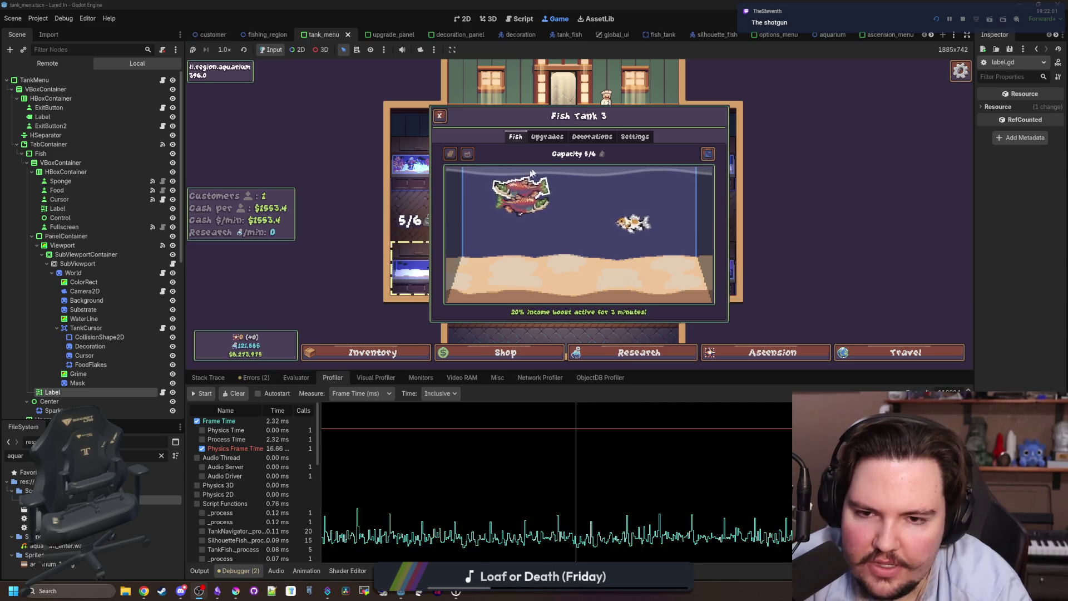
click(547, 137)
click(609, 136)
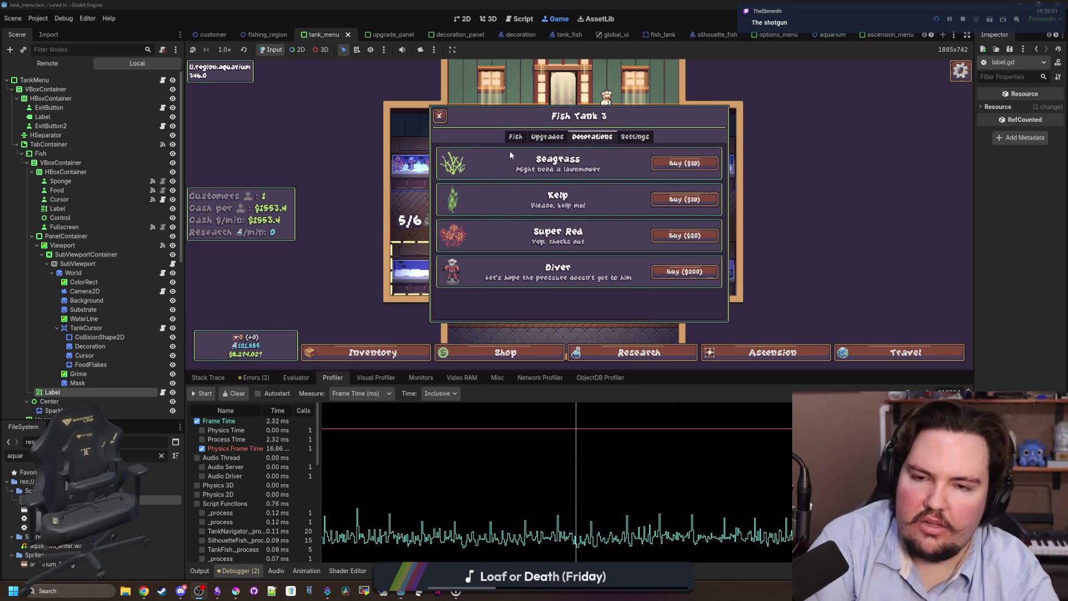
click(649, 143)
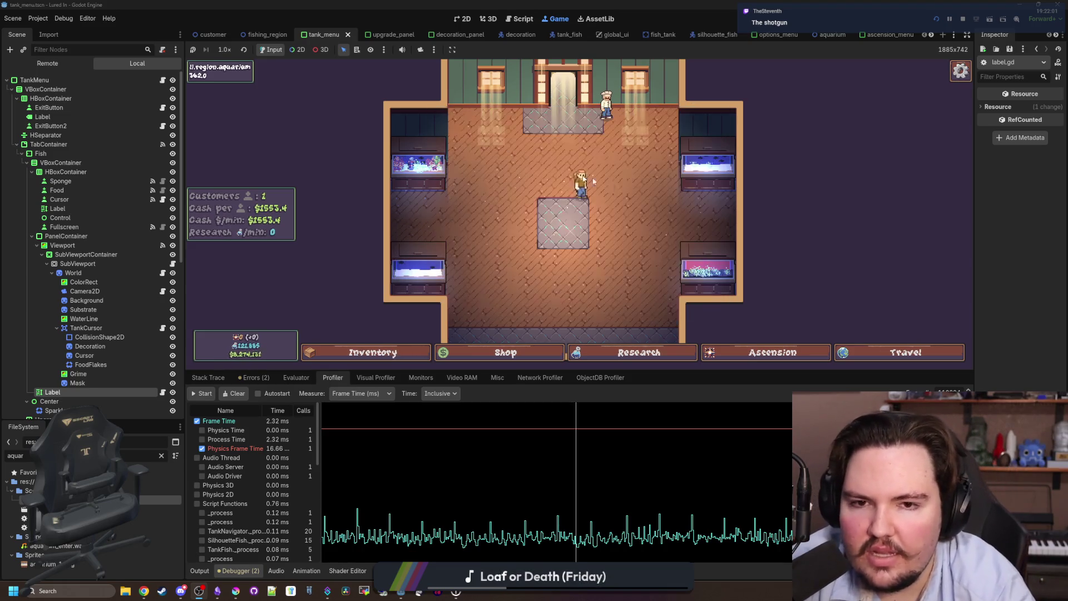
click(613, 106)
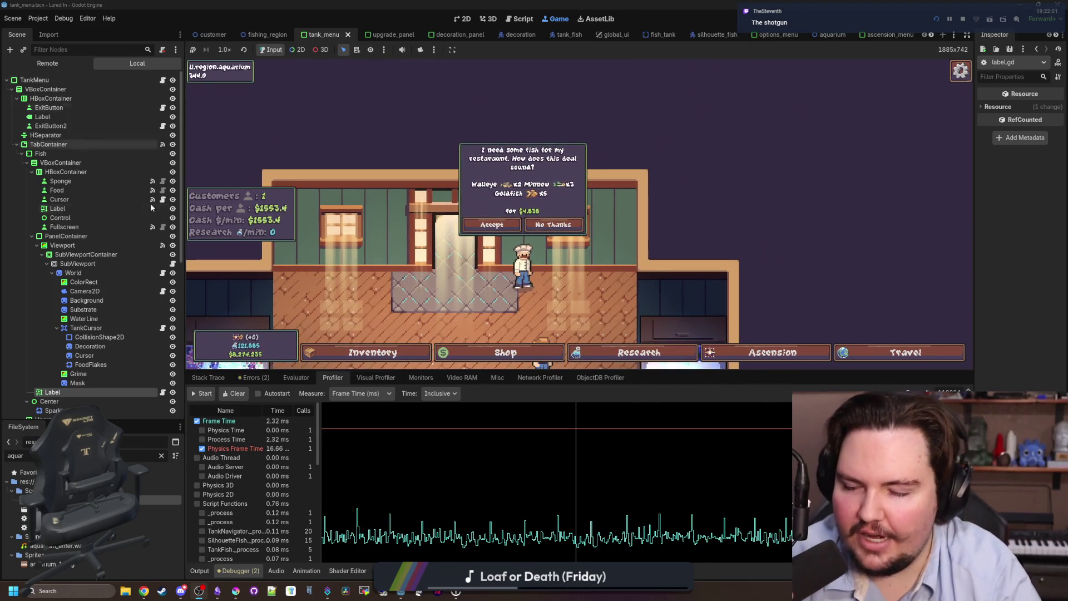
key(Escape)
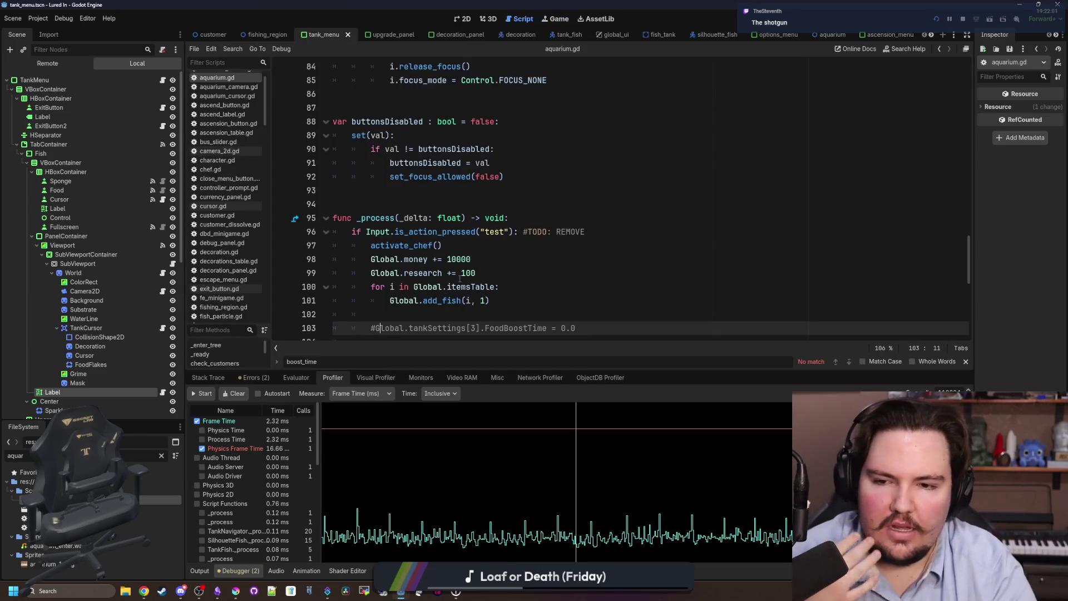
Comment out the test-input block on lines 96–101 of aquarium.gd and save the script
drag(502, 257, 331, 188)
key(ctrl+k)
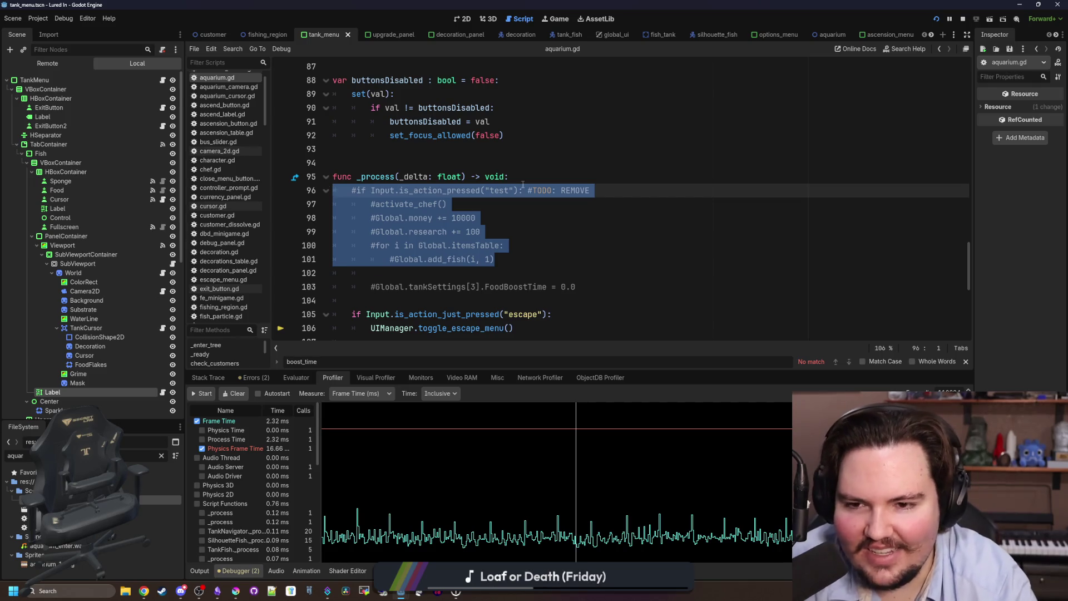
drag(447, 204, 376, 204)
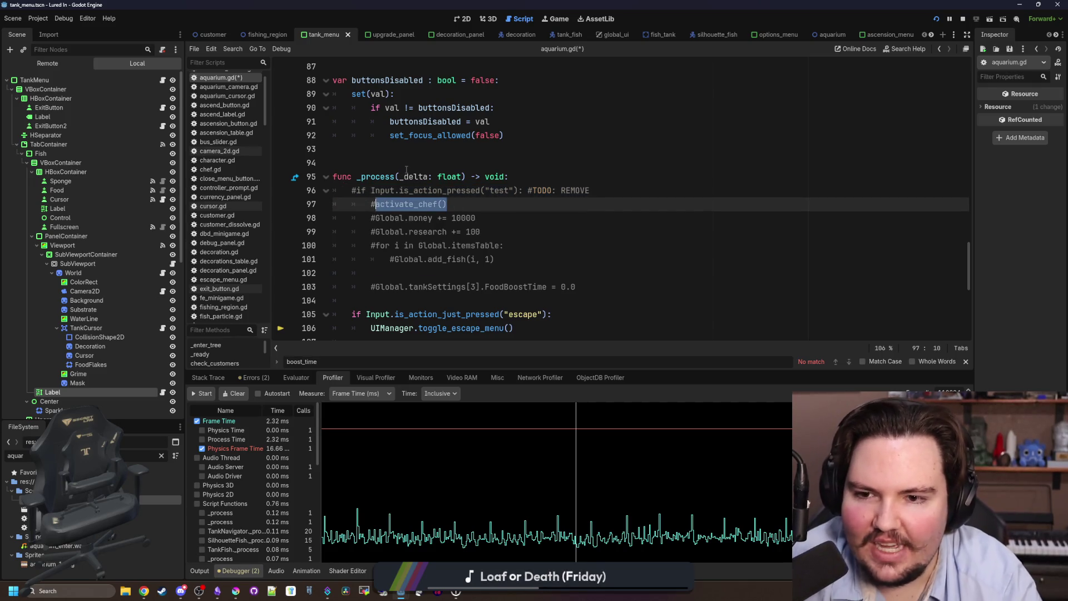
scroll(446, 179, up, 3)
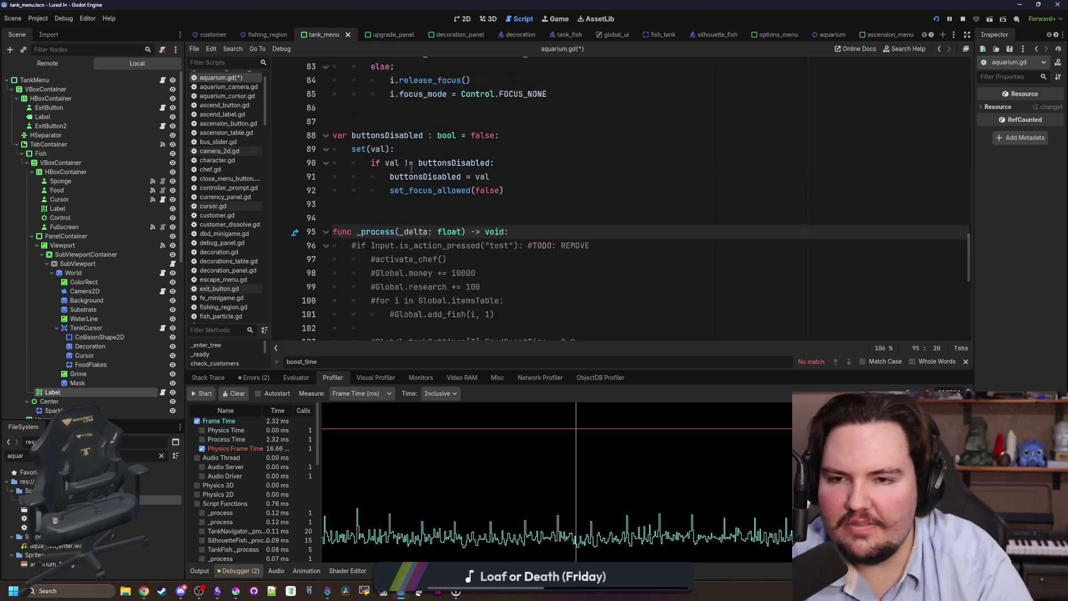
click(486, 186)
key(ctrl+s)
click(448, 329)
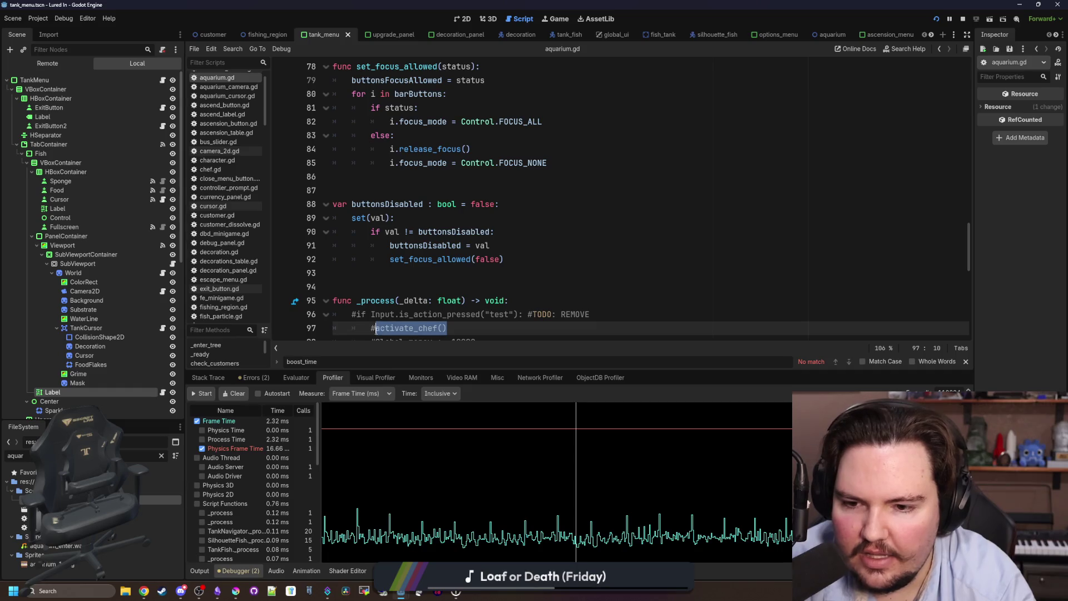
click(396, 288)
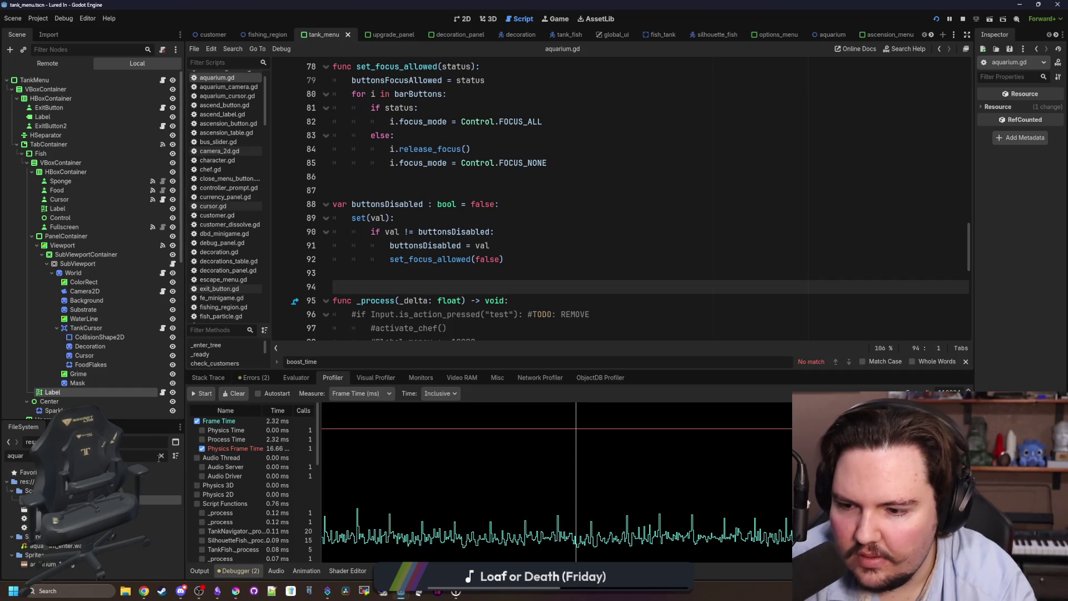
Filter the FileSystem for 'glob' and open global.gd
click(161, 456)
text(glob)
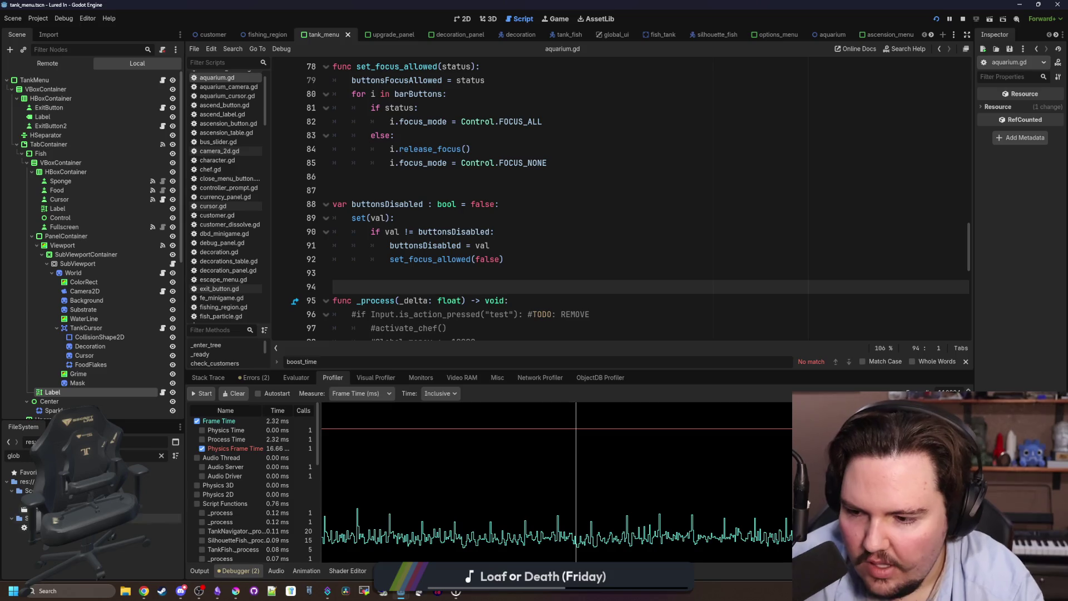
double_click(39, 528)
scroll(377, 249, down, 1)
click(377, 249)
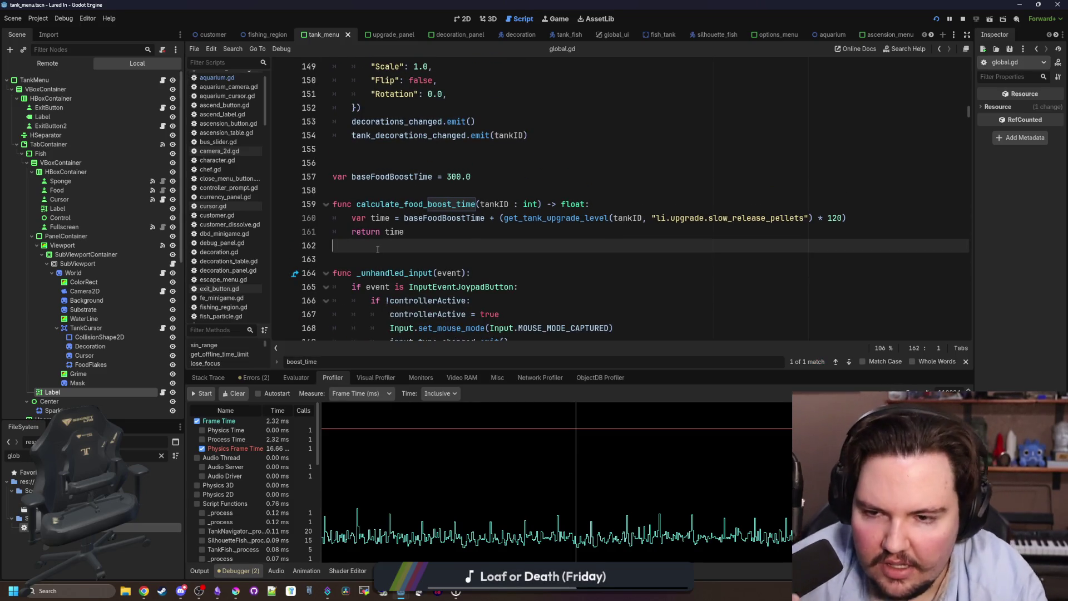
Add 'var chefReady : bool = true' on line 158 of global.gd and save
click(350, 193)
text(var c)
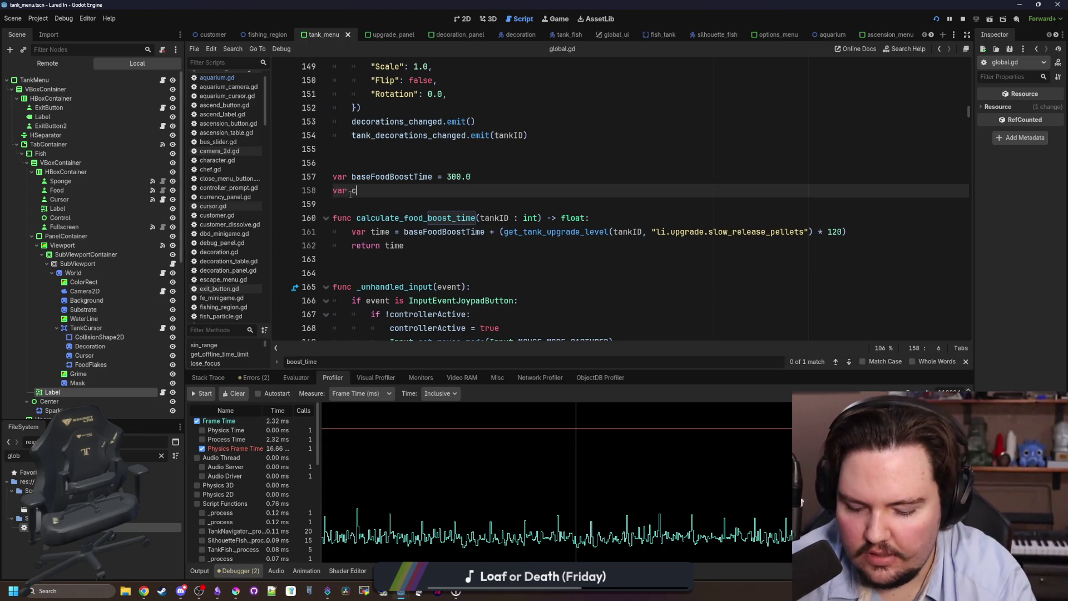
text(hefReady)
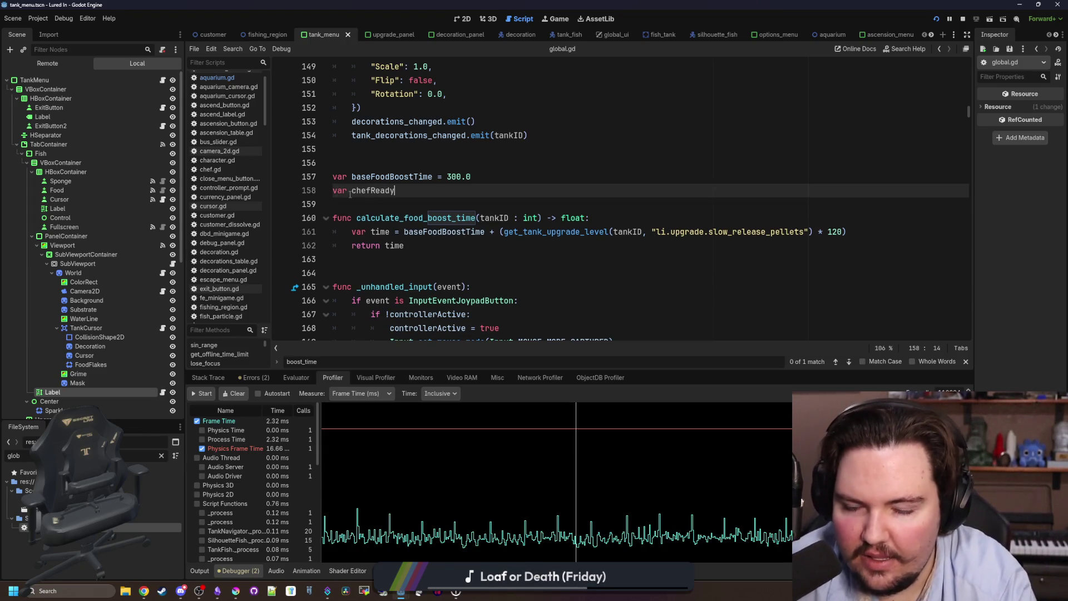
text( : bool = true)
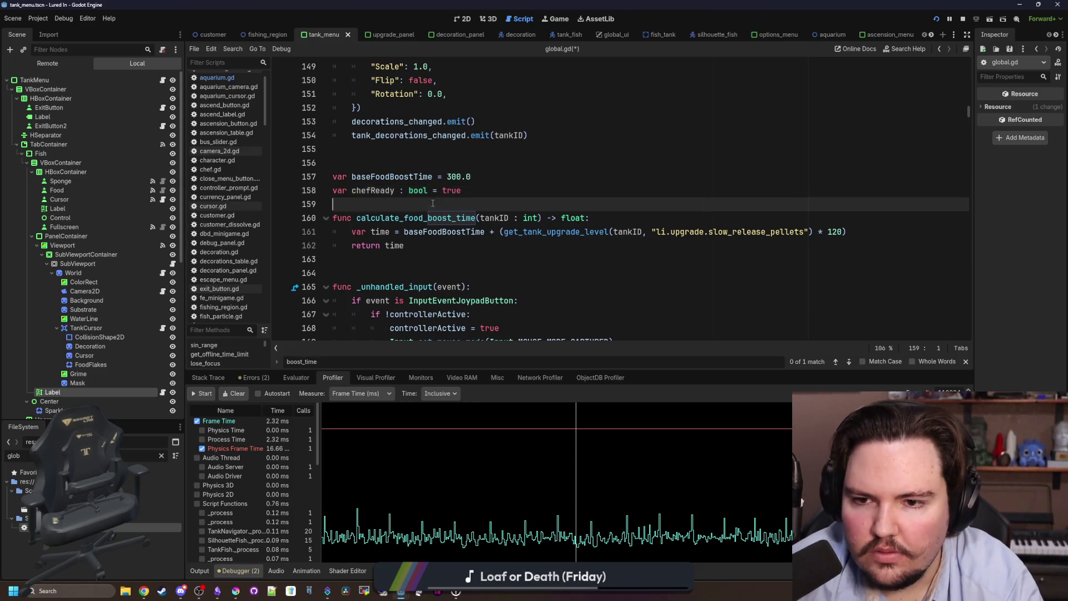
key(Down)
scroll(422, 256, up, 1)
key(Up)
key(Up)
key(Up)
key(ctrl+s)
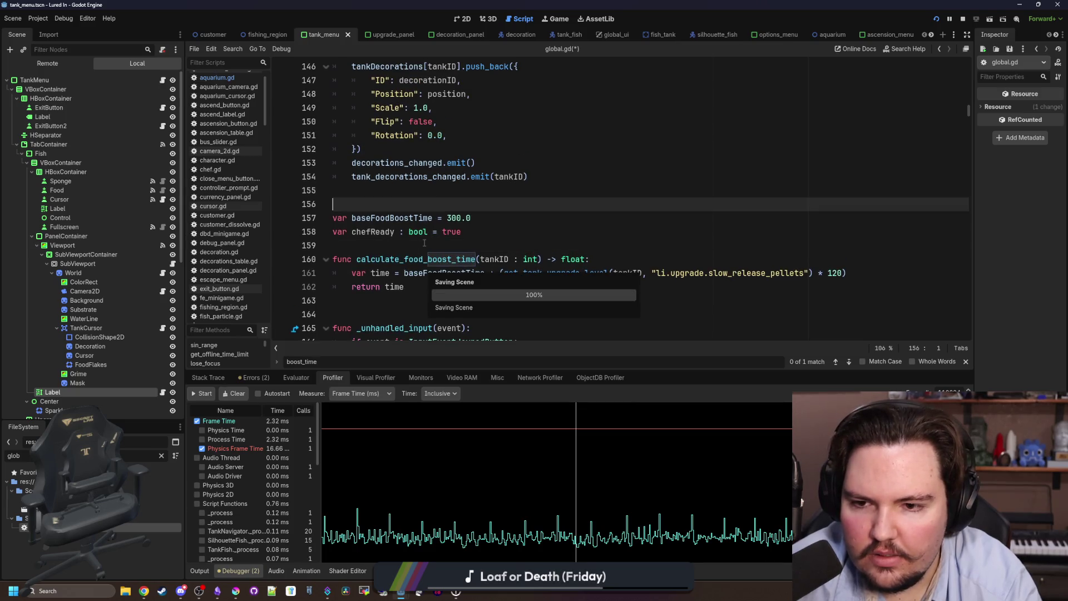
Rename the new variable from chefReady to chefTimer
click(424, 243)
double_click(373, 232)
text(chef)
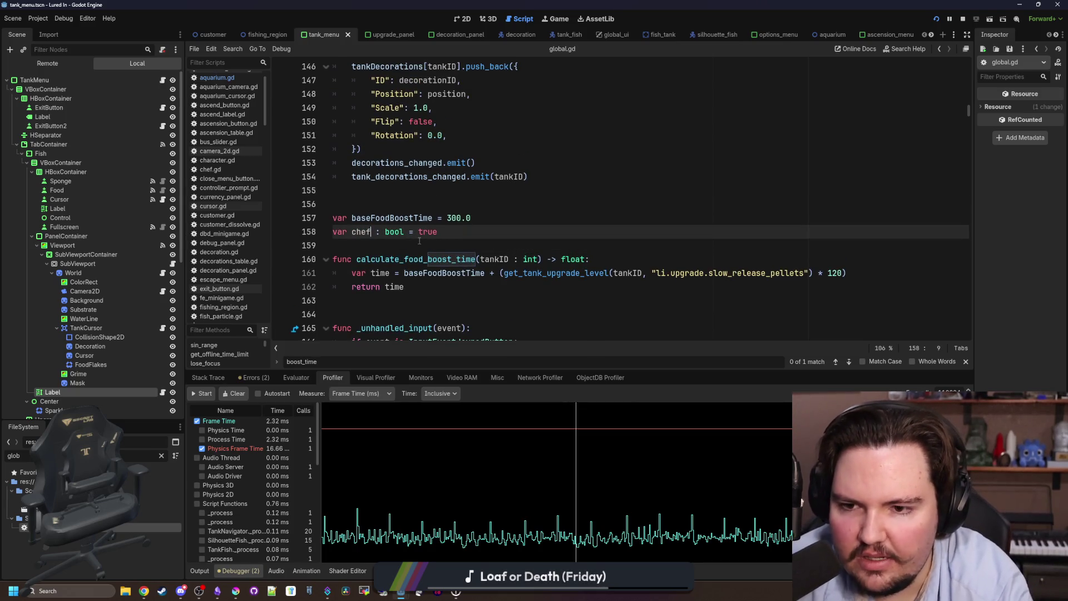
text(Timer)
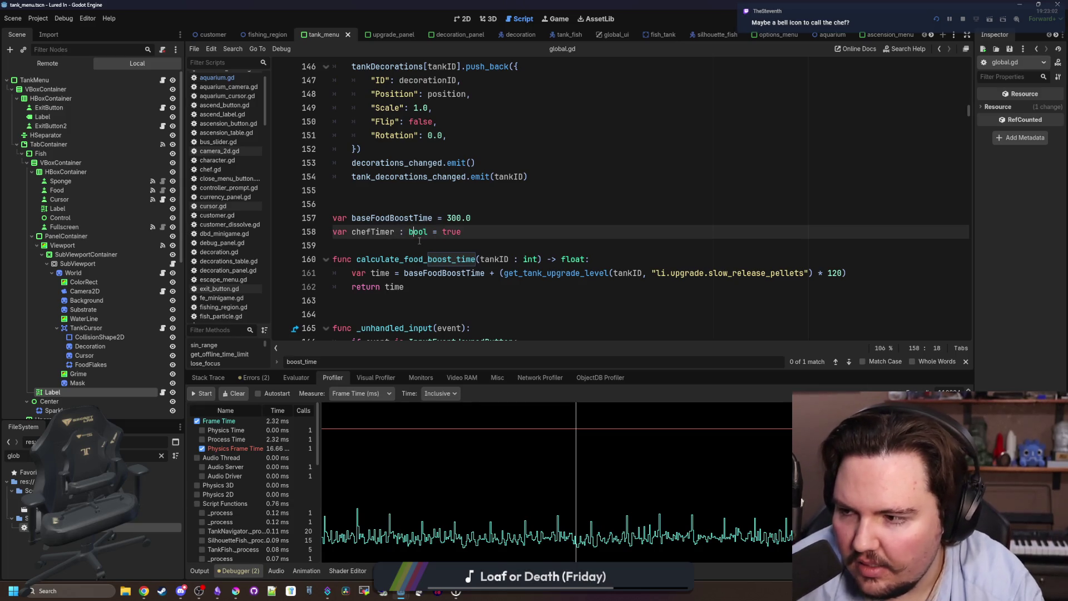
double_click(419, 232)
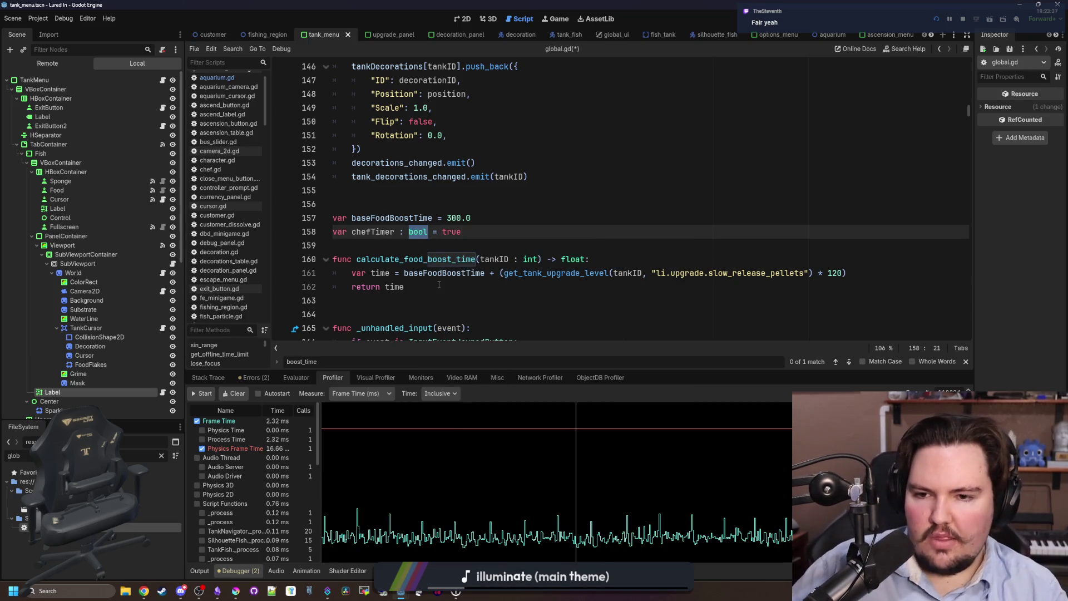
Change chefTimer's declaration to a float with starting value 120.0
text(float)
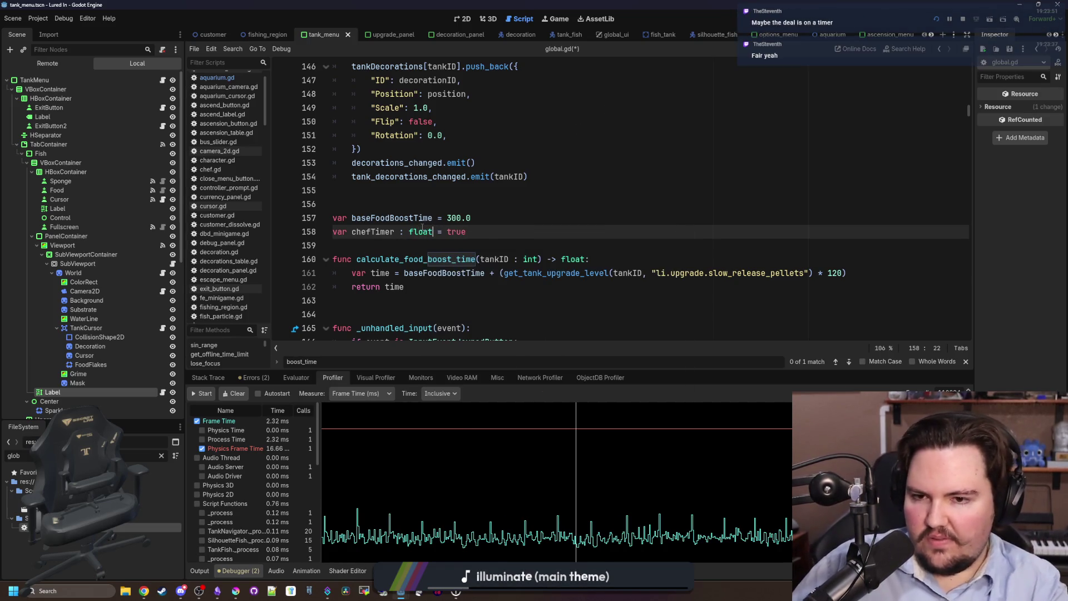
key(Left)
key(Left)
key(Left)
double_click(452, 232)
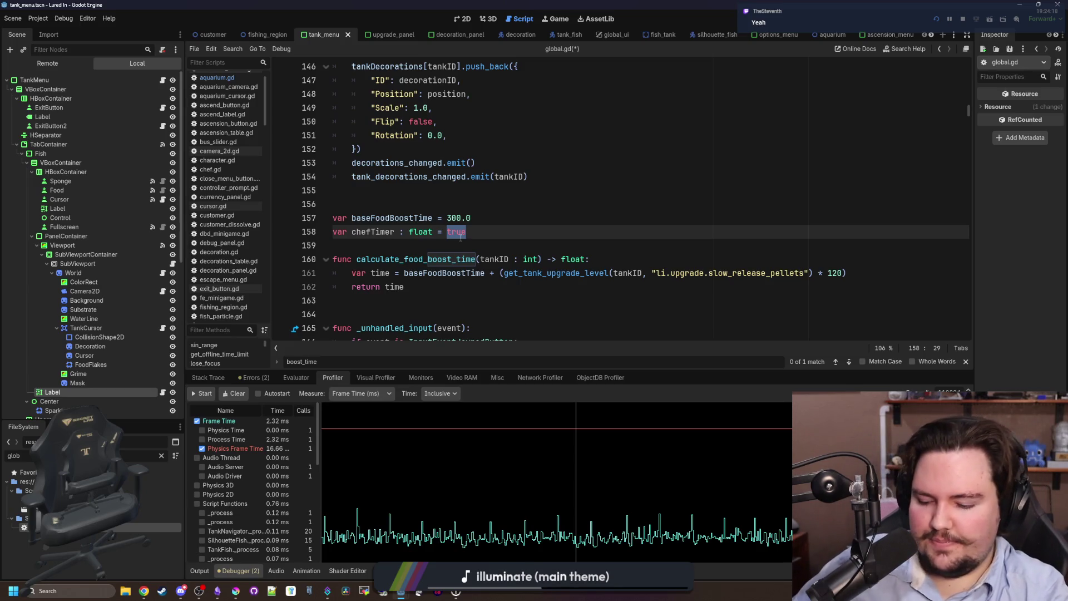
text(2.0)
key(BackSpace)
key(BackSpace)
key(BackSpace)
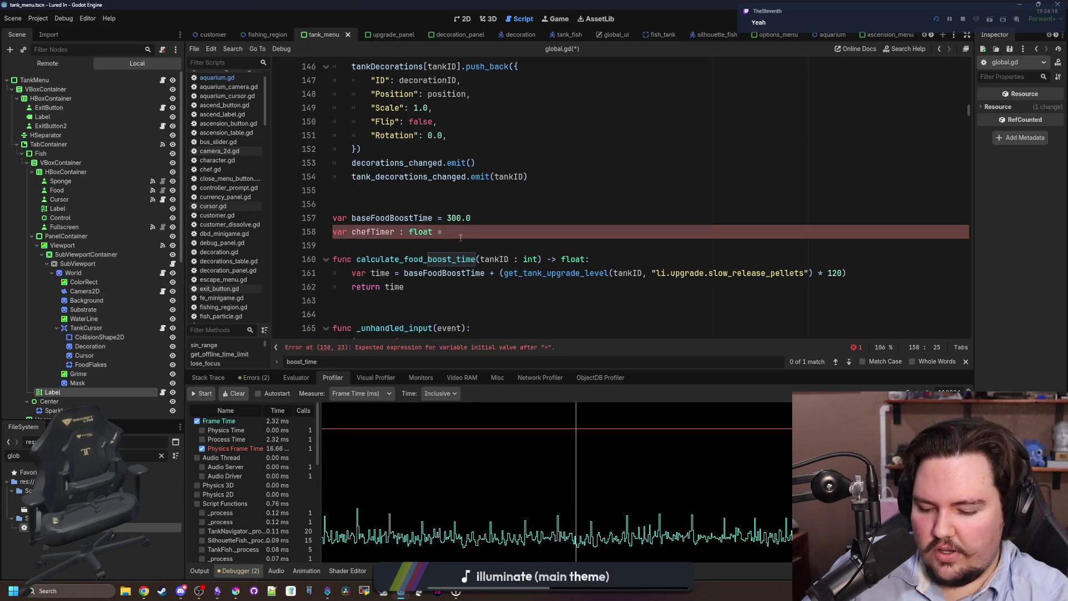
text(1)
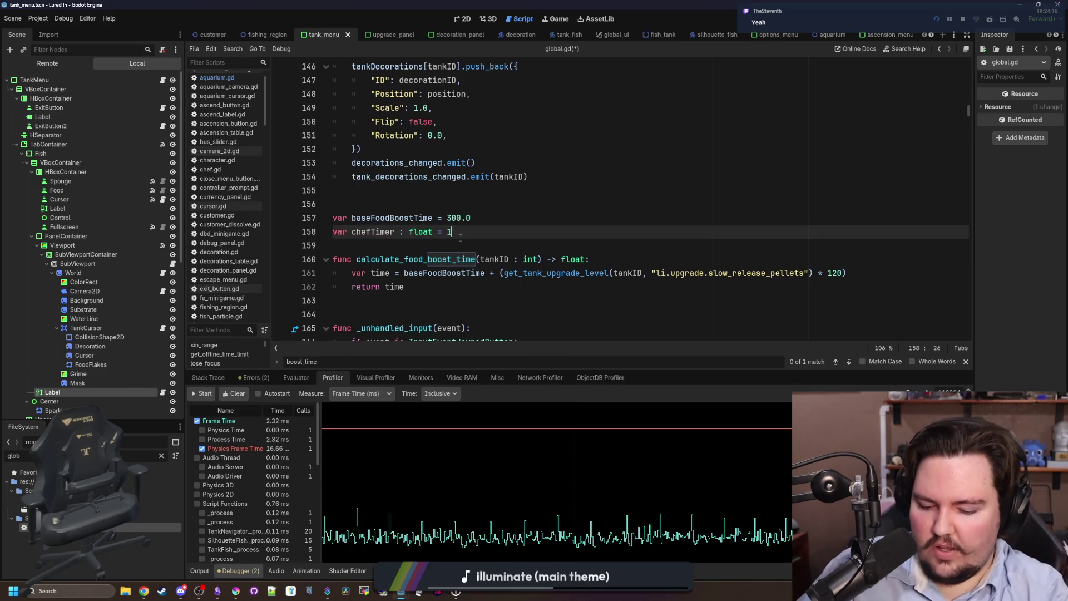
text(20.0)
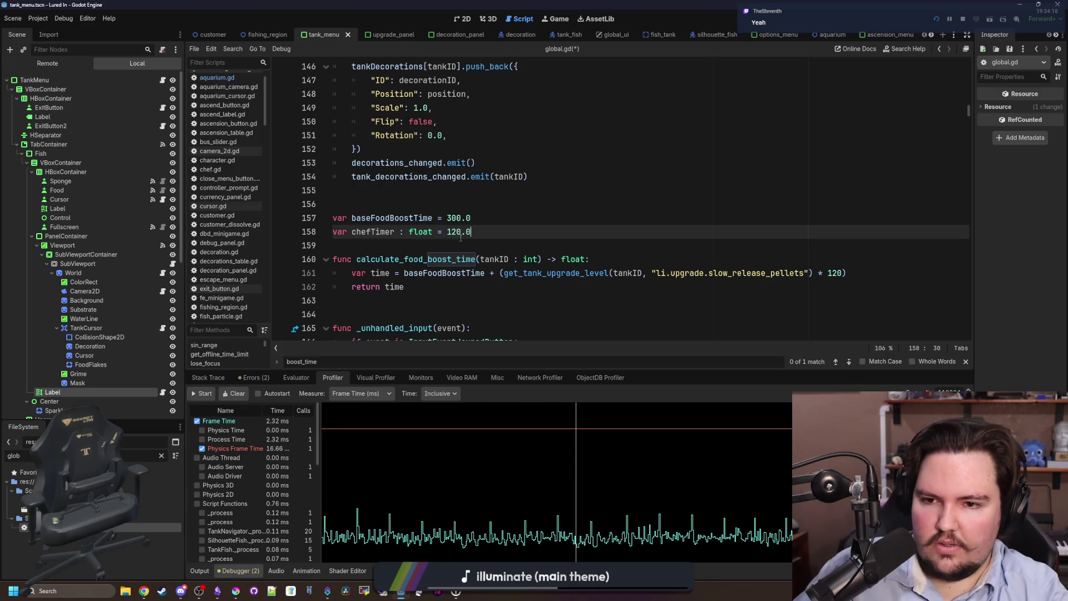
click(503, 242)
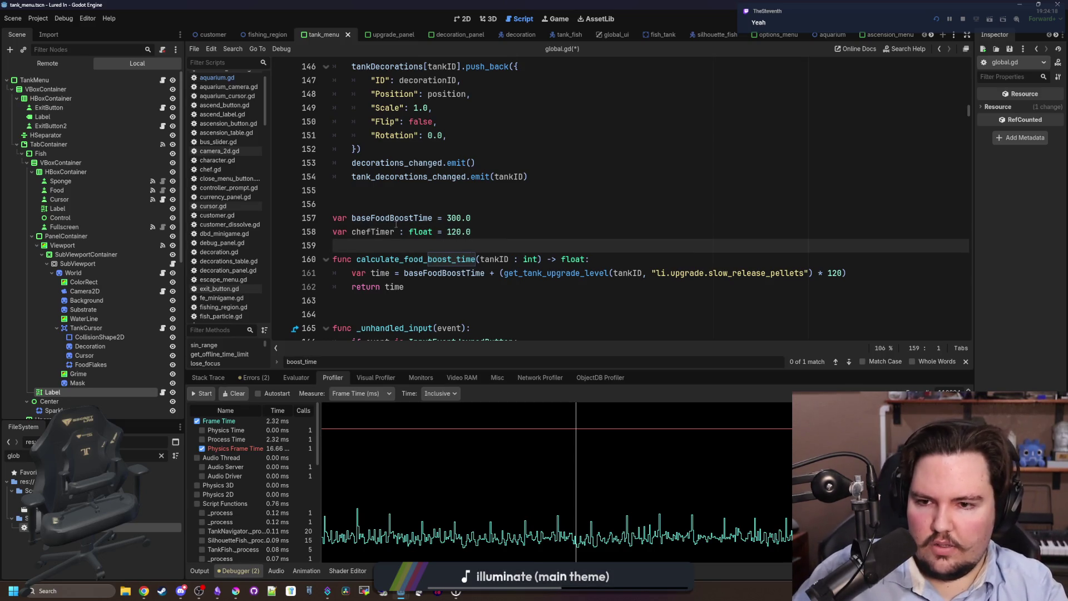
double_click(373, 232)
key(ctrl+f)
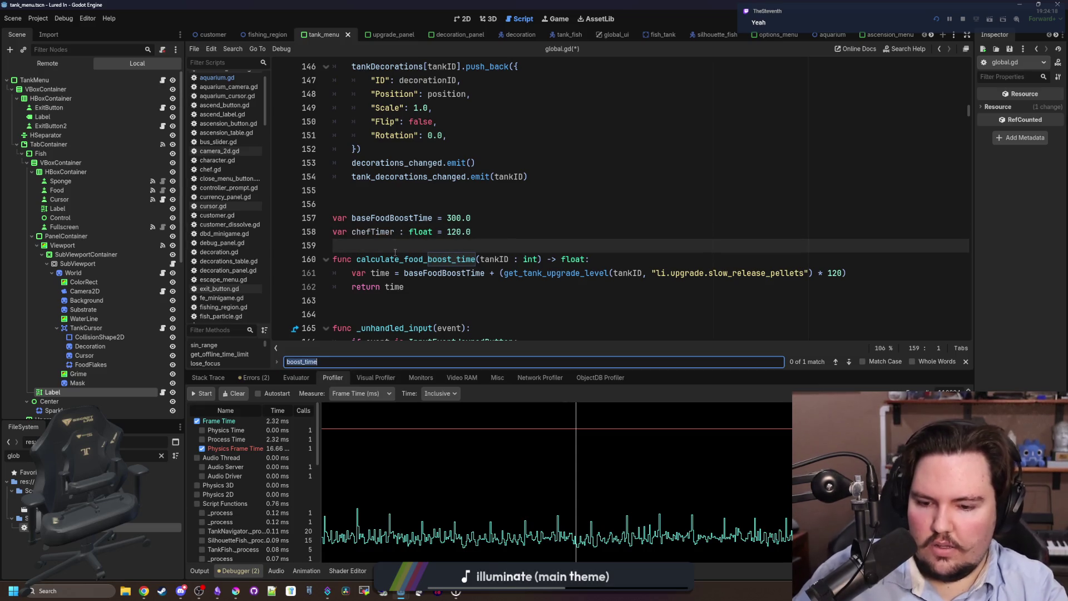
Locate the _process function in global.gd and open new lines after its save-timer block
text(_ready)
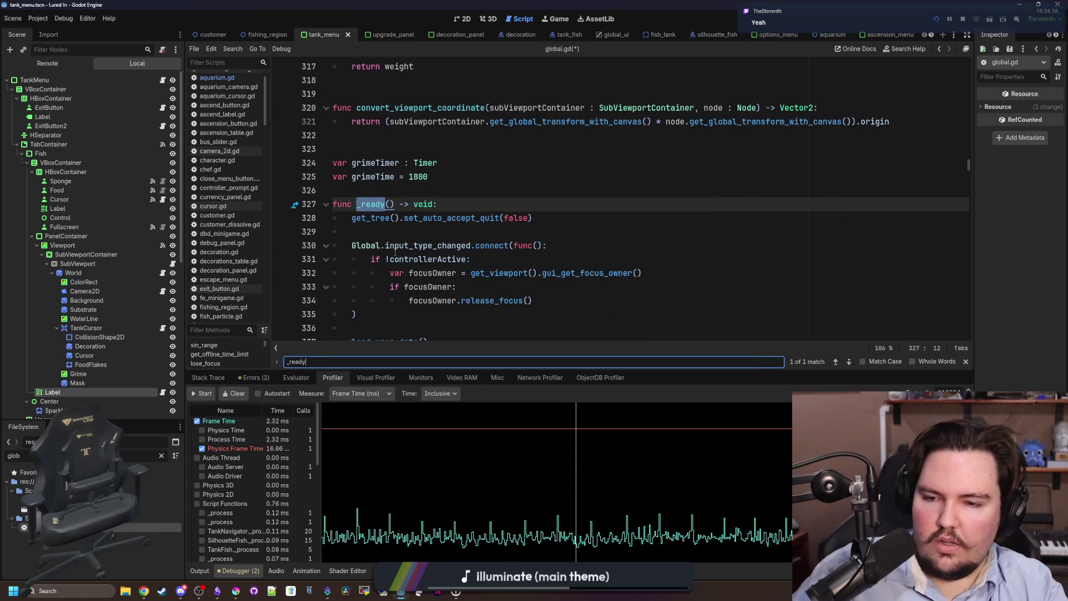
scroll(395, 252, down, 3)
click(418, 206)
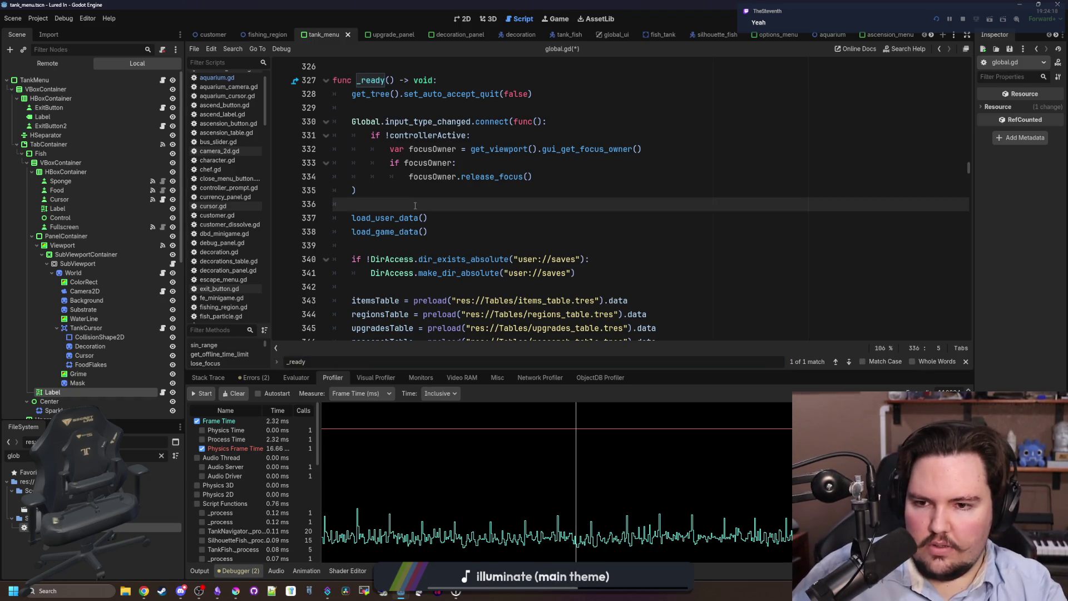
key(ctrl+f)
text(_process)
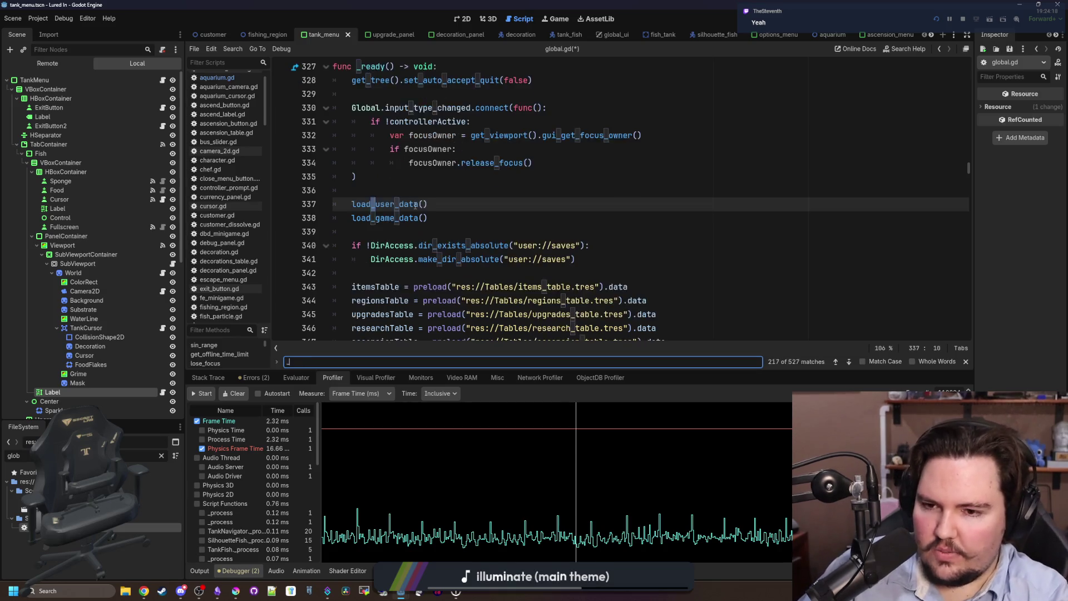
scroll(415, 206, down, 1)
click(365, 248)
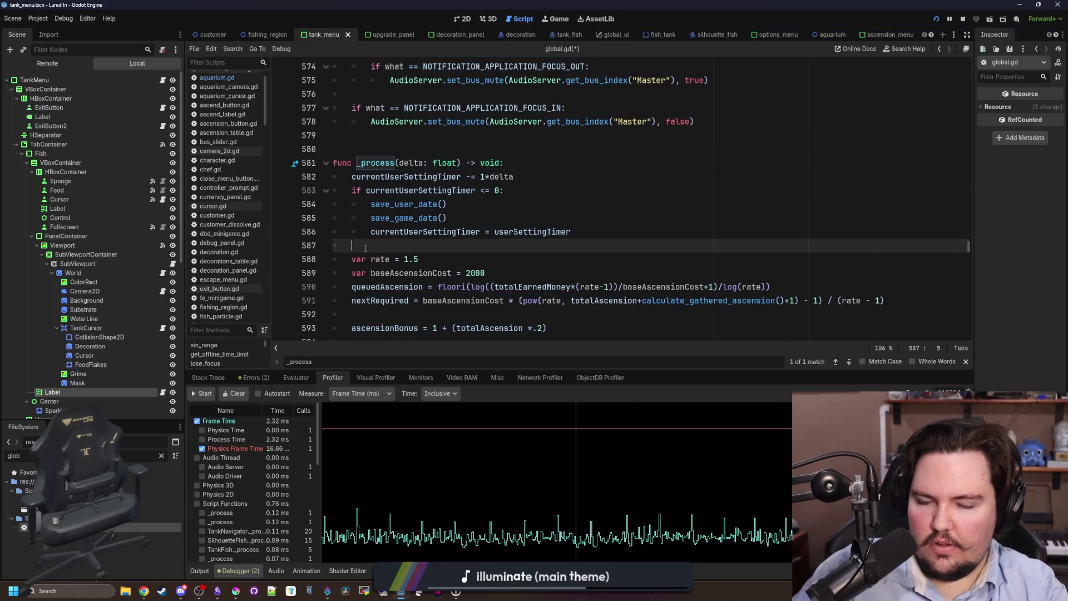
key(Return)
key(Return)
key(Up)
Add 'if chefTimer > 0.0:' with 'chefTimer -= delta' in _process, then return to aquarium.gd
text(iof)
key(BackSpace)
key(BackSpace)
key(BackSpace)
text(if chef)
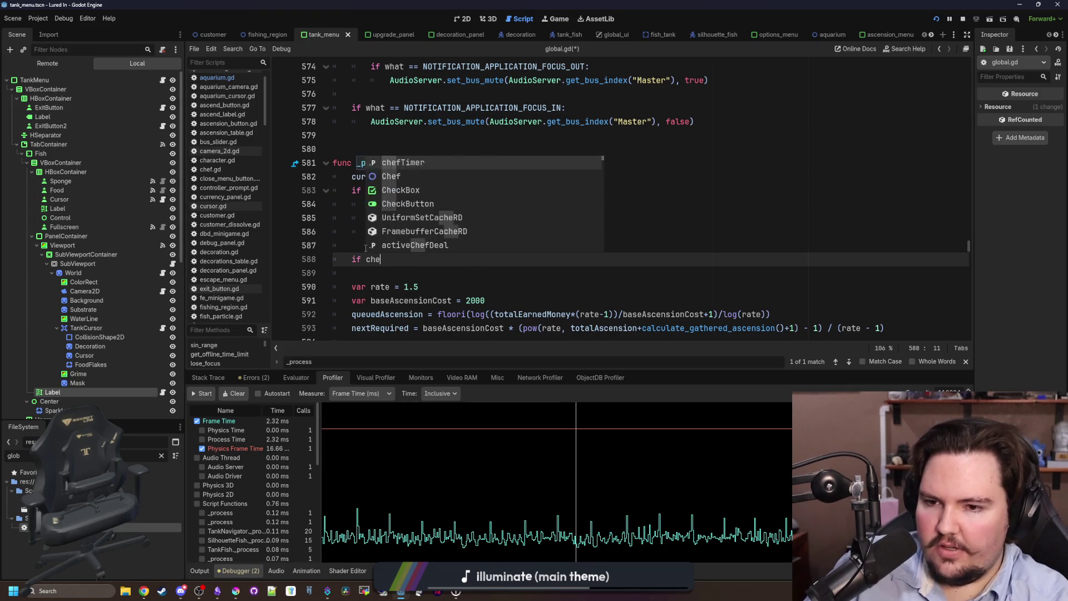
key(Return)
text(> 0.0:)
key(Return)
text(chefTimer -= )
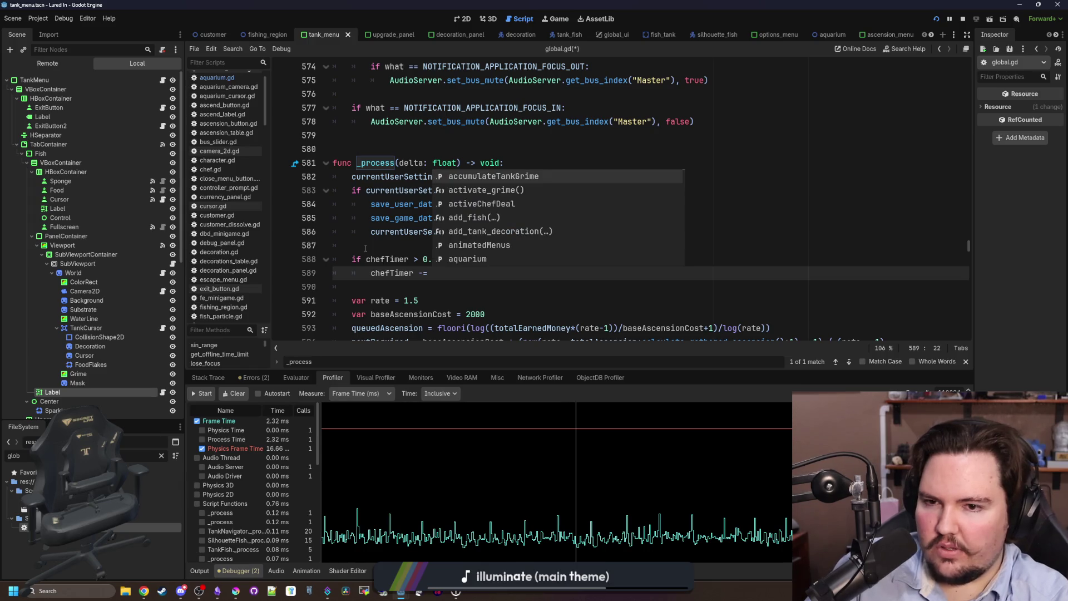
text(delta)
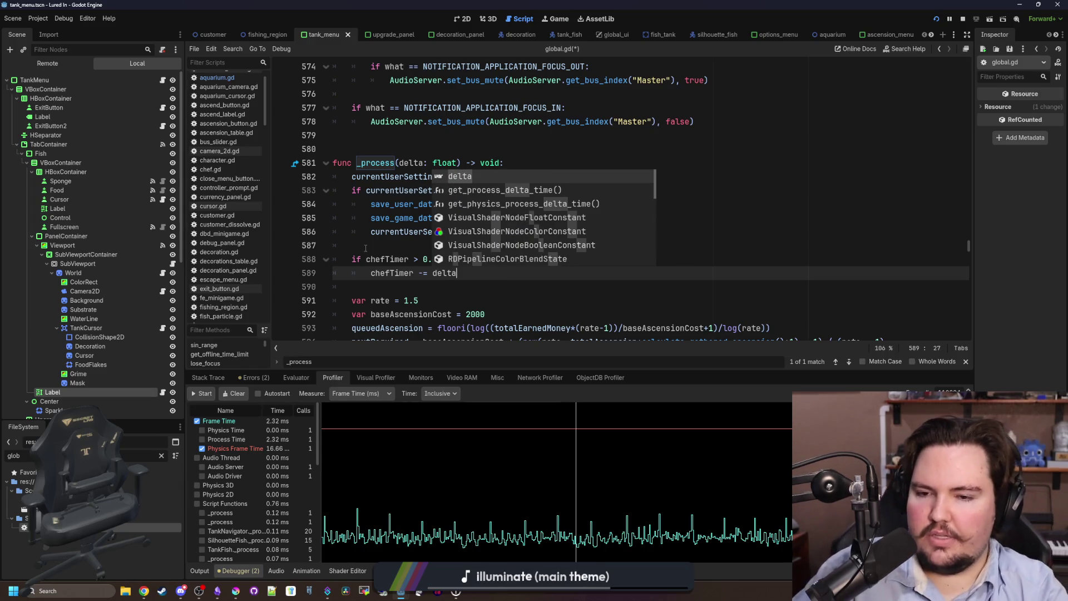
key(Escape)
double_click(385, 273)
click(398, 249)
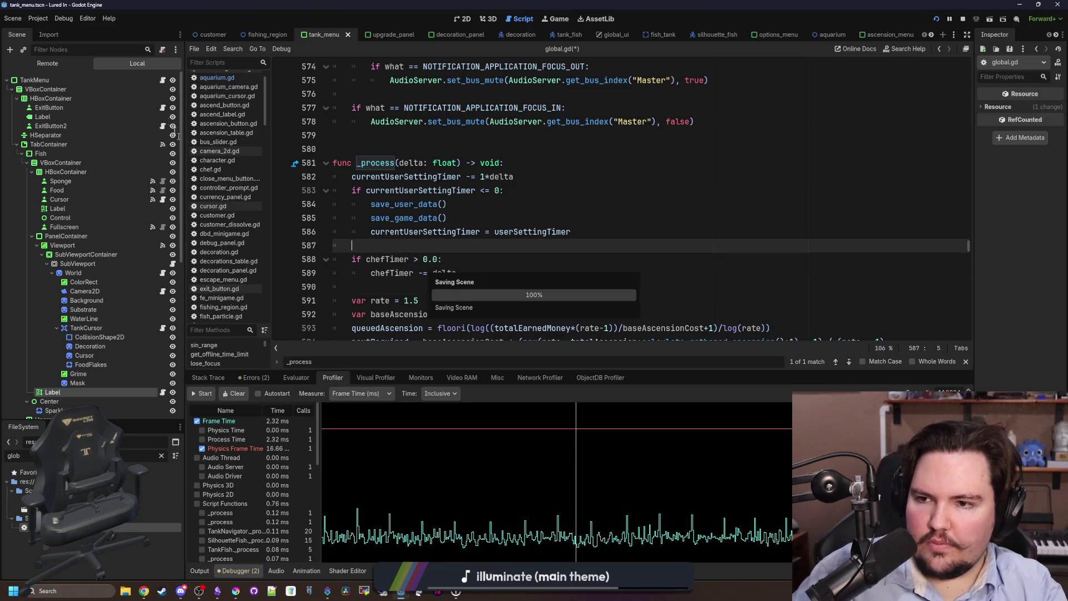
click(217, 77)
click(542, 228)
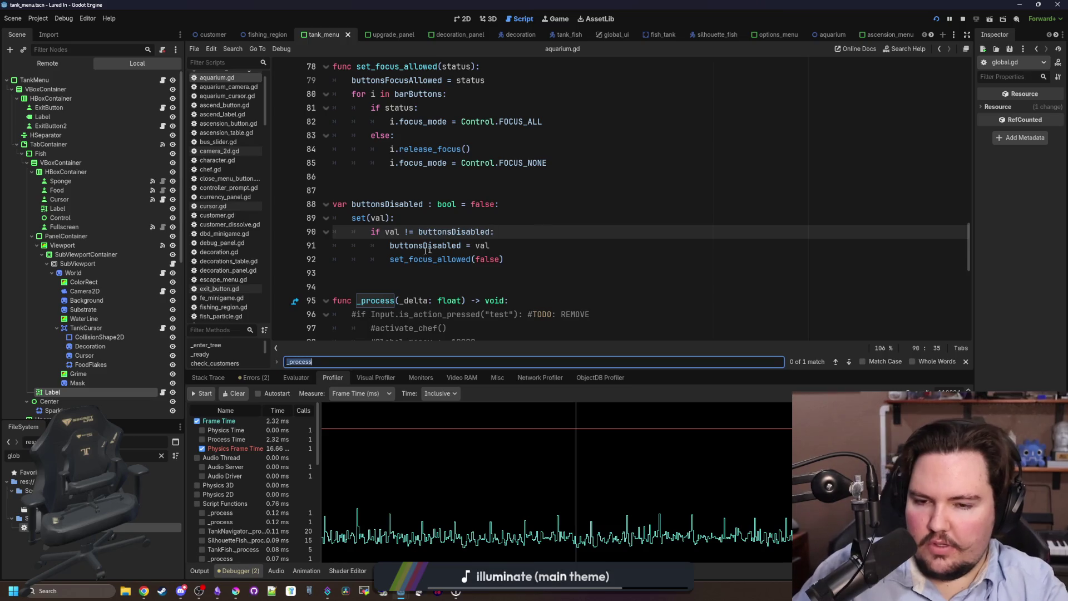
Insert 'if Global.chefTimer <= 0.0:' with an indented activate_chef() call at the top of _process
scroll(542, 228, down, 4)
click(517, 136)
key(Return)
text(if chefTimer)
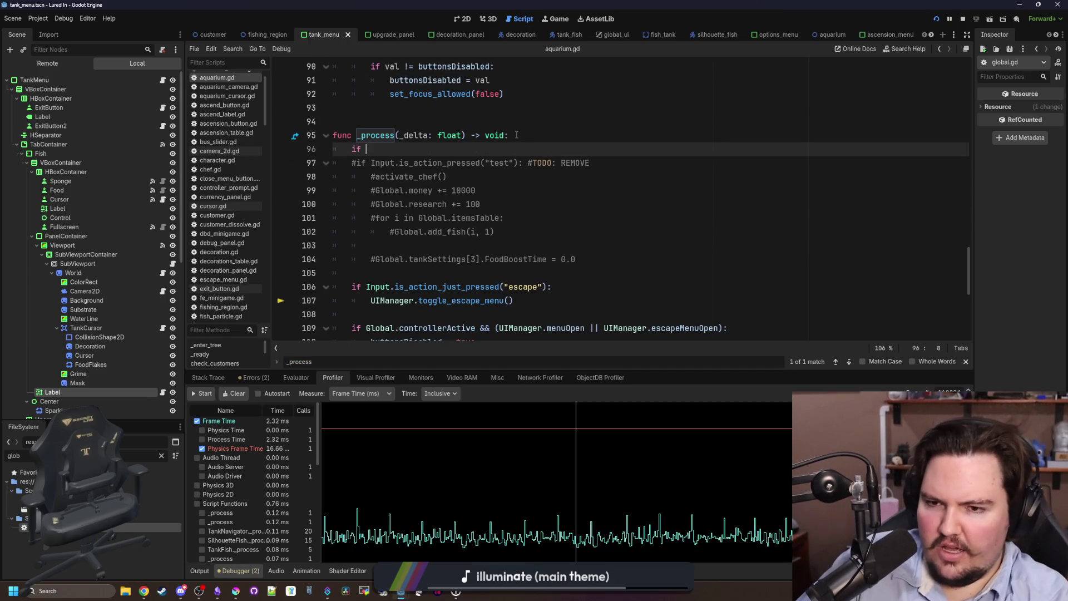
key(BackSpace)
key(BackSpace)
key(BackSpace)
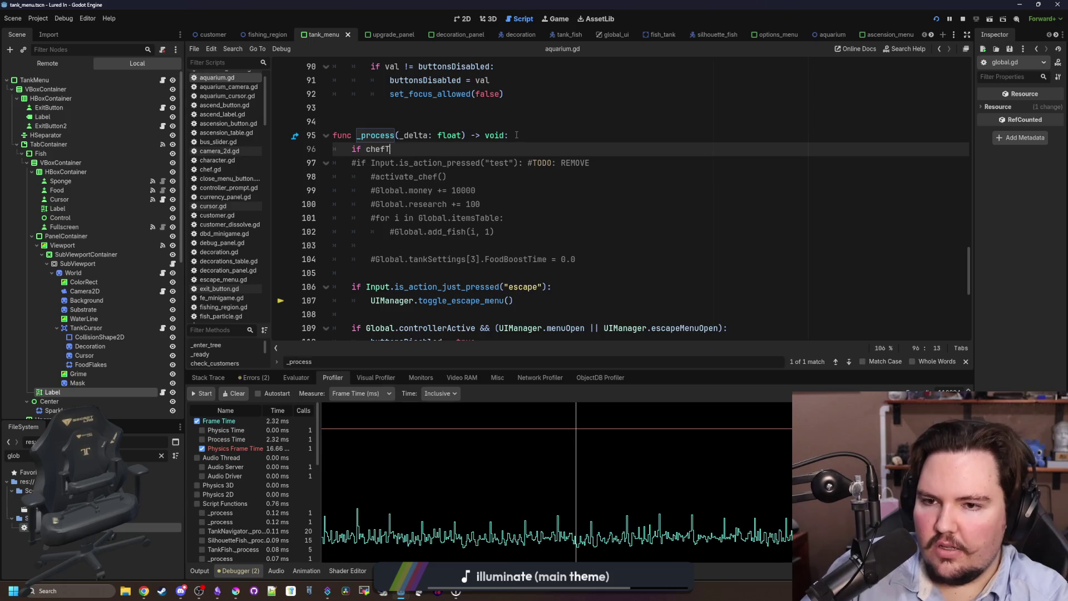
text(Global.chefTimer <= )
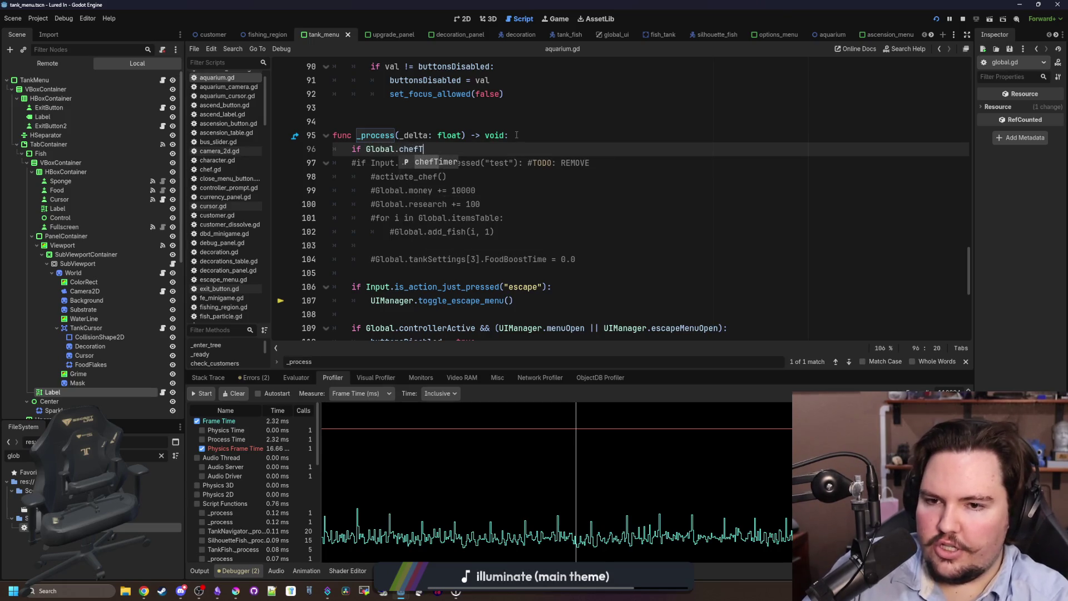
text(0.0)
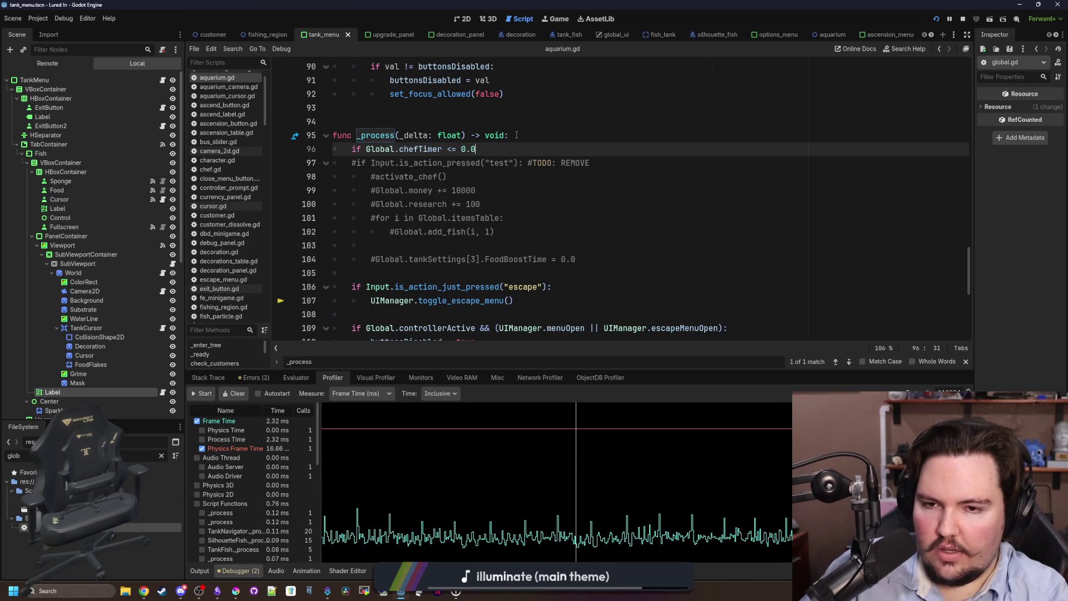
text(:)
key(Return)
text(activate_chef())
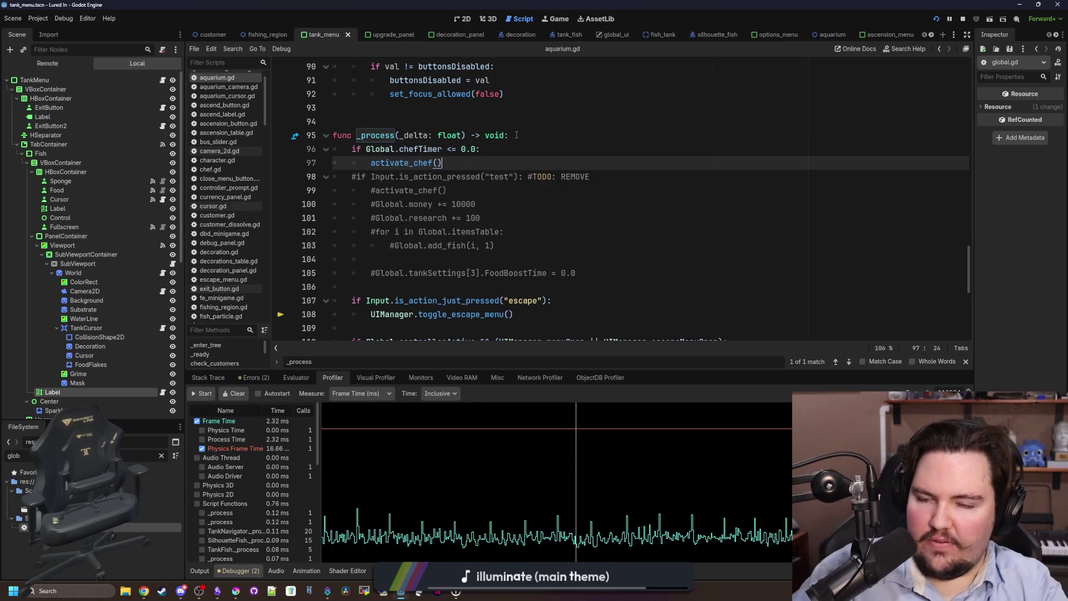
Review the activate_chef definition and its early-return check, then go back to _process
ctrl+click(388, 164)
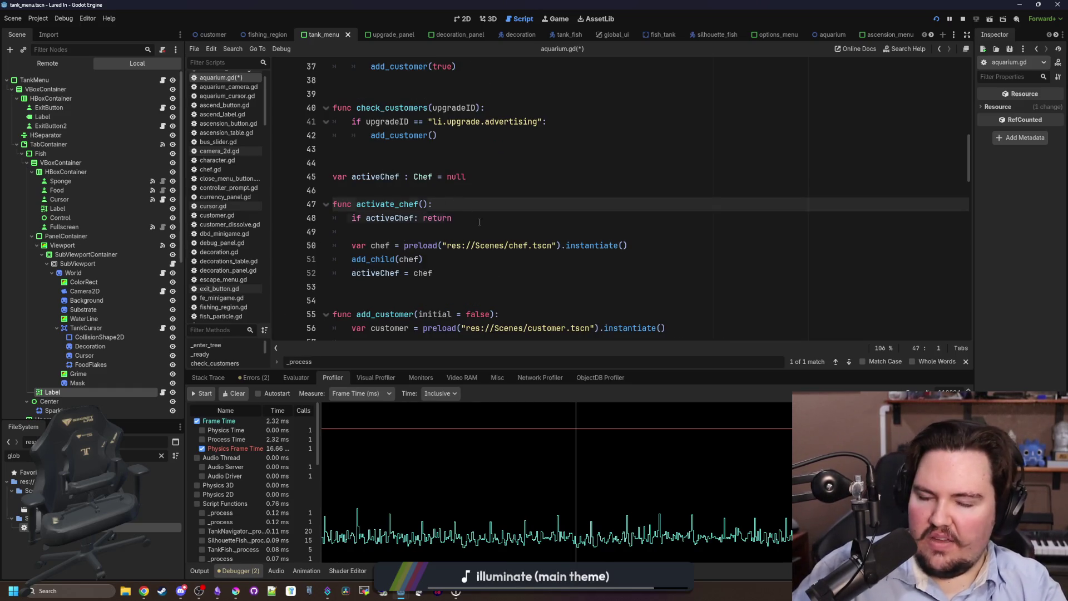
drag(479, 219, 352, 218)
click(367, 186)
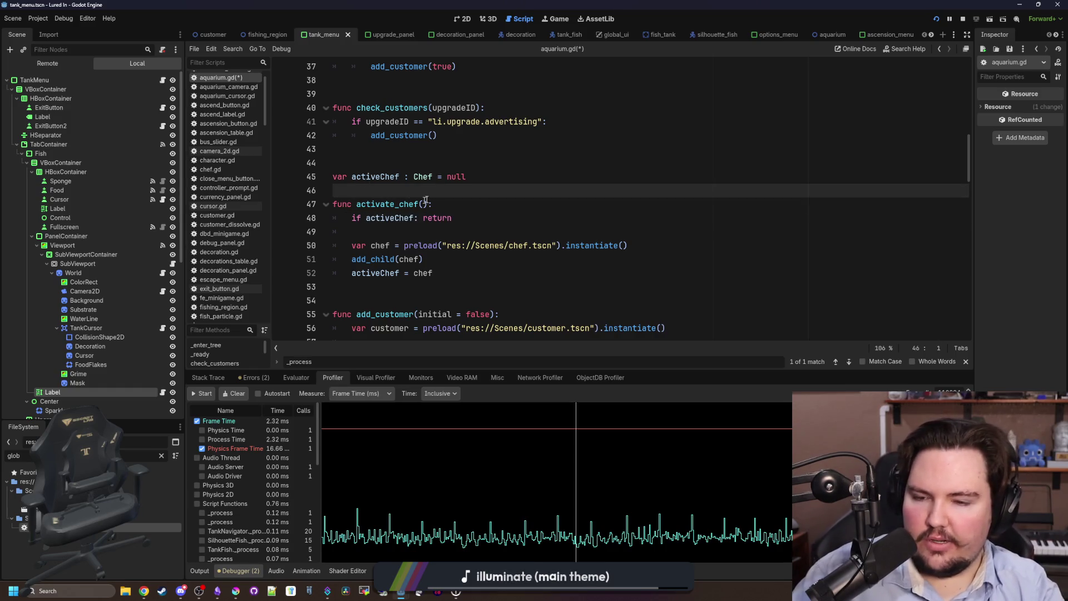
key(alt+Left)
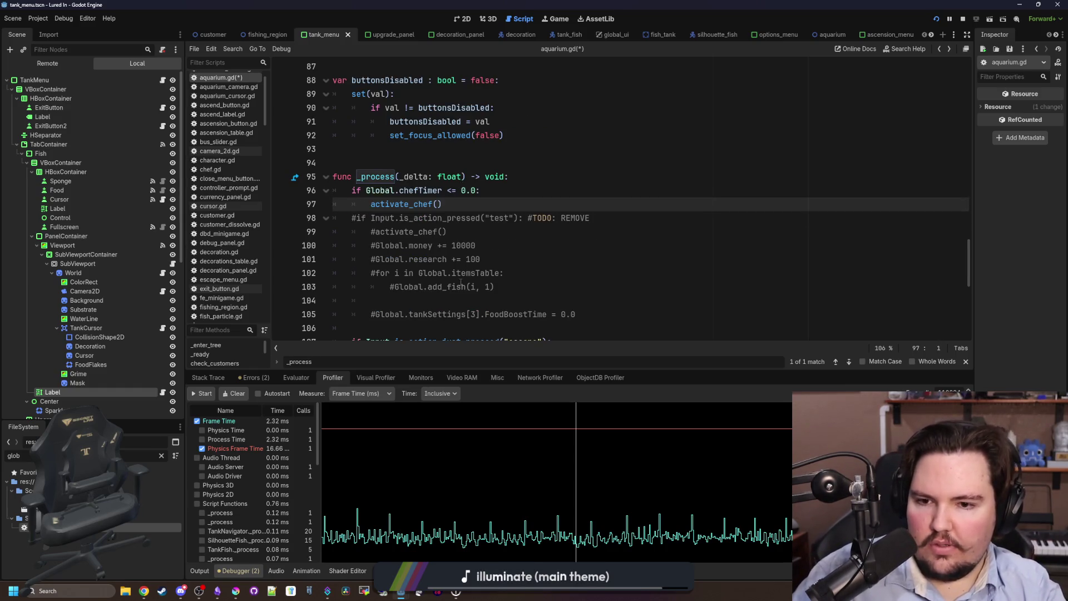
Add a blank line after the activate_chef() call in _process
scroll(616, 294, down, 1)
mouse_move(607, 274)
mouse_down()
mouse_move(457, 245)
mouse_move(291, 182)
mouse_up()
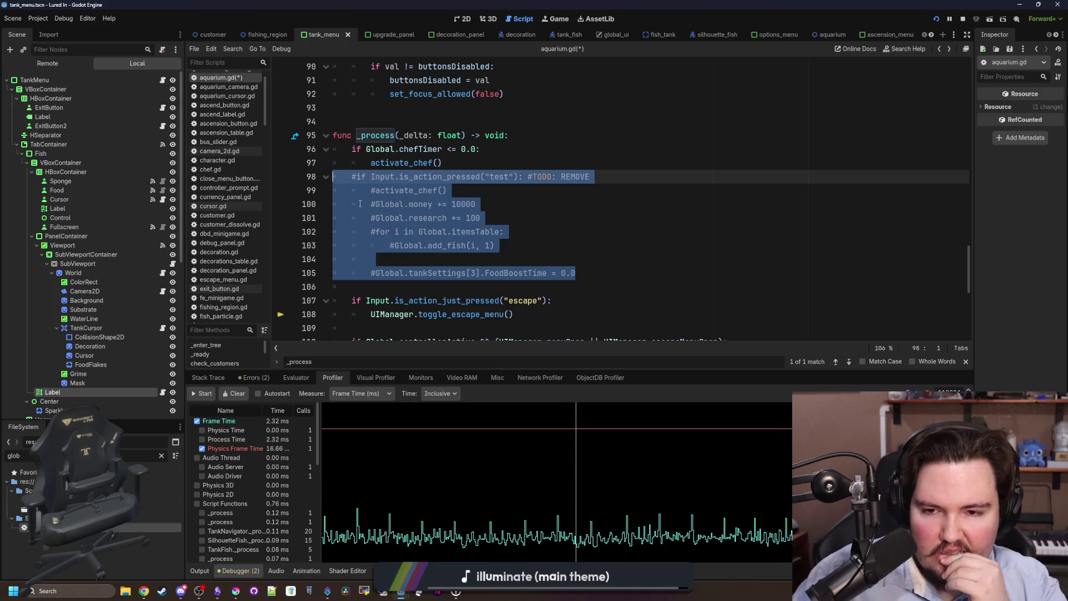
key(ctrl+k)
click(376, 177)
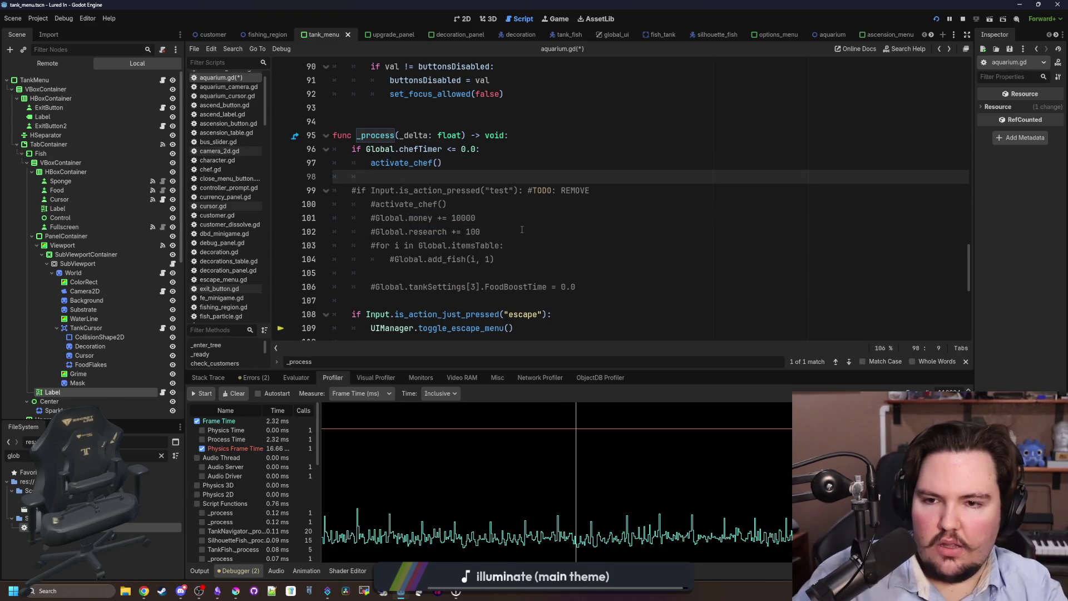
scroll(522, 230, up, 6)
scroll(522, 229, up, 11)
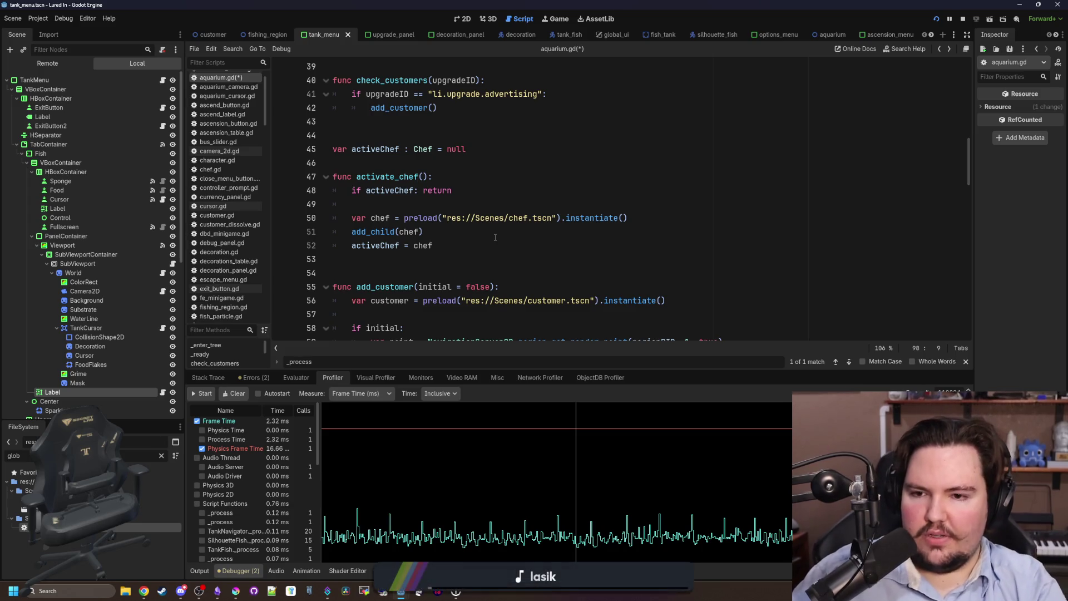
scroll(389, 226, up, 1)
scroll(389, 227, up, 7)
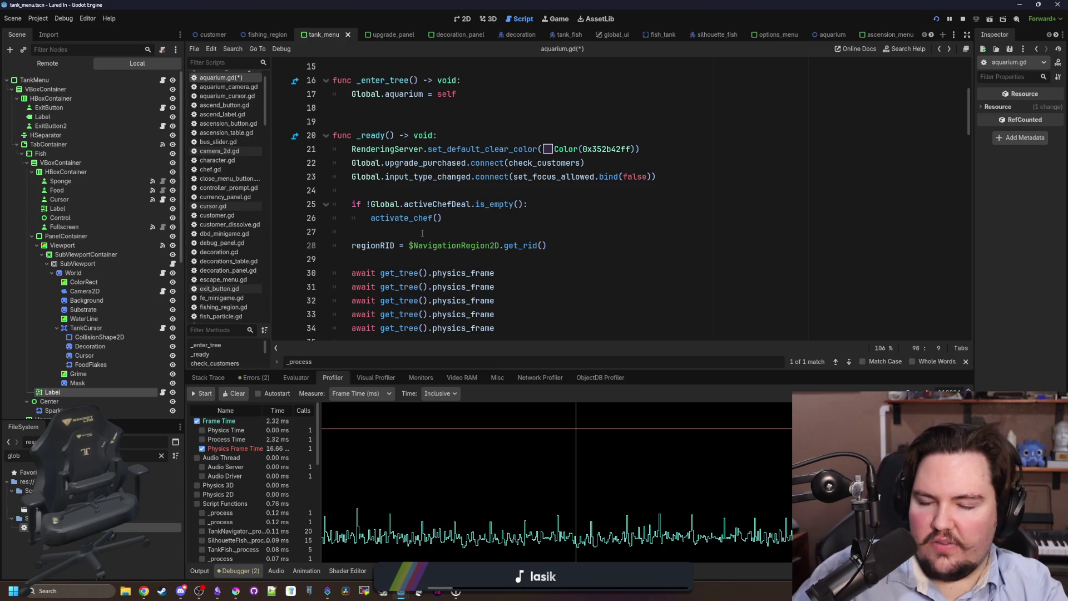
scroll(427, 212, down, 20)
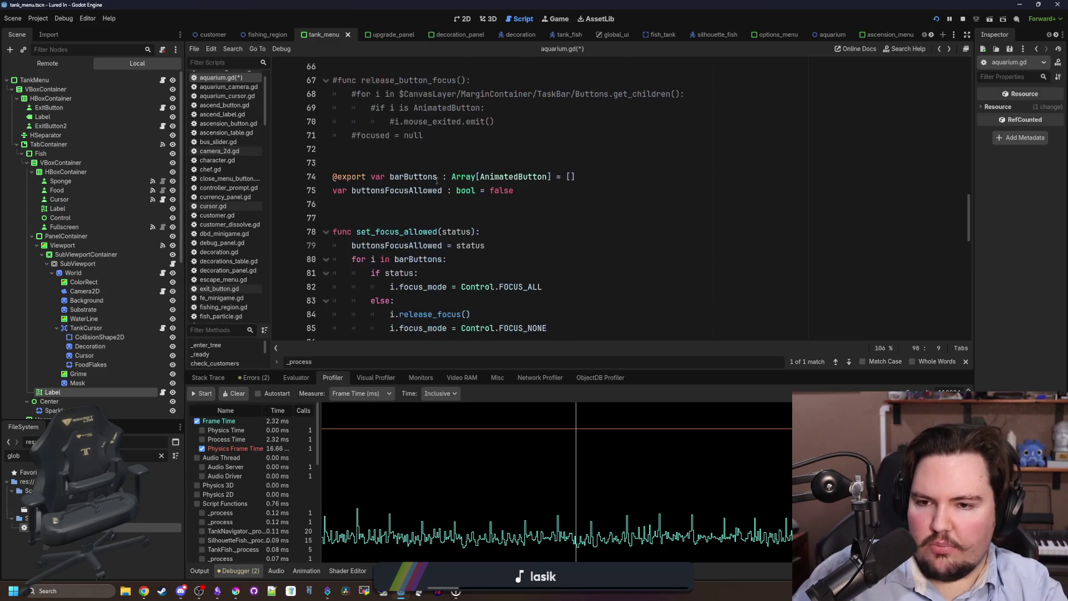
scroll(437, 180, down, 5)
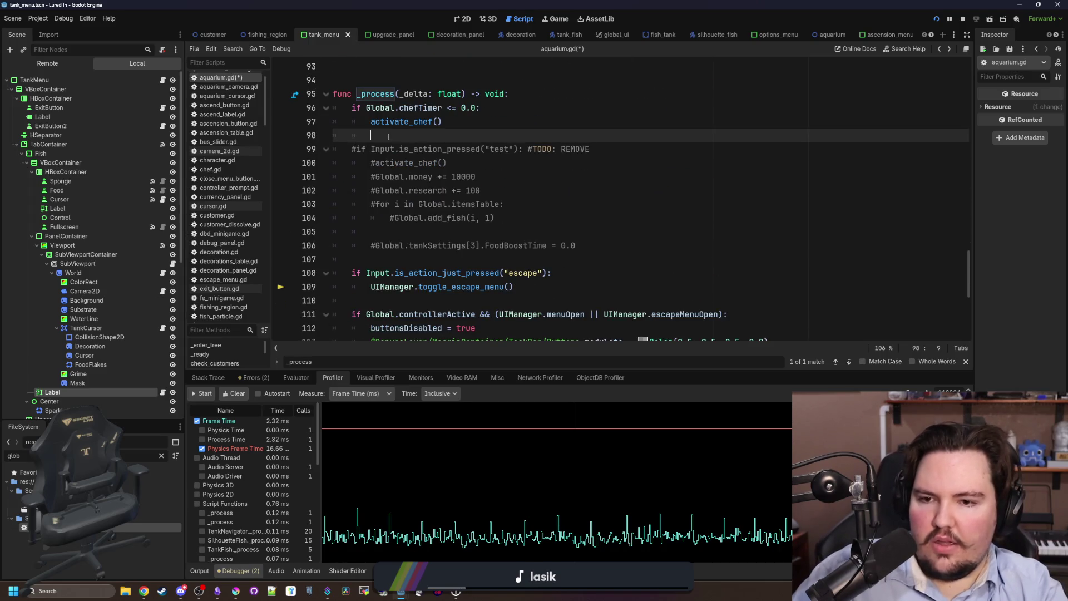
Filter the FileSystem for 'chef' and open chef.gd
click(162, 456)
text(chef)
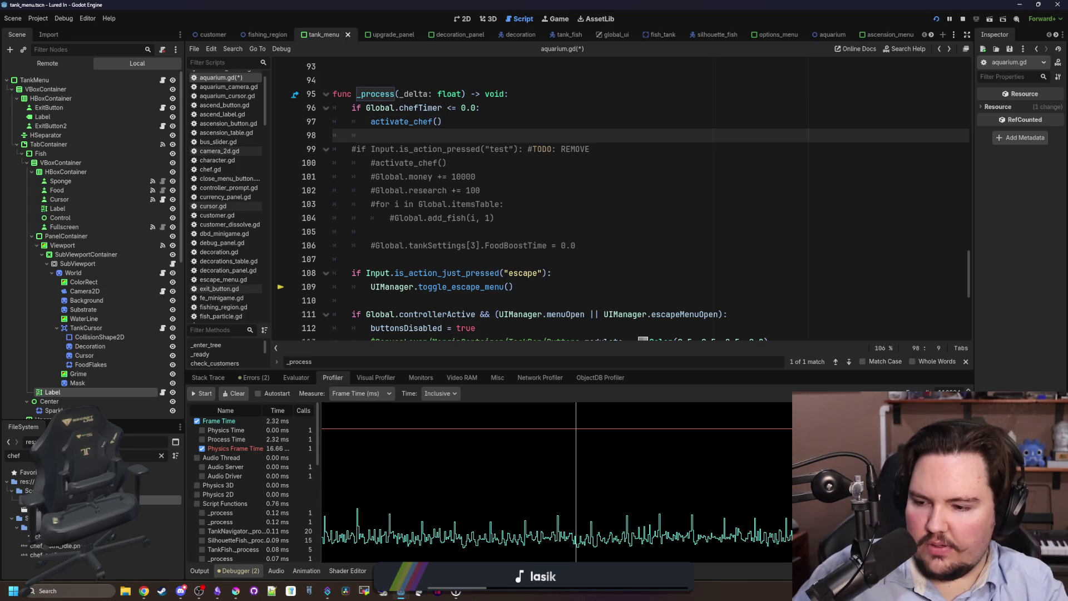
double_click(161, 501)
scroll(547, 259, up, 4)
click(441, 277)
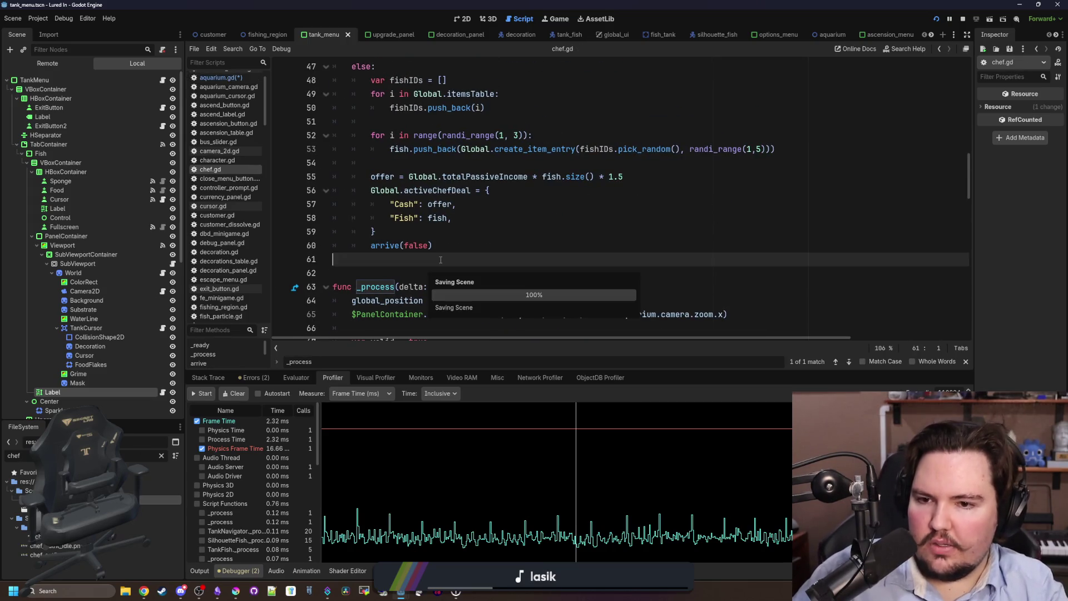
Open the chef scene and follow the No button's connection to the leave() function
scroll(441, 261, down, 5)
scroll(441, 260, down, 3)
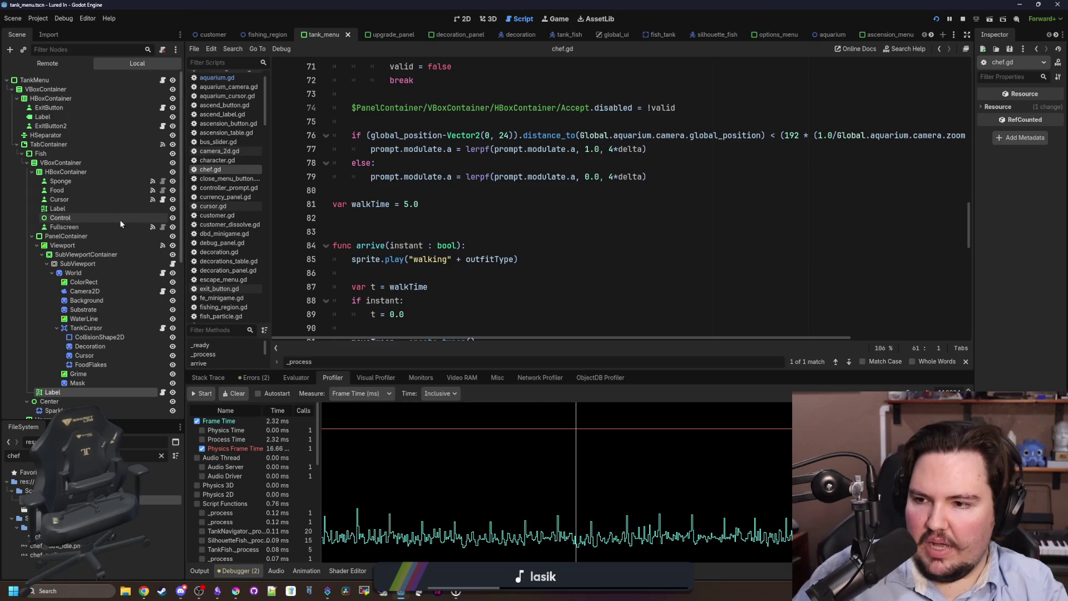
scroll(122, 290, down, 5)
double_click(162, 509)
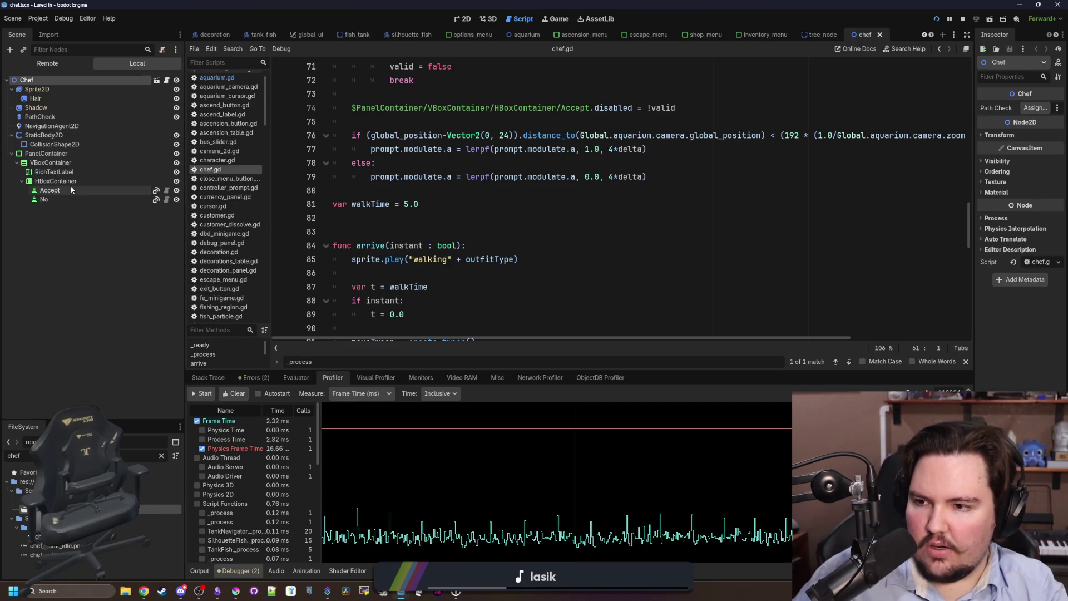
click(156, 200)
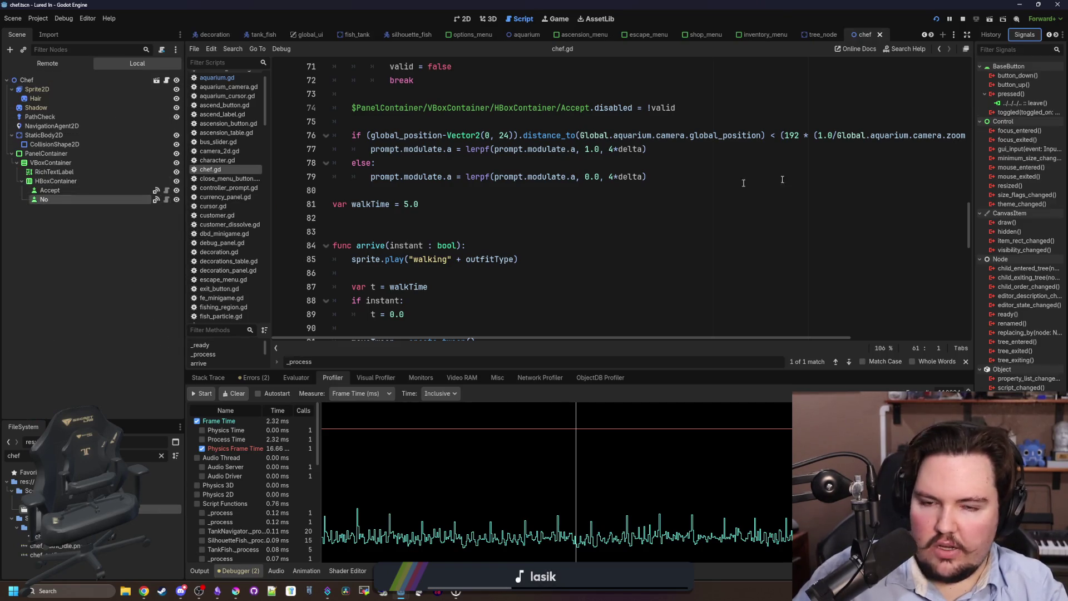
right_click(1020, 103)
click(1013, 123)
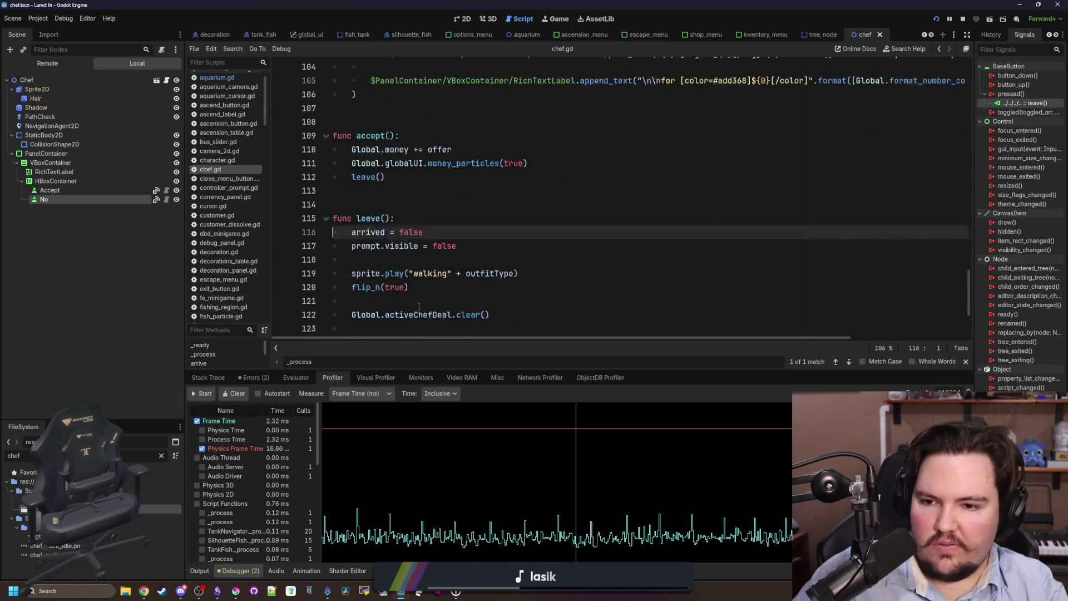
Add 'Global.chefTimer = 120.0' under prompt.visible in leave(), save chef.gd and relaunch the game
scroll(408, 266, up, 1)
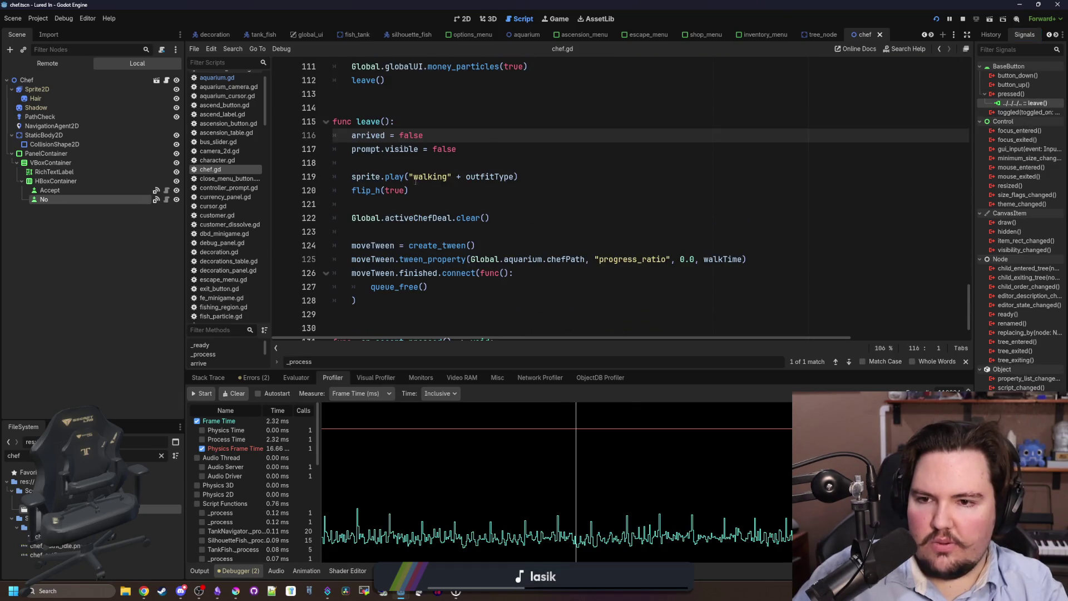
click(484, 148)
key(Return)
text(G)
text(chef)
key(Return)
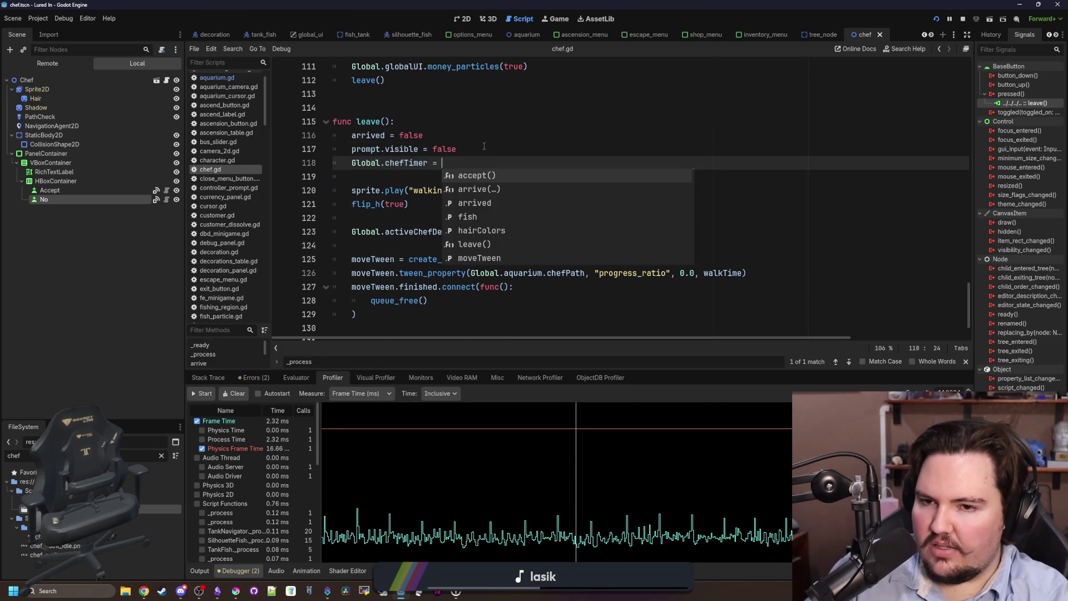
text(120)
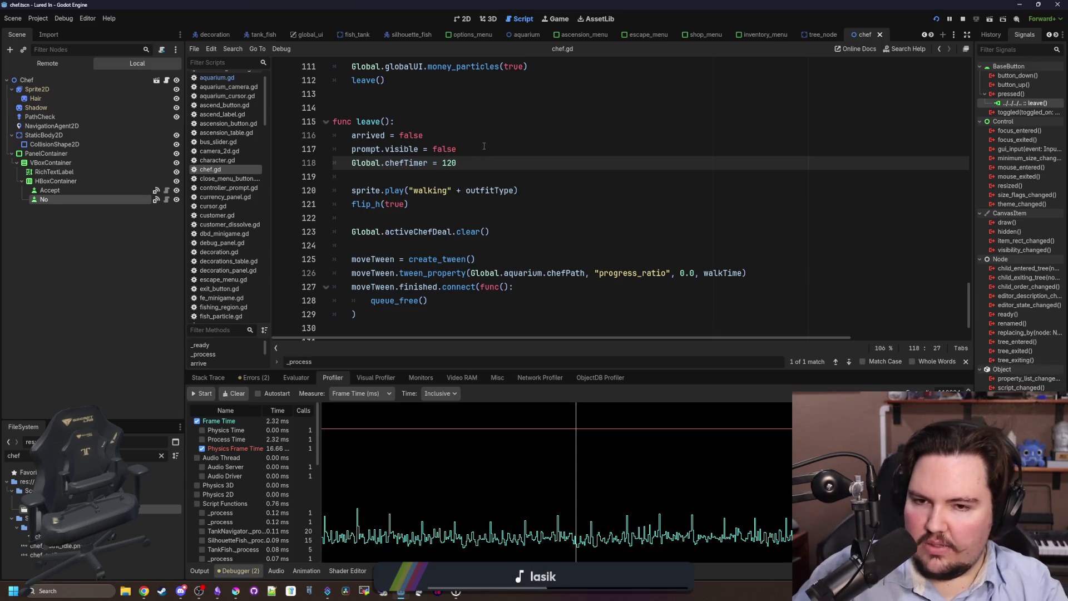
click(484, 146)
click(469, 160)
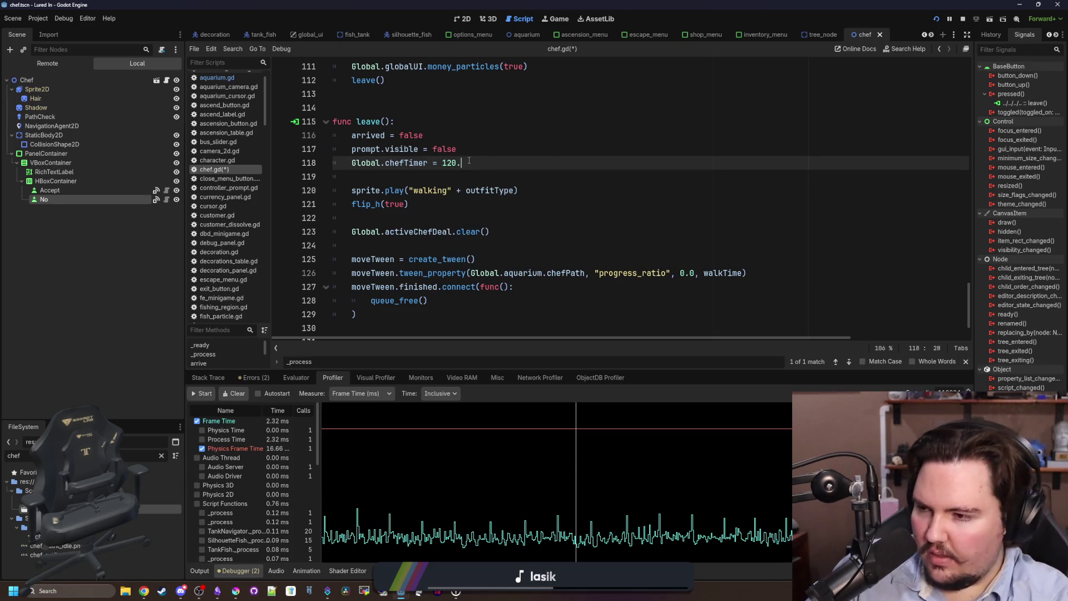
text(0)
click(522, 154)
key(ctrl+s)
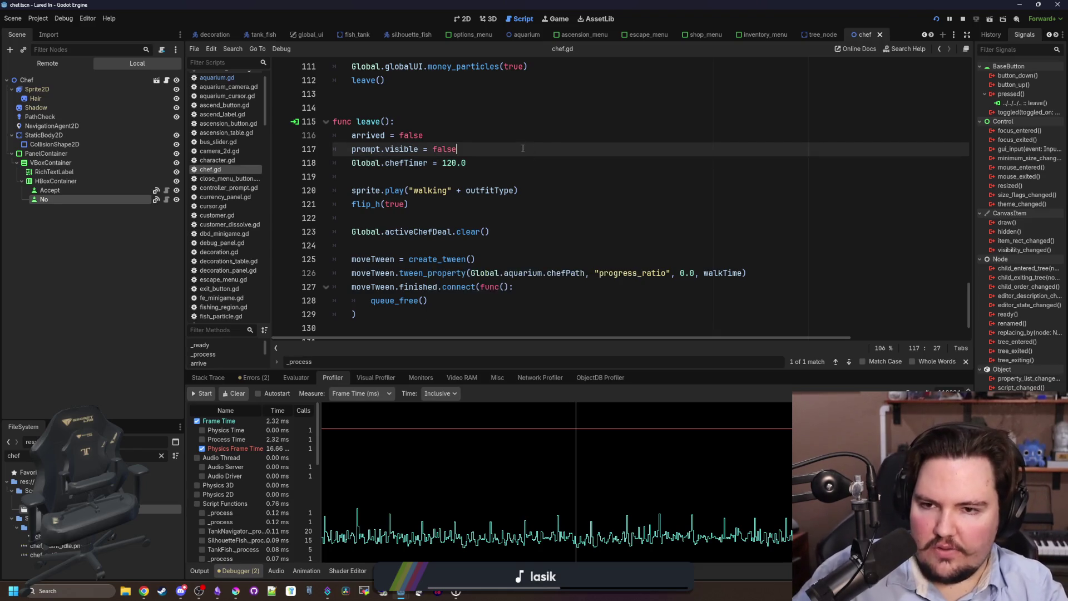
click(963, 19)
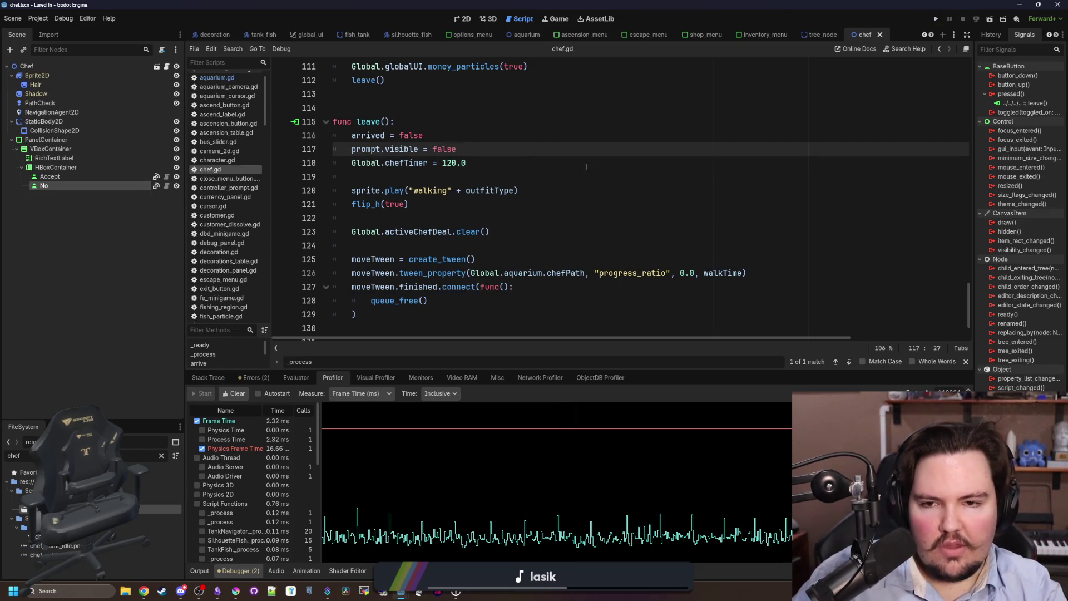
click(938, 18)
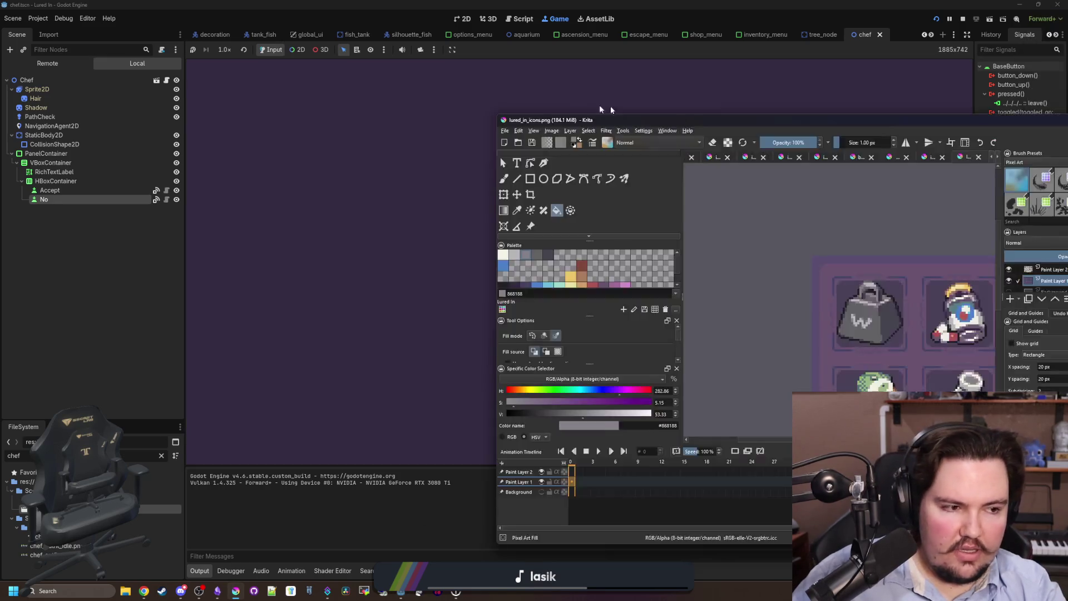
Switch to Obsidian and open the Lured In note at its Changelog section
key(alt+Tab)
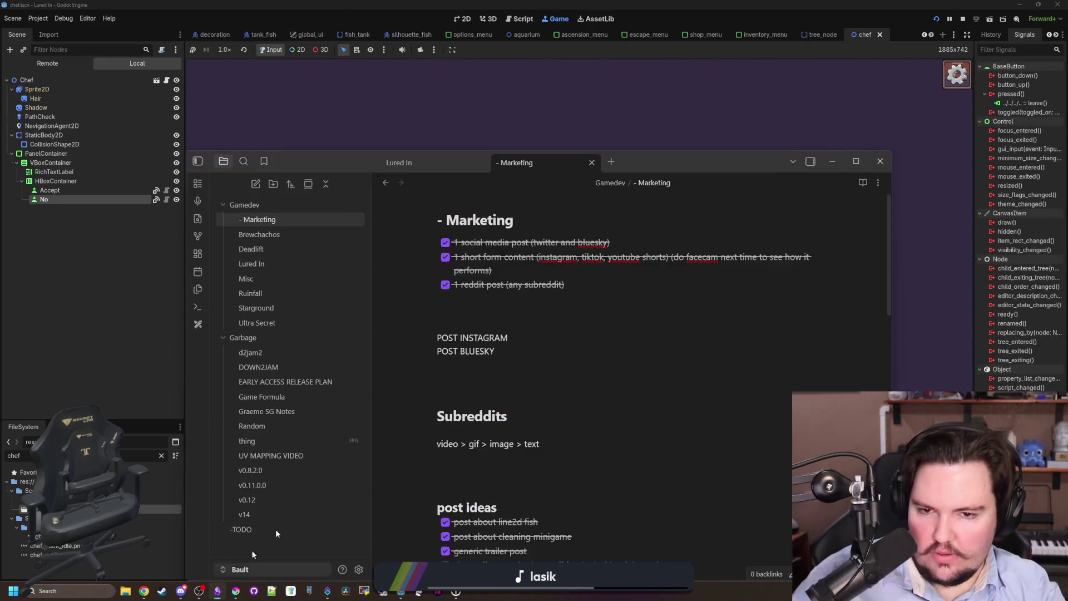
click(264, 268)
scroll(629, 367, down, 15)
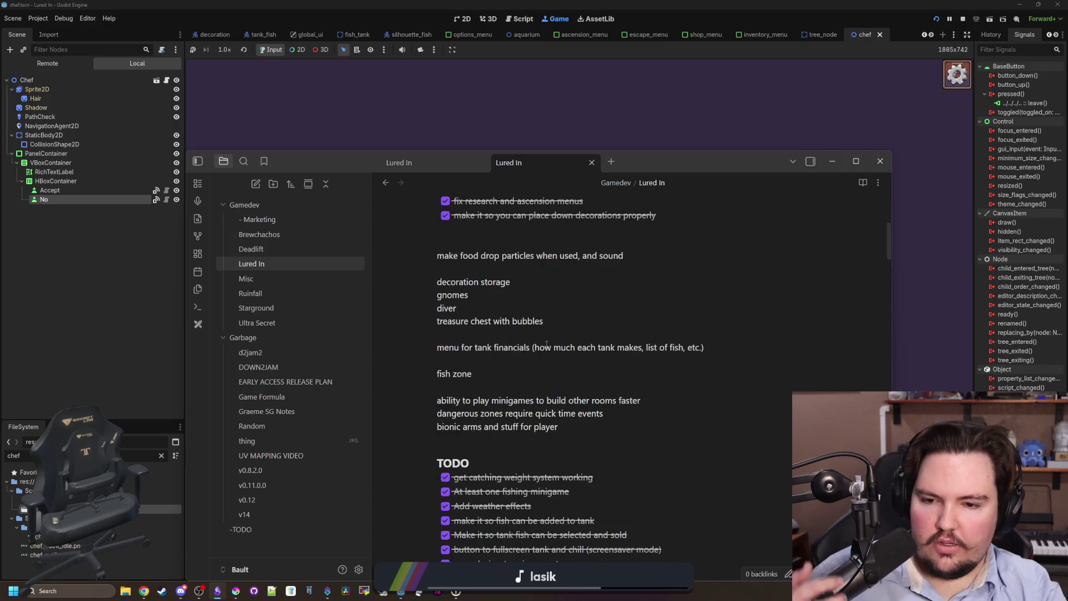
scroll(547, 344, down, 20)
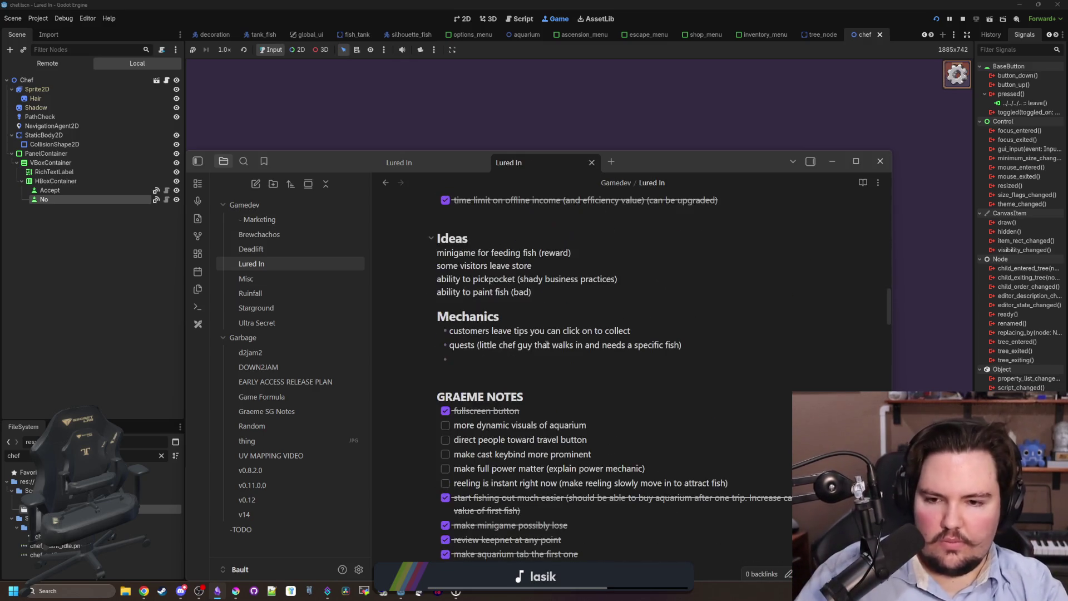
scroll(546, 344, down, 15)
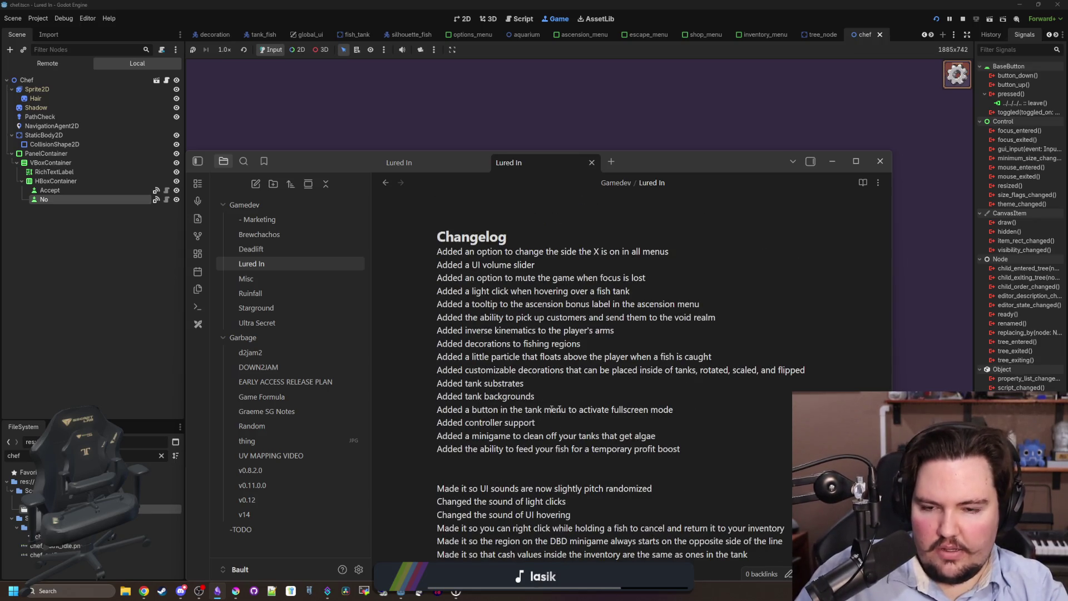
Add a changelog line after 'profit boost' about a walk-in chef offering special fish deals
mouse_move(455, 239)
mouse_down()
mouse_move(556, 267)
mouse_move(574, 410)
mouse_move(696, 448)
mouse_up()
click(696, 449)
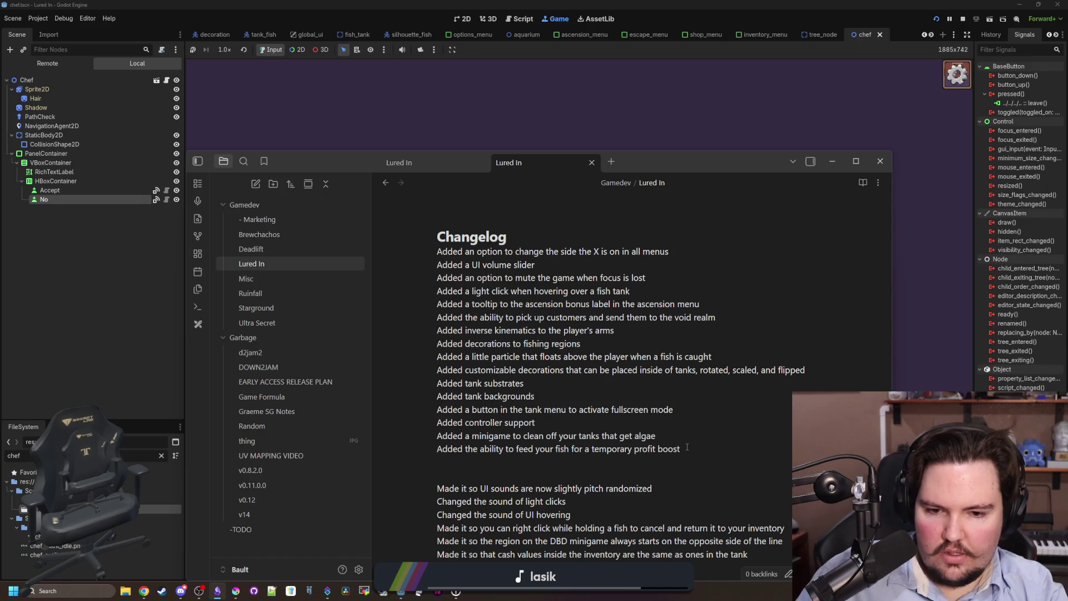
key(Return)
text(A)
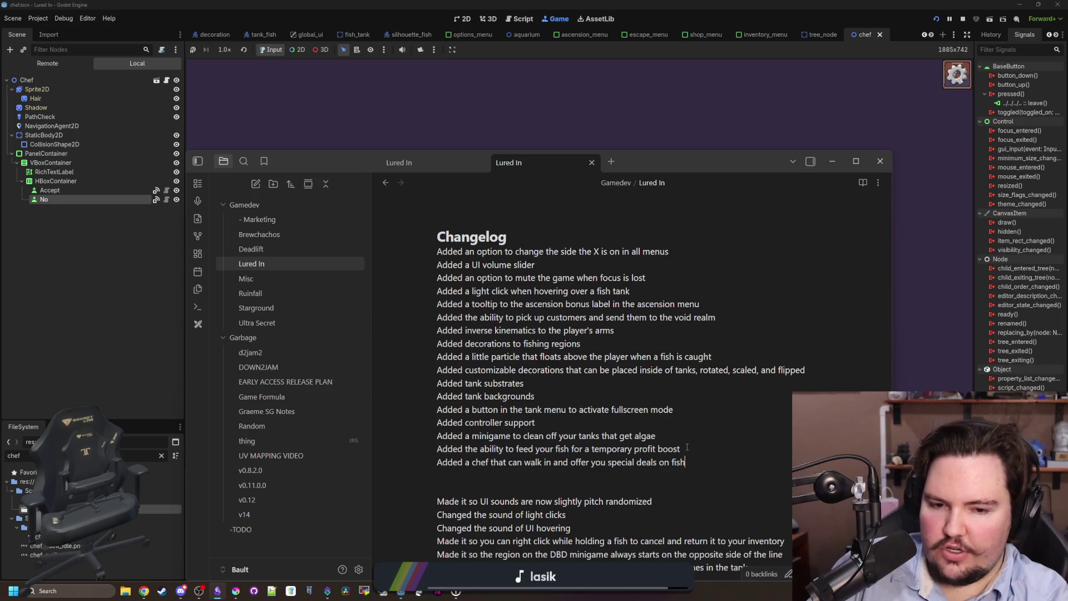
key(Return)
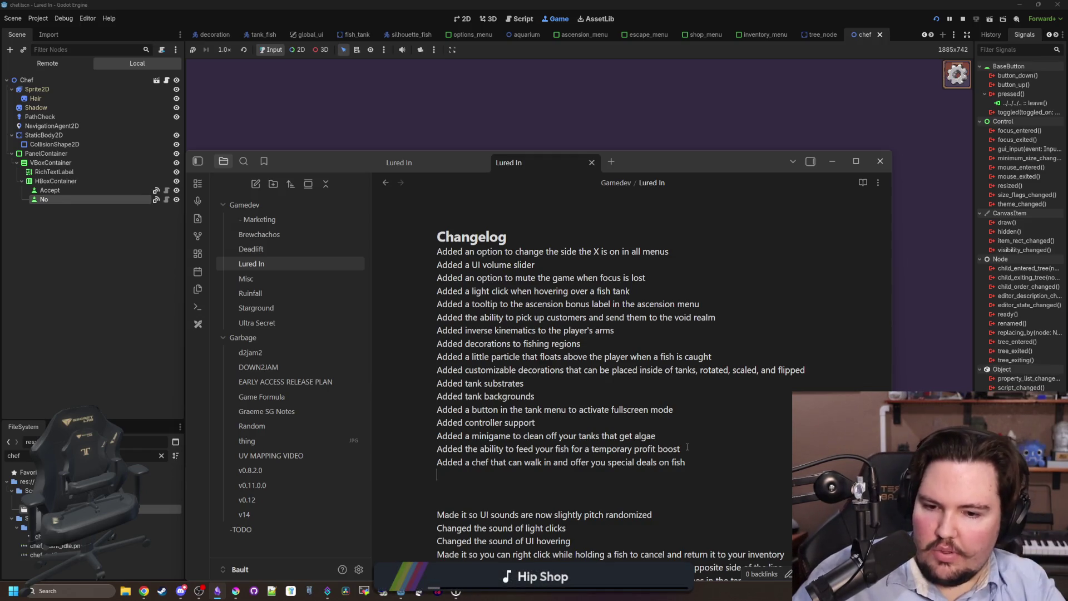
mouse_move(664, 434)
mouse_down()
mouse_move(437, 436)
mouse_move(482, 435)
mouse_move(479, 449)
mouse_up()
click(507, 436)
text((and two upgrades for feedi)
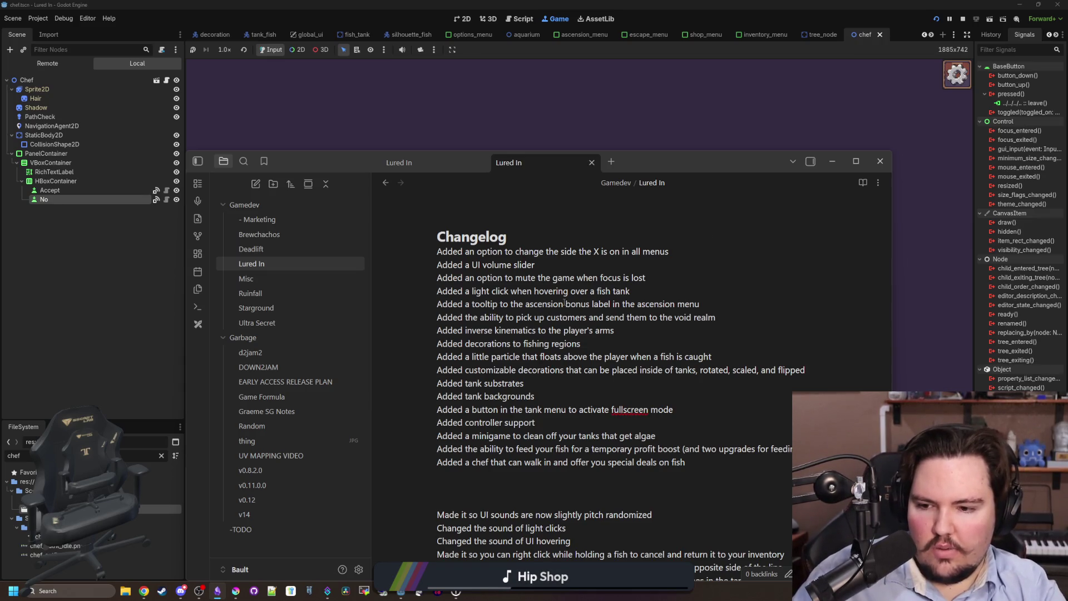
click(646, 148)
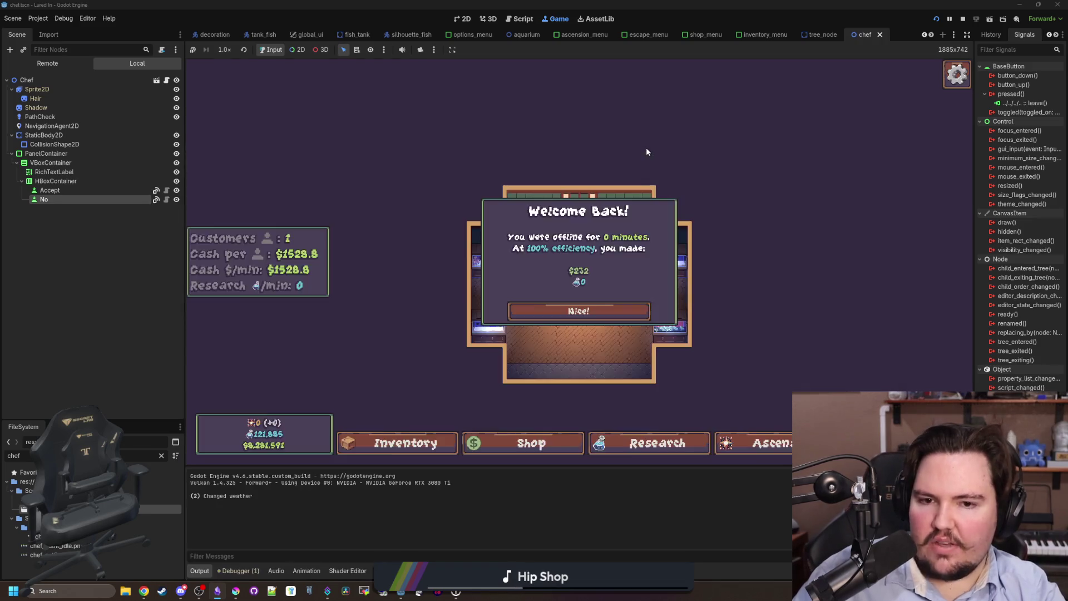
Dismiss the game's Welcome Back offline-earnings popup with Nice!, then return to the Obsidian changelog
click(592, 317)
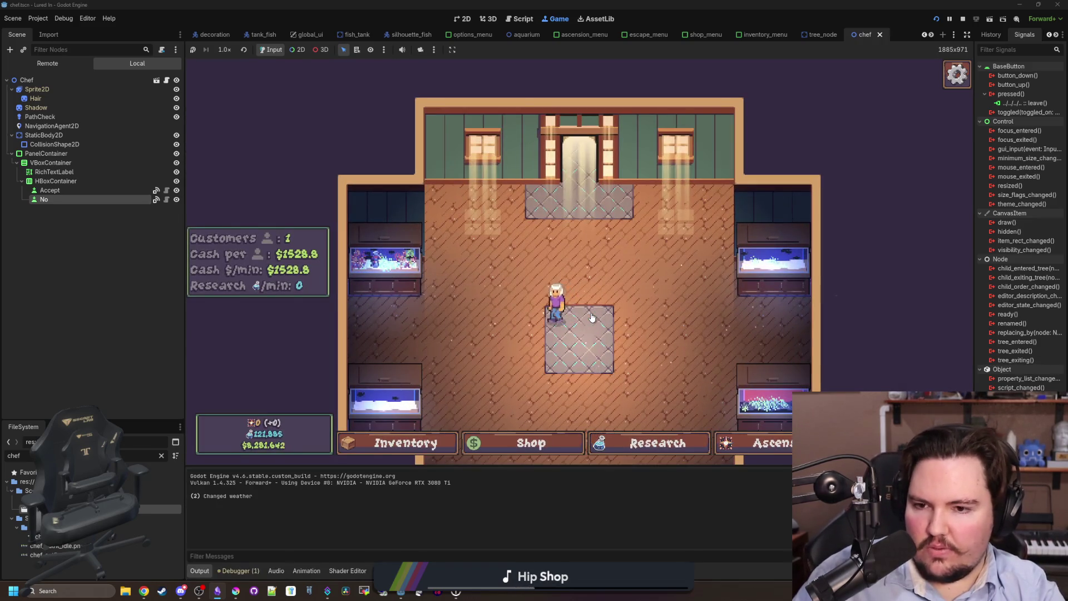
scroll(592, 317, down, 2)
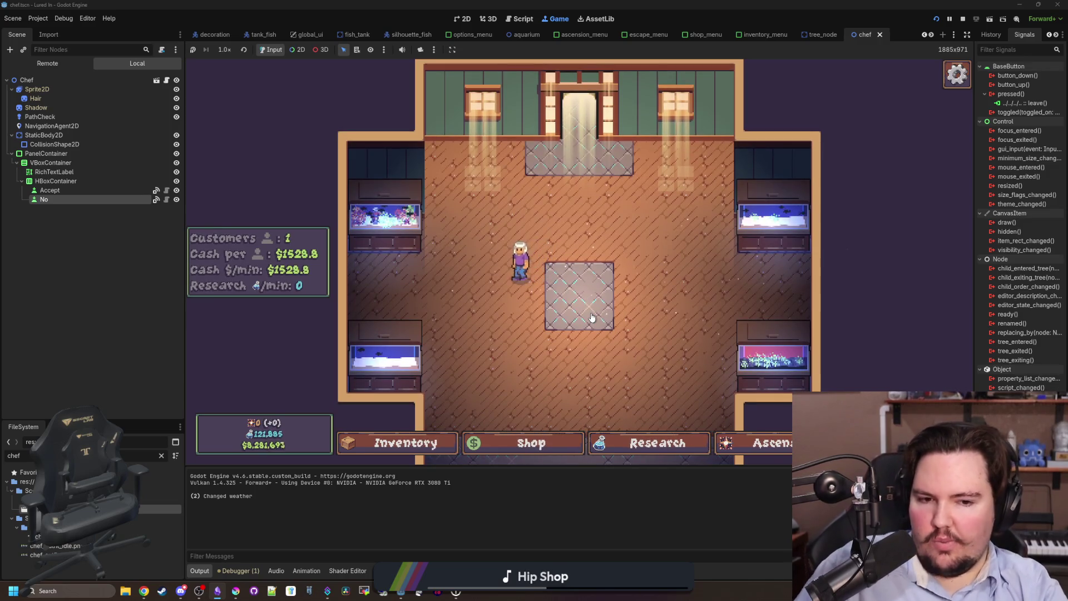
scroll(593, 314, down, 1)
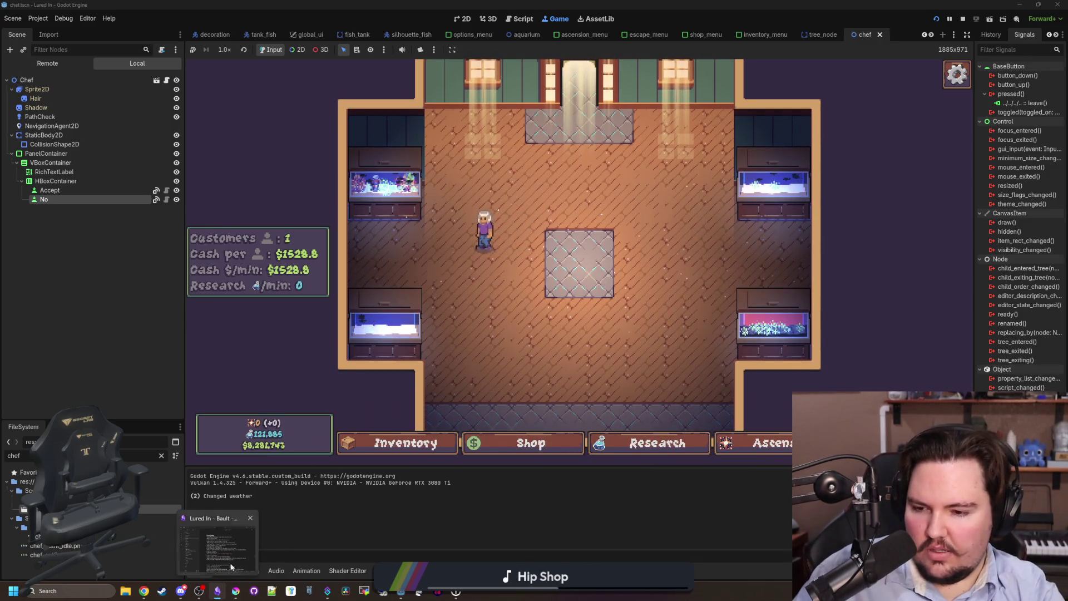
click(218, 592)
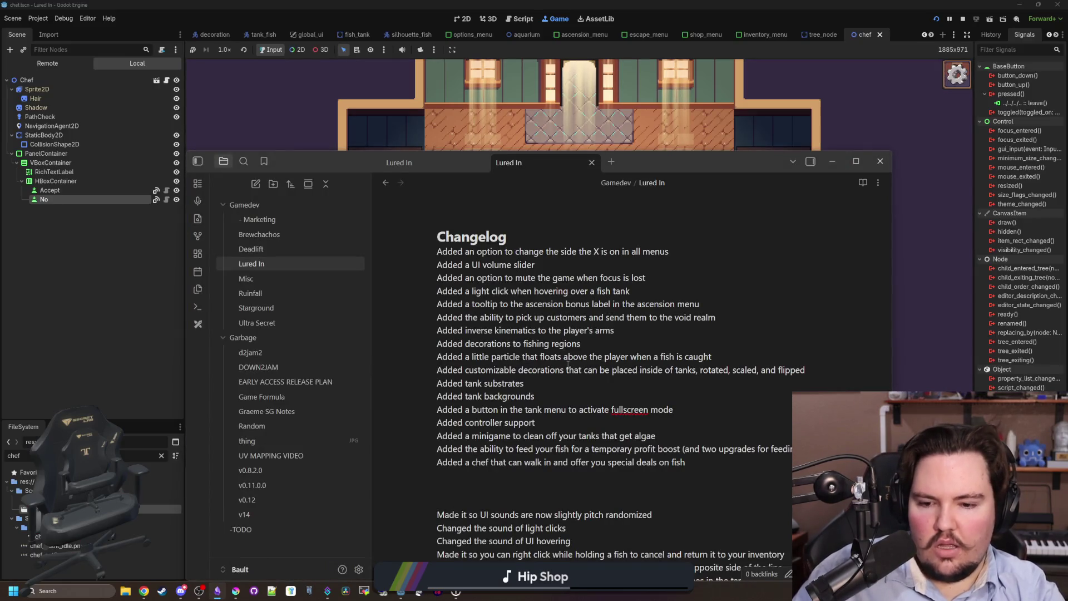
Look over the last 'Fixed an issue…' changelog entries and move the notes window lower to see the game
scroll(568, 364, down, 10)
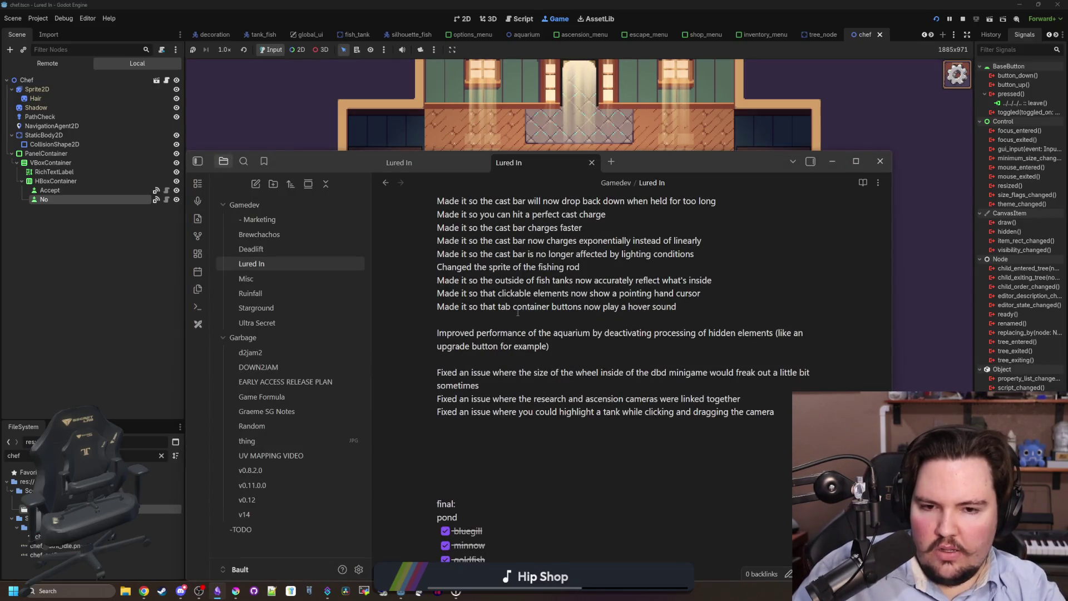
scroll(518, 314, up, 10)
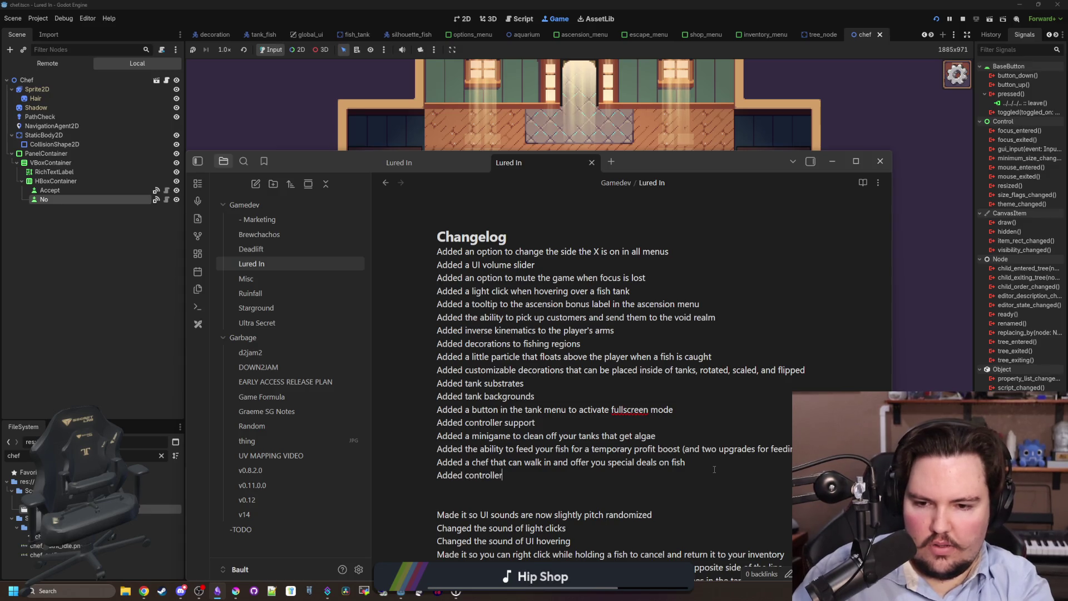
scroll(715, 469, down, 10)
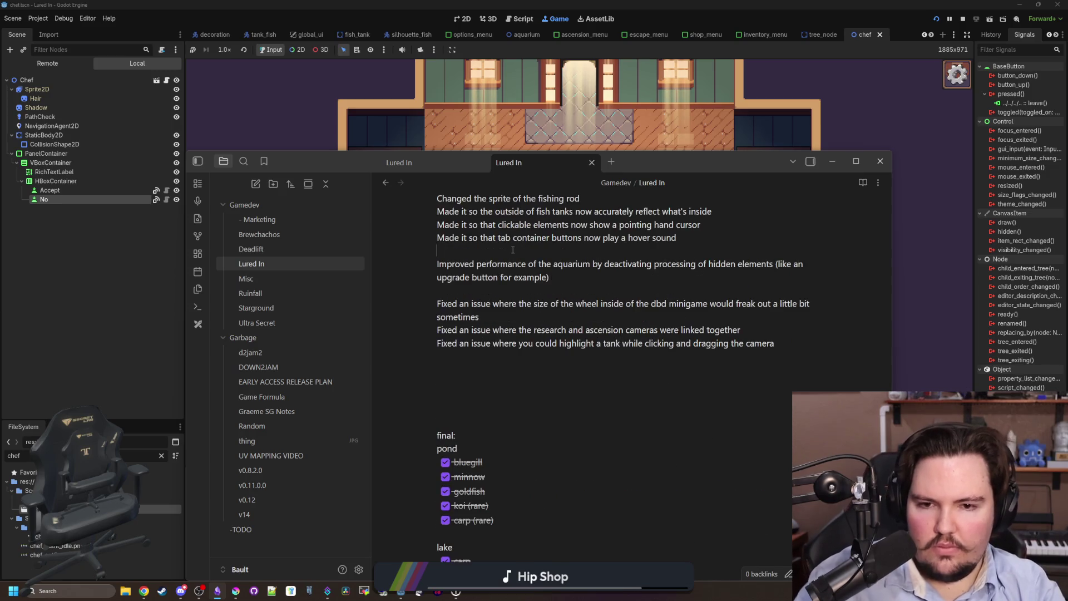
key(Return)
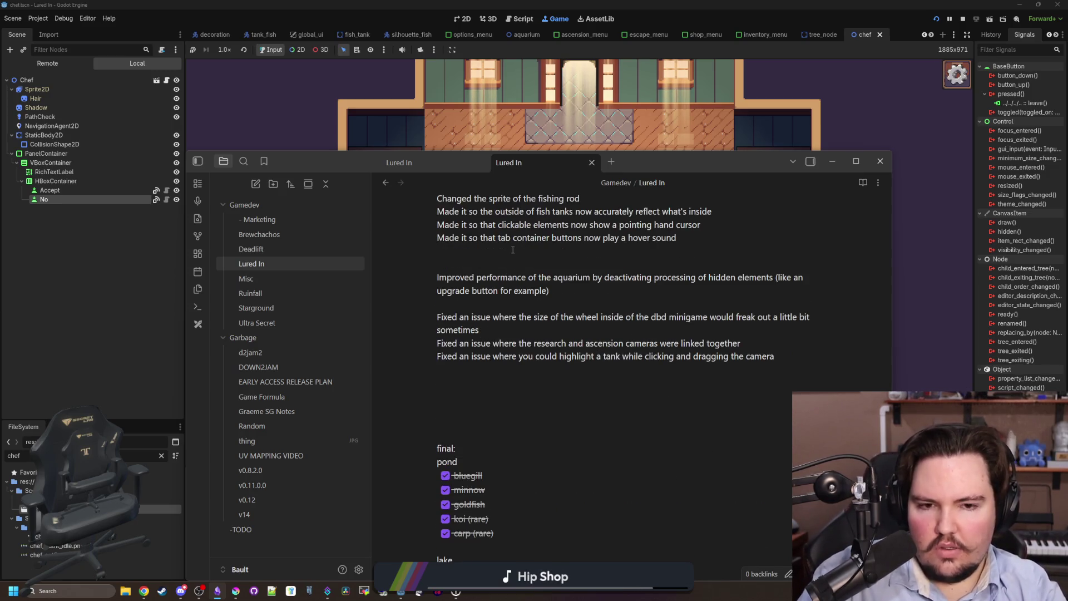
key(BackSpace)
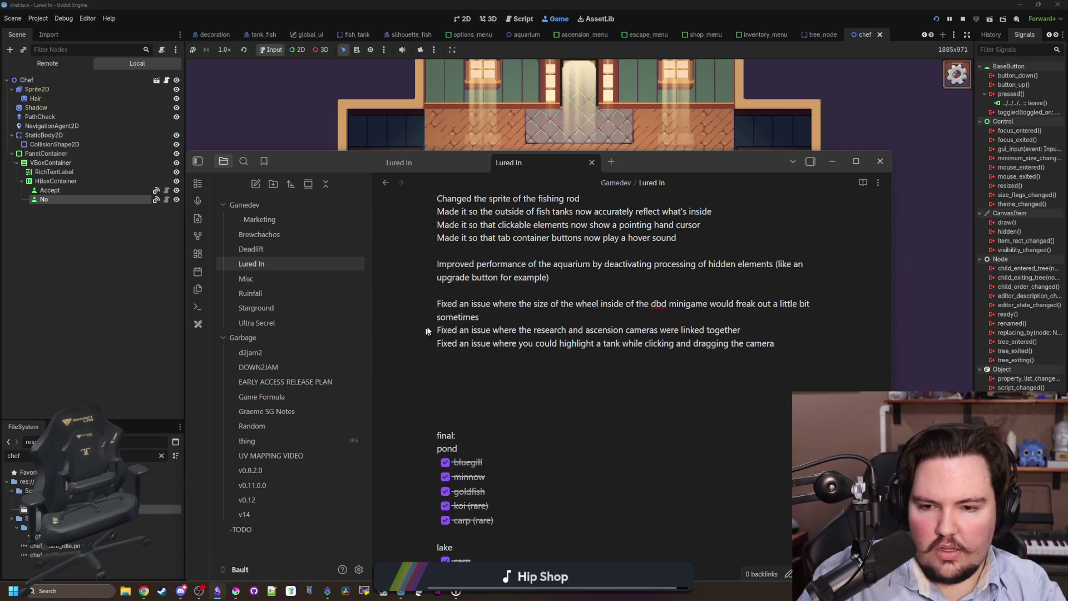
drag(513, 321, 725, 344)
click(749, 344)
mouse_move(735, 163)
mouse_down()
mouse_move(695, 279)
mouse_move(704, 526)
mouse_move(673, 434)
mouse_move(678, 330)
mouse_move(739, 312)
mouse_move(741, 292)
mouse_up()
Delete the outdated 'Fixed an issue where picking up…' changelog entry and bring the running game forward
text(Fixed )
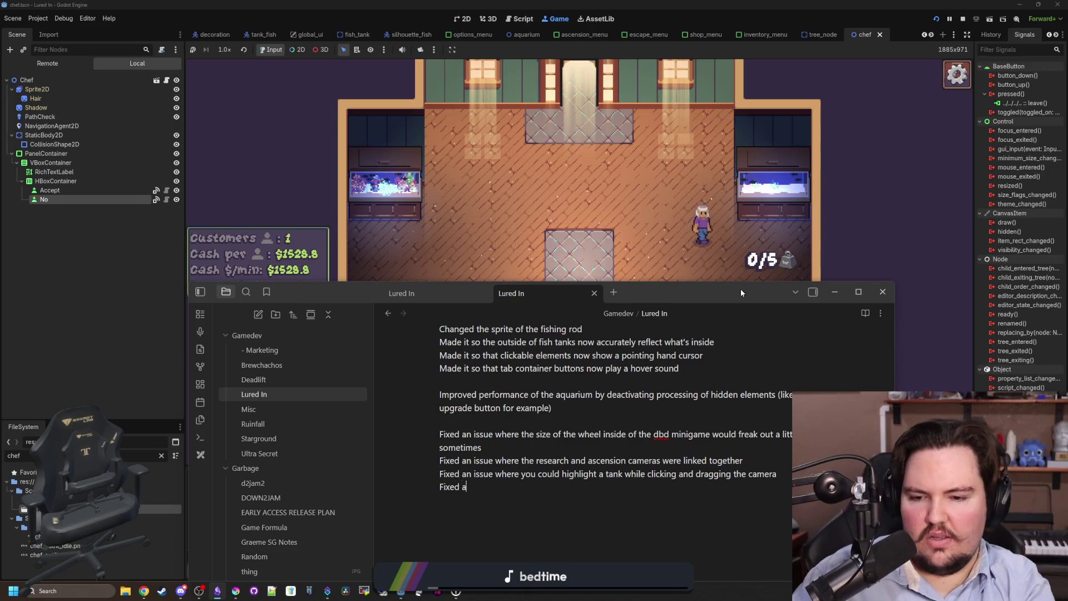
text(an issue where picking up c)
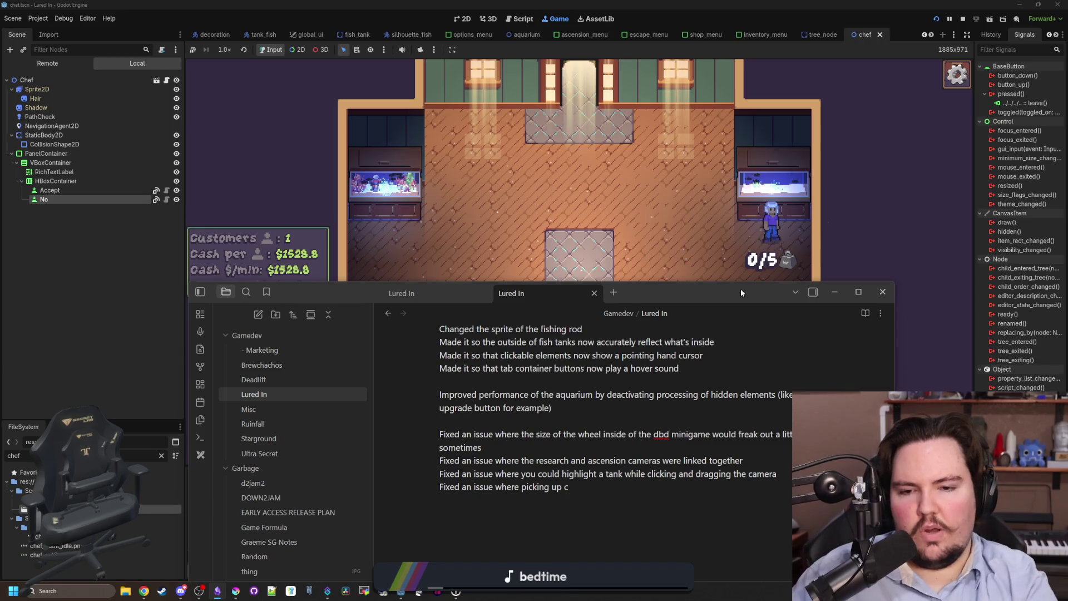
scroll(503, 361, up, 15)
scroll(497, 419, down, 2)
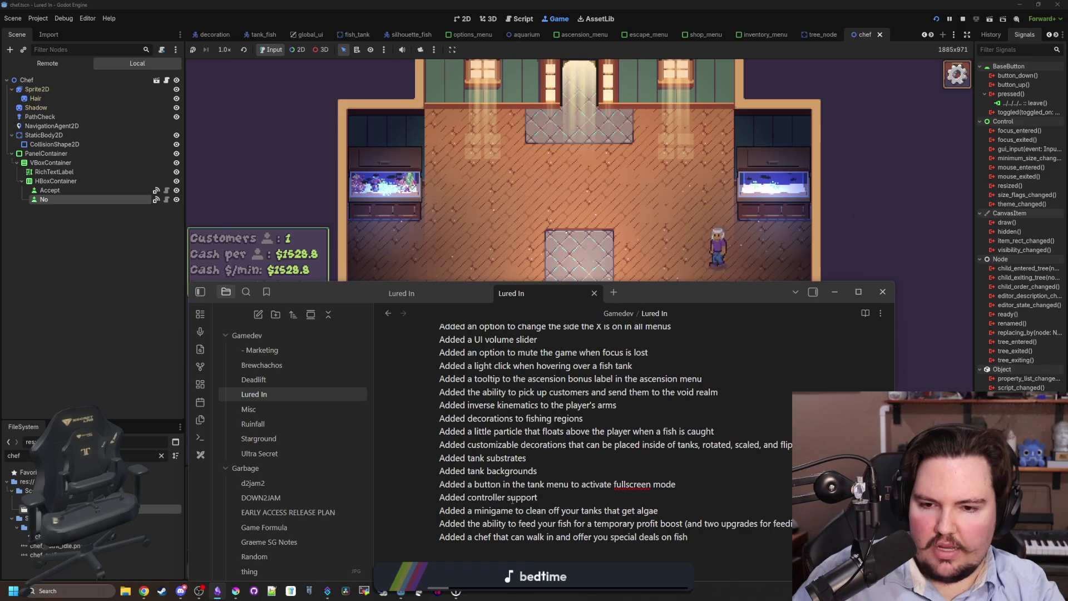
scroll(512, 500, up, 2)
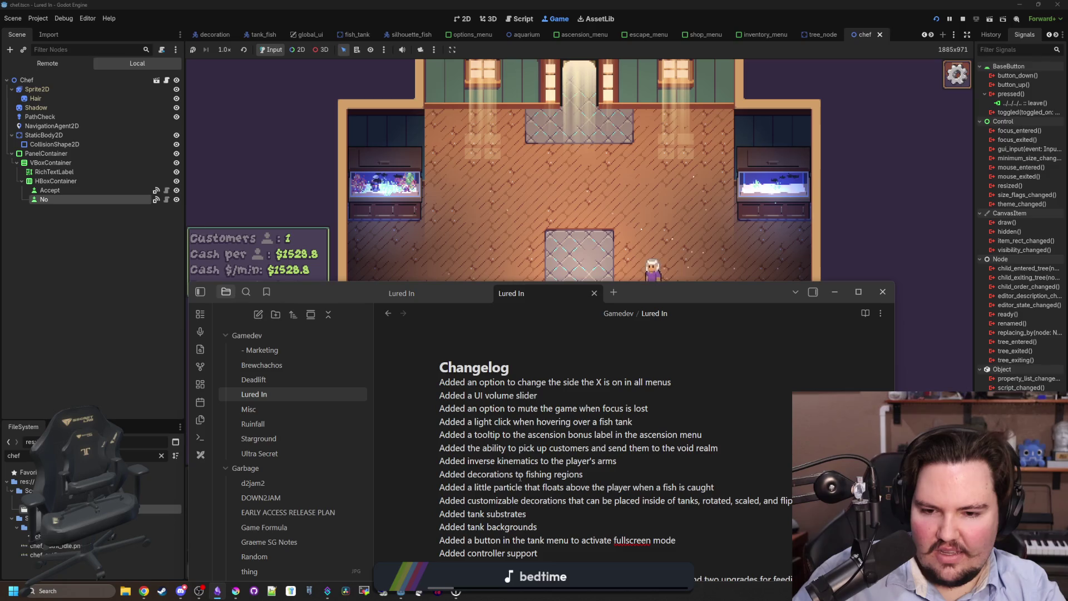
scroll(540, 453, down, 10)
scroll(434, 434, up, 2)
triple_click(430, 434)
key(BackSpace)
key(BackSpace)
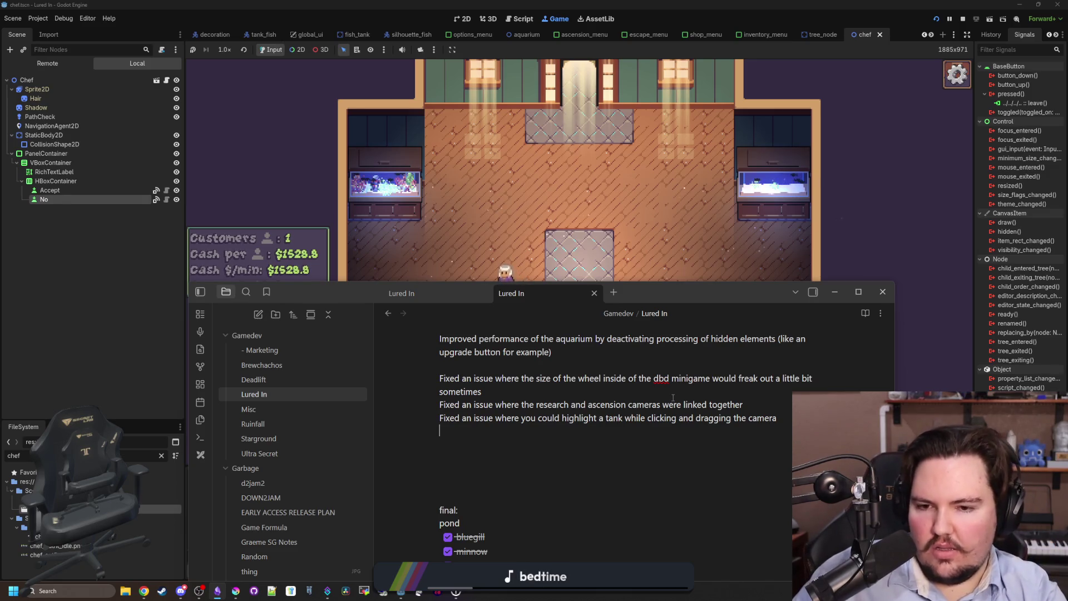
scroll(673, 397, up, 15)
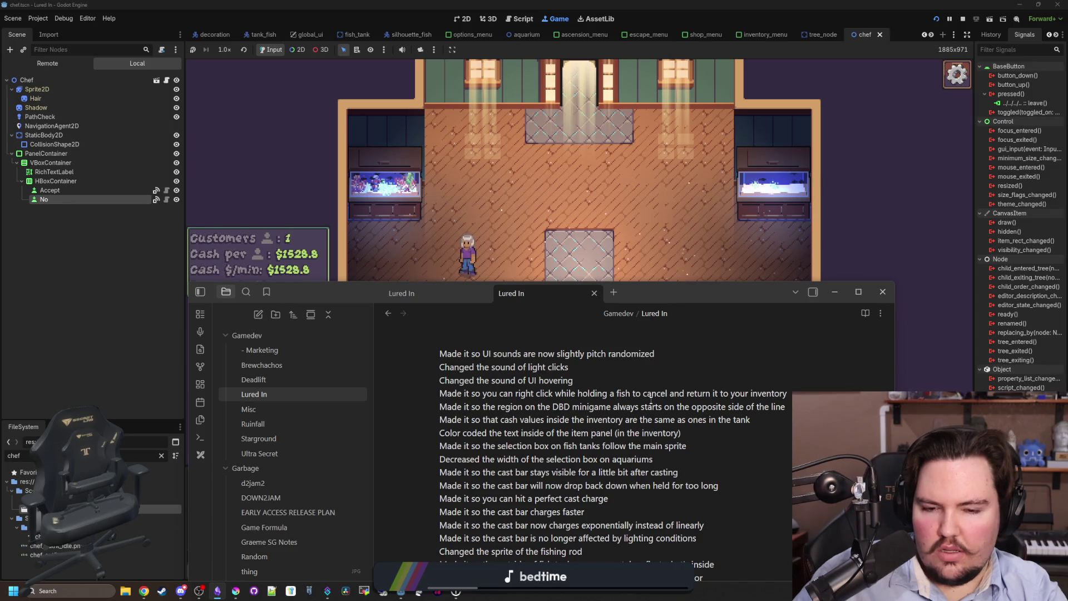
click(676, 175)
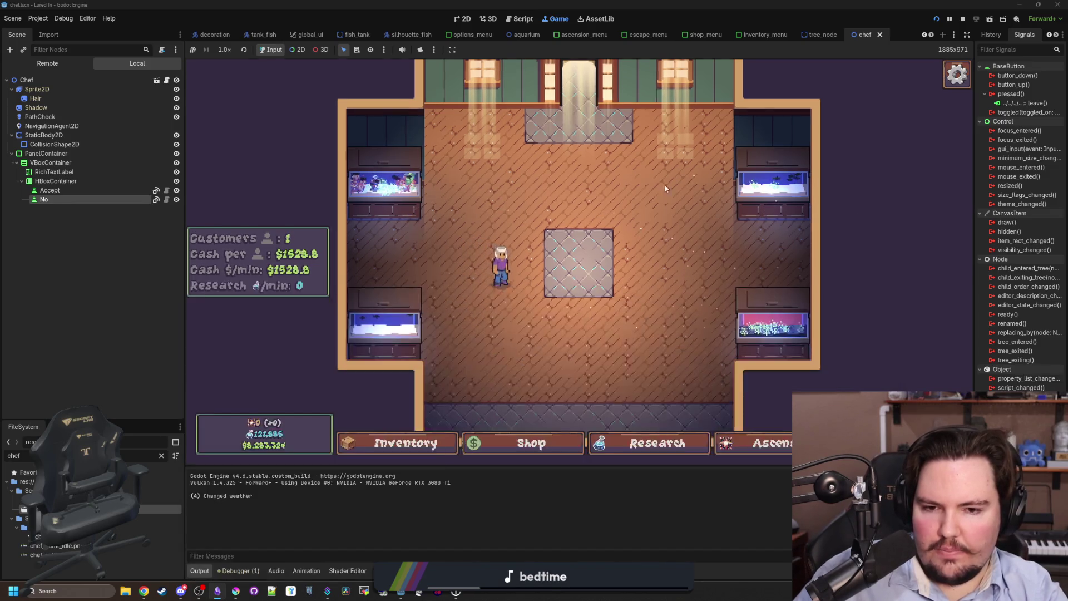
Open the game's inventory and scroll through its contents
click(441, 452)
scroll(578, 327, down, 10)
scroll(579, 327, up, 10)
scroll(579, 327, down, 10)
scroll(576, 351, up, 10)
scroll(573, 382, down, 6)
scroll(572, 382, up, 3)
Check the shop, research tree and Escape-menu Options (audio and general), then pan the camera
click(531, 444)
click(634, 445)
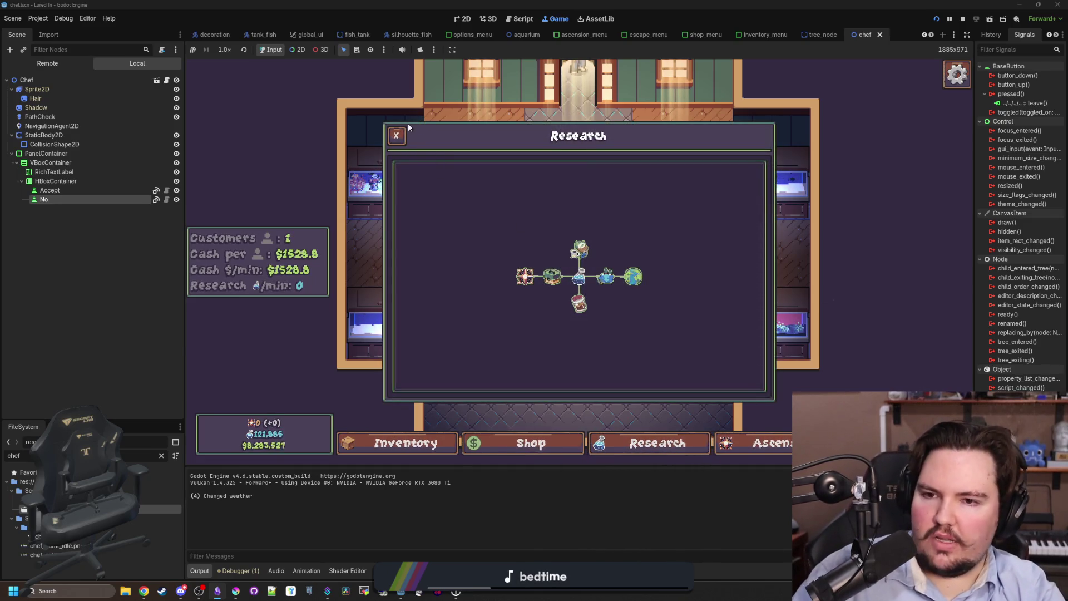
click(396, 136)
key(Escape)
click(563, 260)
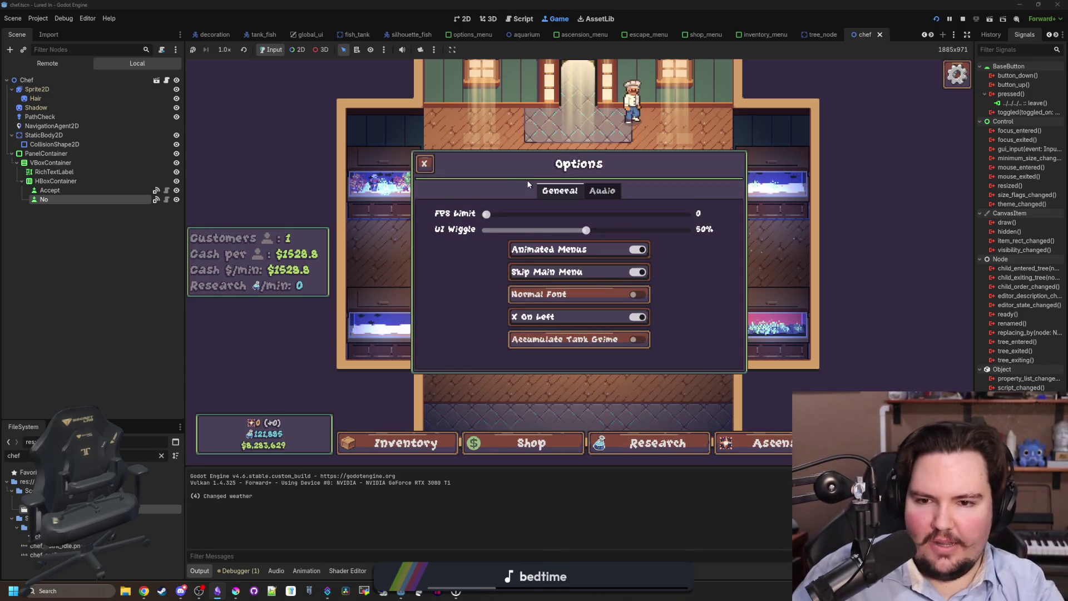
click(603, 191)
click(560, 190)
click(424, 164)
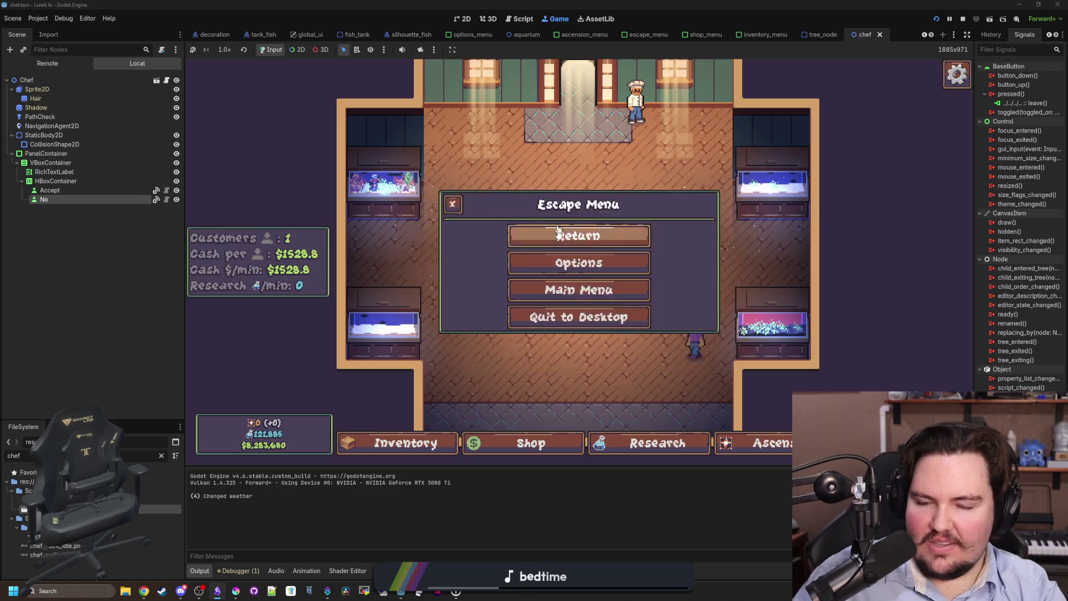
key(Escape)
key(s)
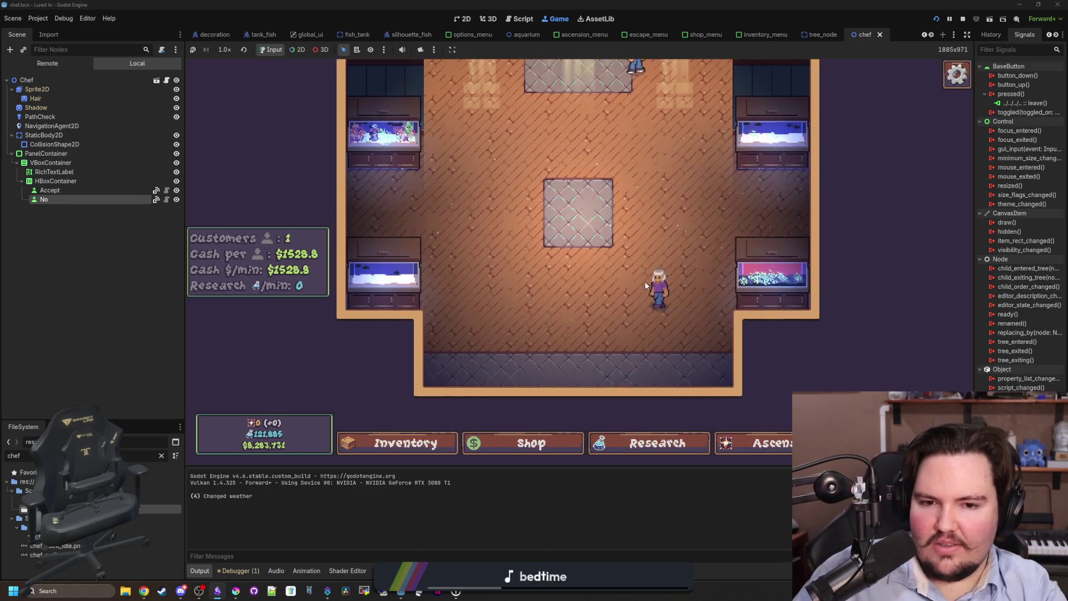
key(d)
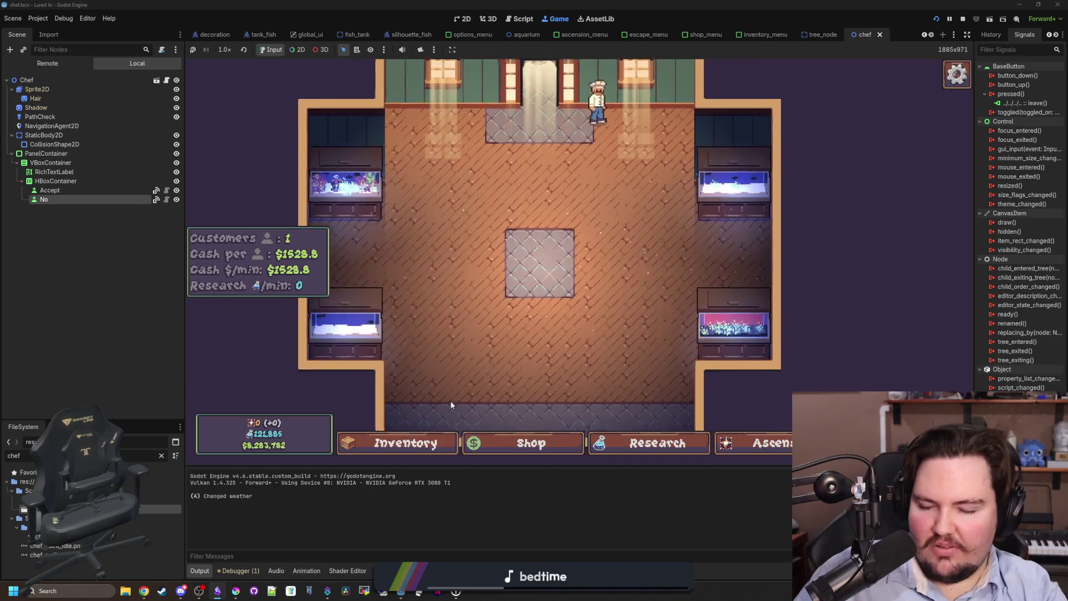
Reopen the inventory, shop and research tree, then view the ascension tree
click(422, 438)
click(422, 438)
click(422, 438)
click(551, 446)
click(656, 443)
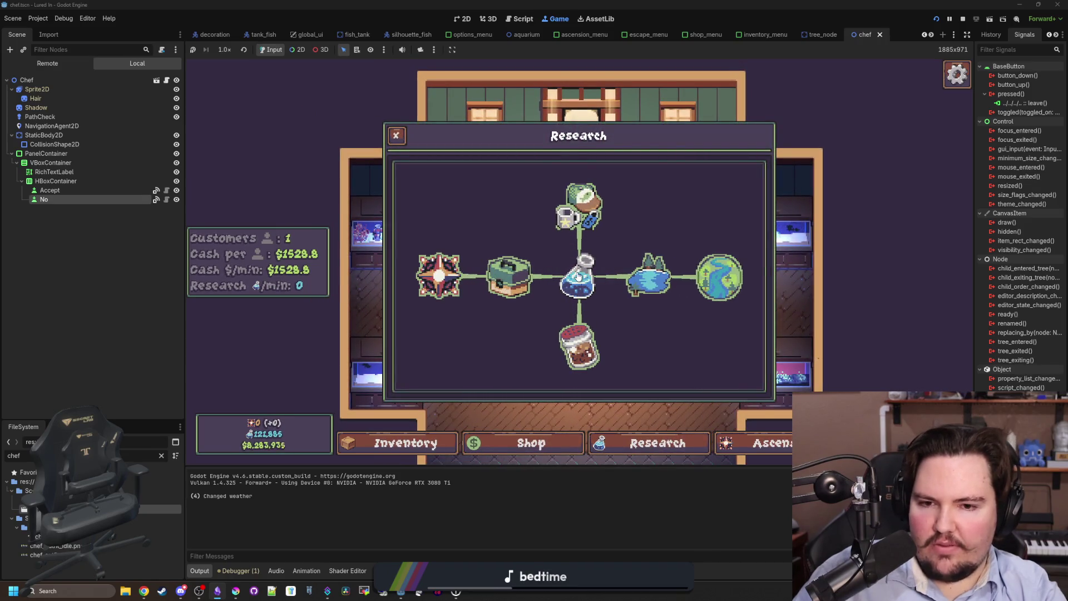
scroll(667, 364, down, 2)
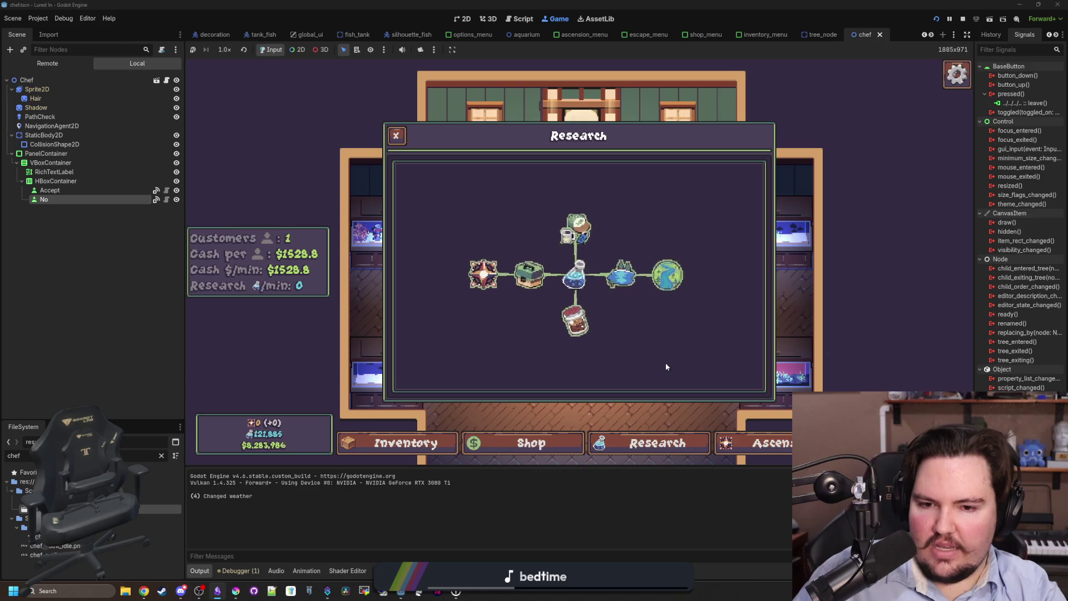
scroll(662, 351, up, 3)
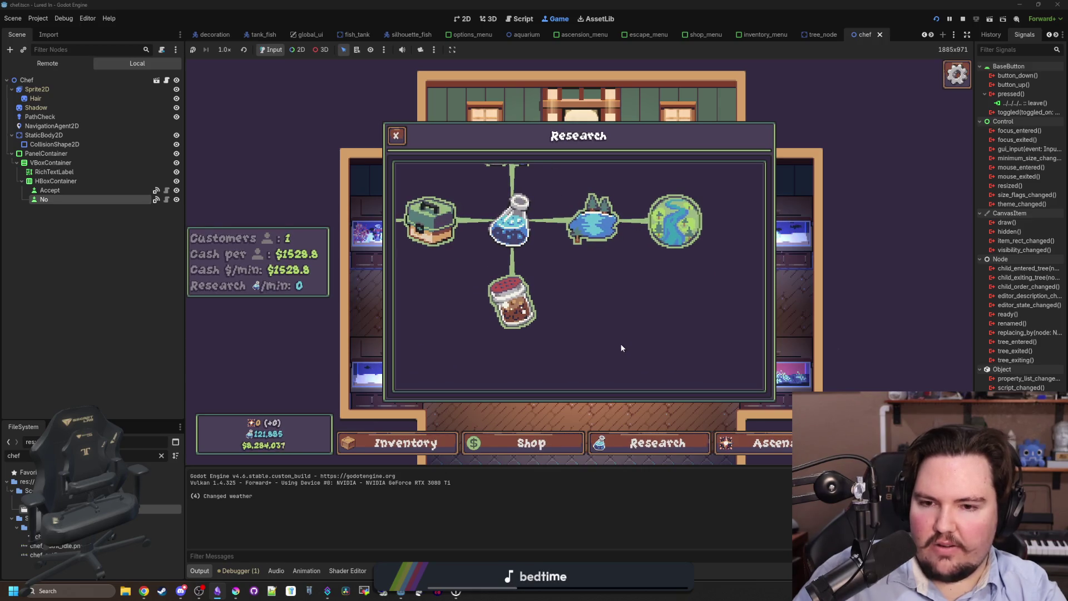
scroll(599, 362, down, 3)
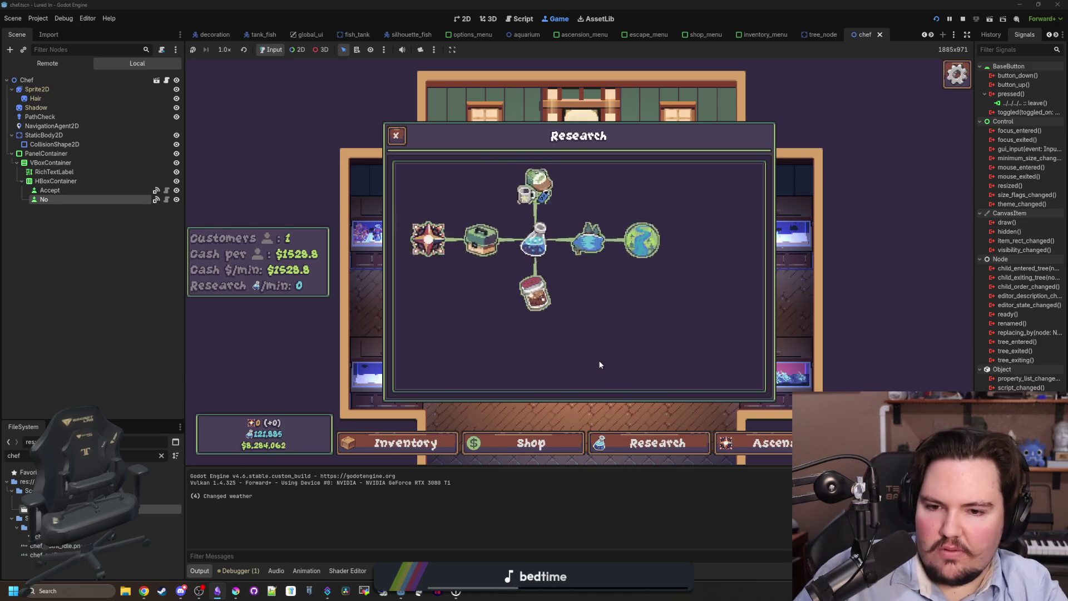
click(779, 444)
scroll(630, 312, up, 2)
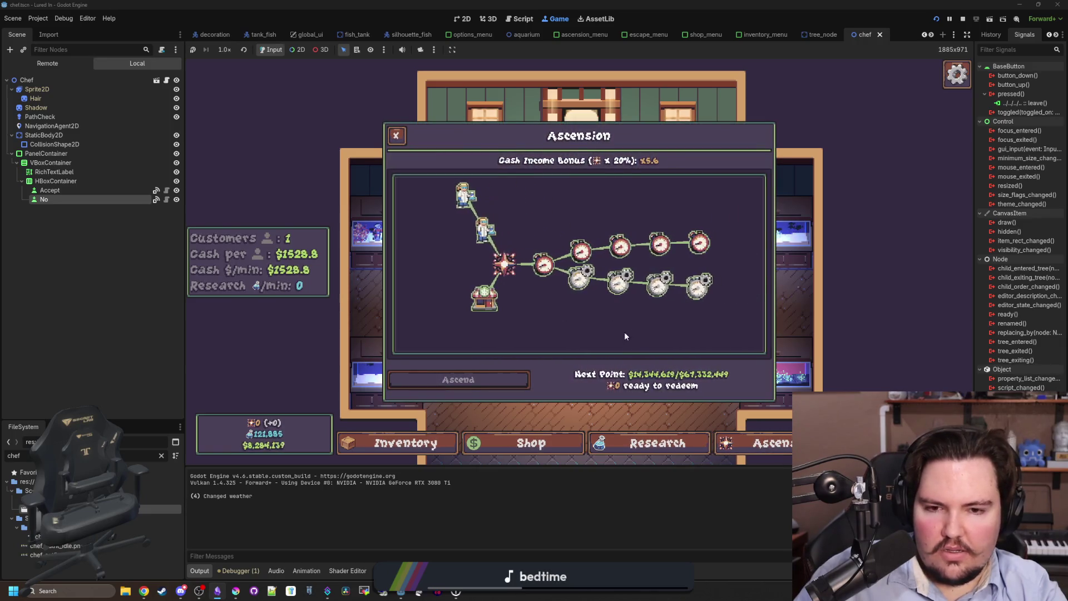
Browse the shop's Aquarium, Marketing and Equipment upgrade tabs, then close the shop
click(528, 444)
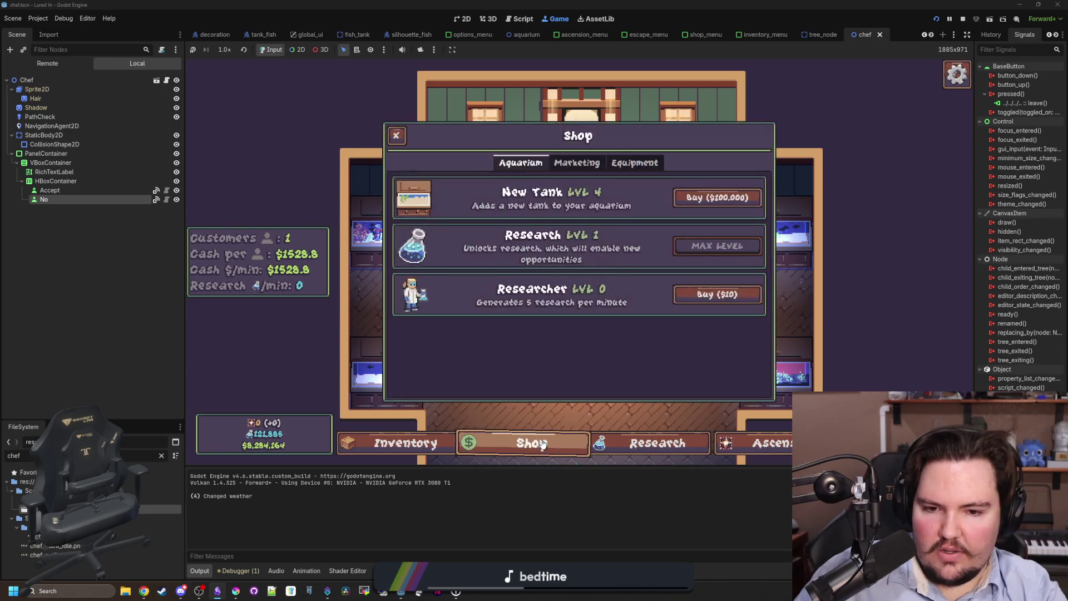
click(578, 162)
click(634, 163)
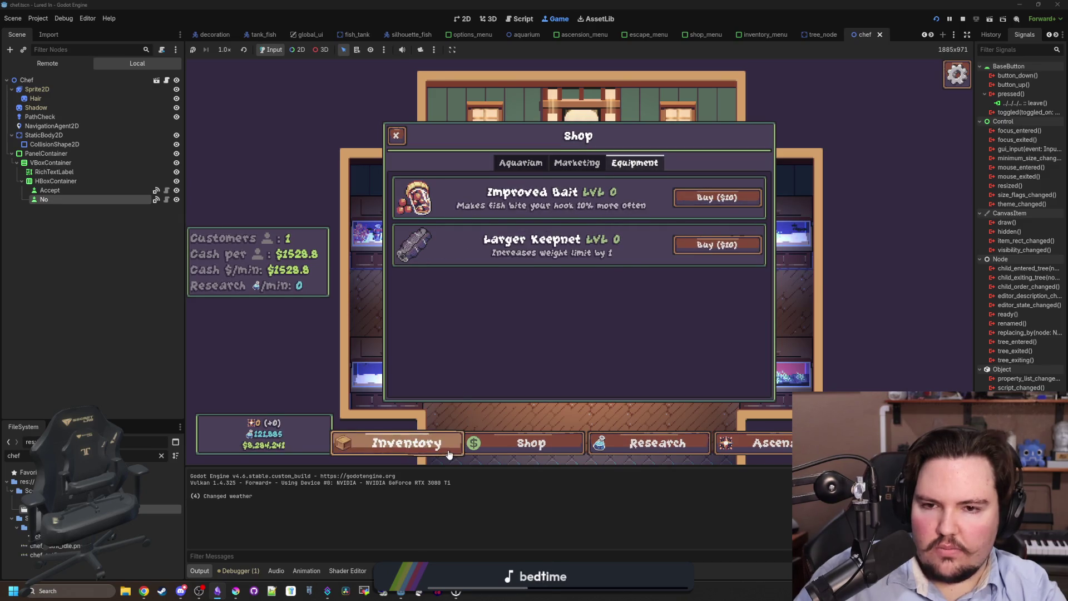
click(577, 162)
click(521, 162)
click(396, 135)
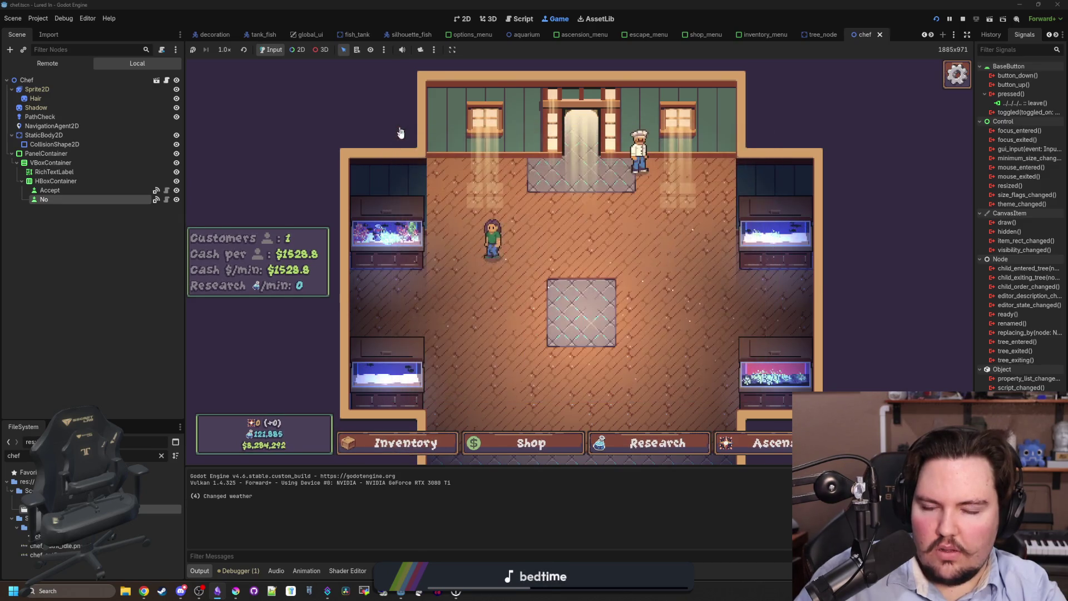
Scroll the inventory to confirm Cat Fish and Rainbow Trout are listed
click(405, 443)
scroll(463, 332, down, 10)
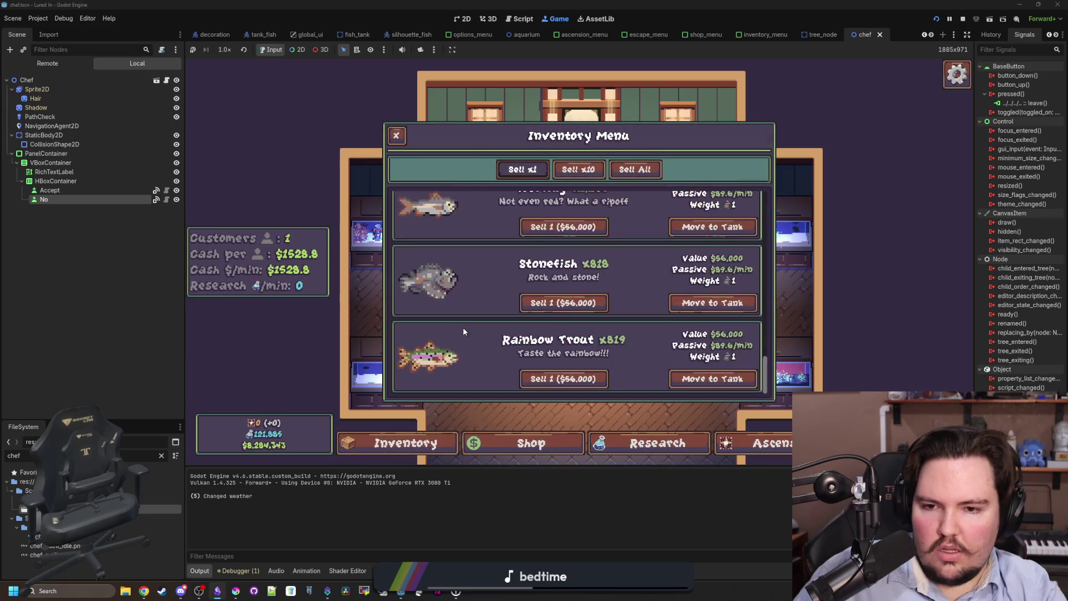
scroll(461, 334, down, 10)
scroll(458, 335, down, 2)
scroll(450, 350, down, 5)
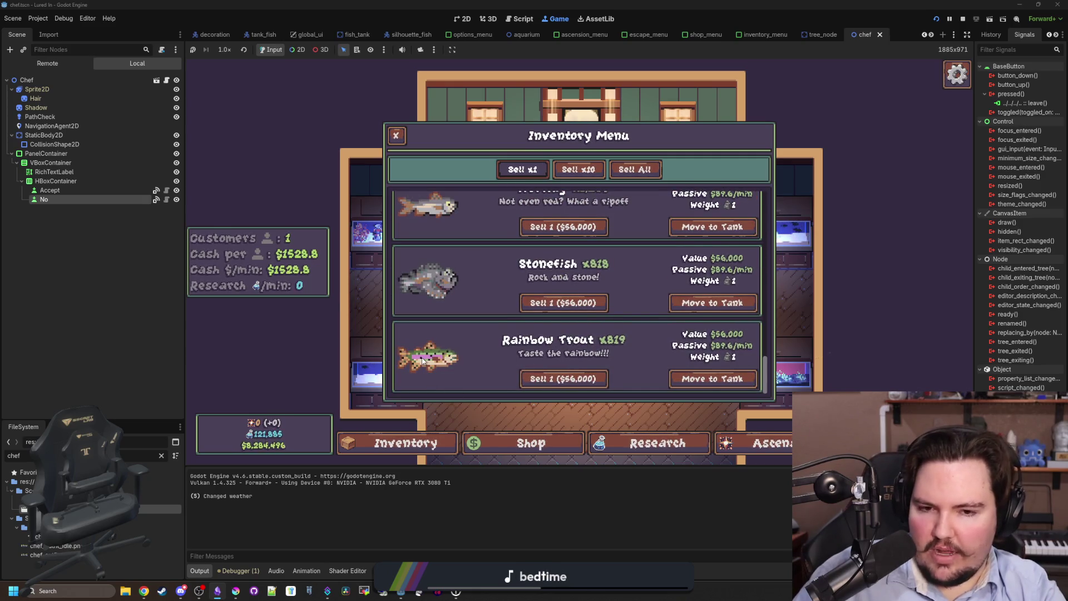
scroll(460, 384, up, 4)
scroll(462, 357, down, 4)
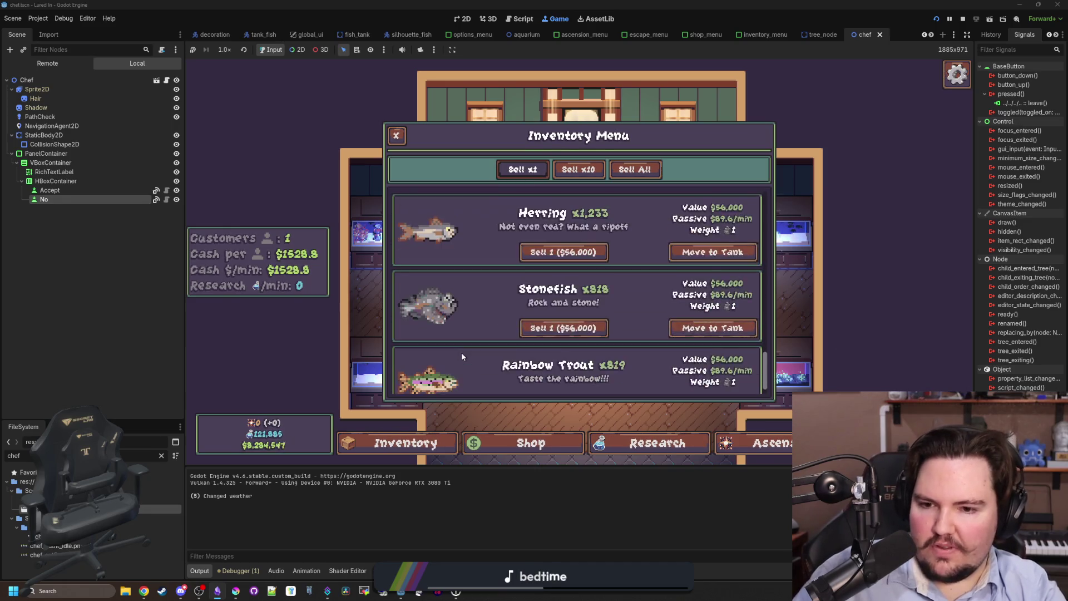
scroll(455, 363, up, 5)
scroll(430, 367, up, 5)
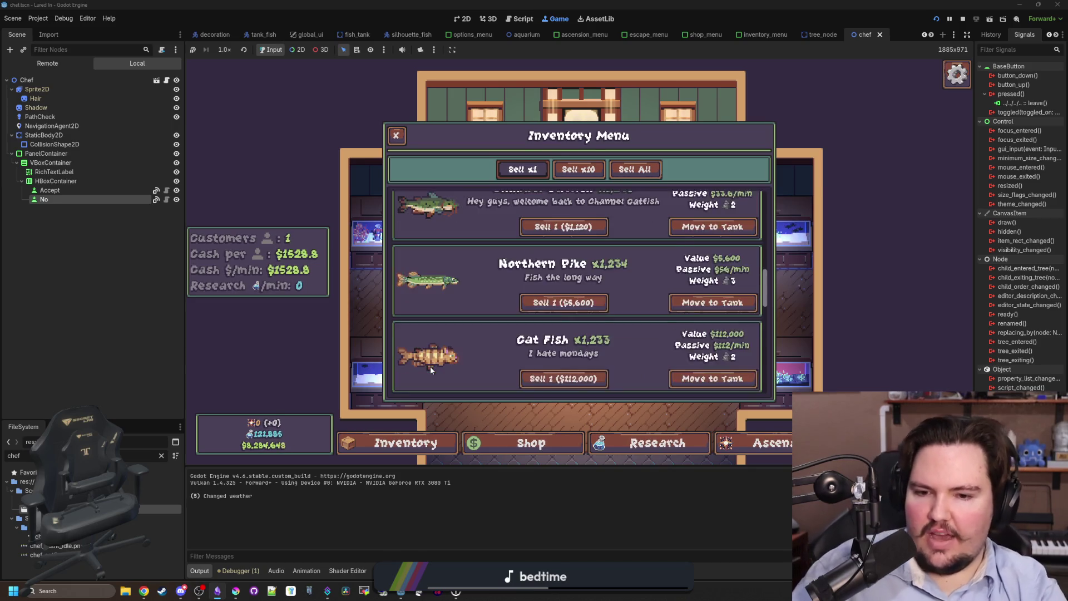
scroll(431, 369, up, 1)
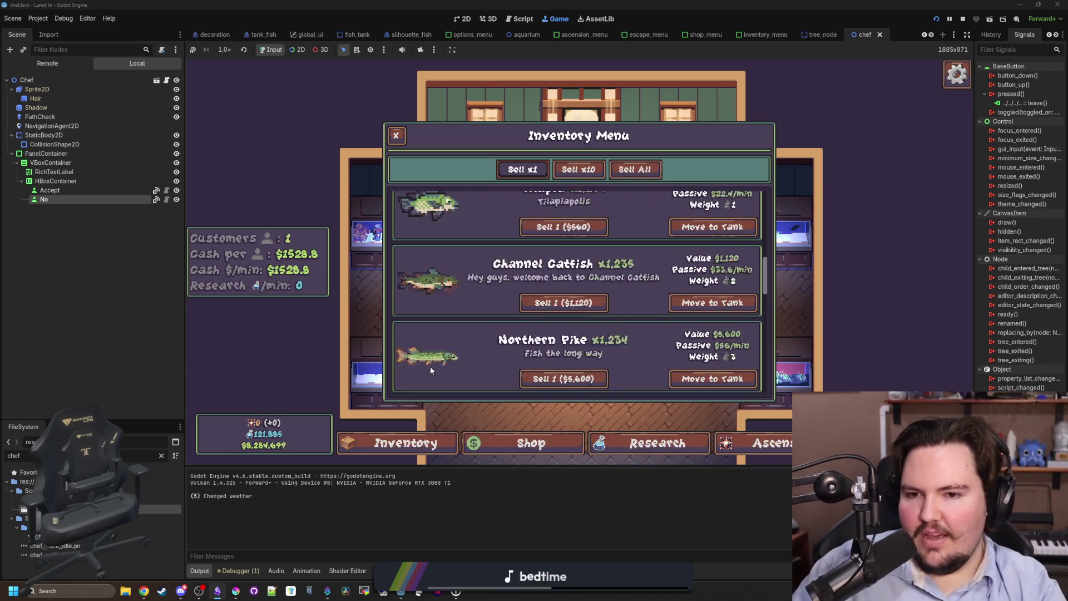
scroll(431, 369, up, 1)
scroll(431, 367, up, 1)
scroll(429, 360, up, 5)
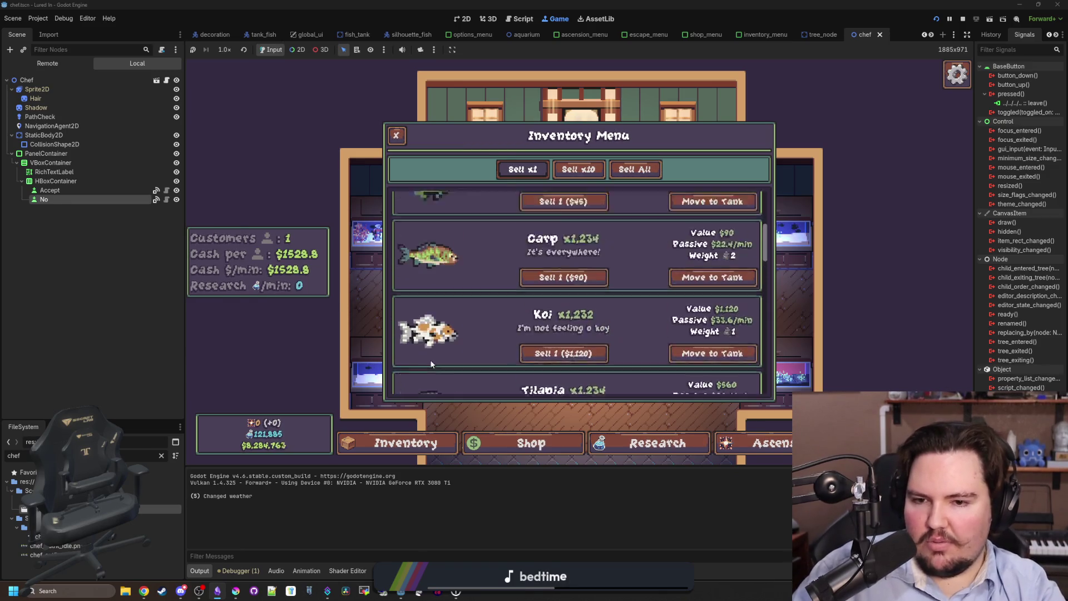
Filter the FileSystem dock for 'fish', then select the search term to replace it
click(164, 457)
text(fish)
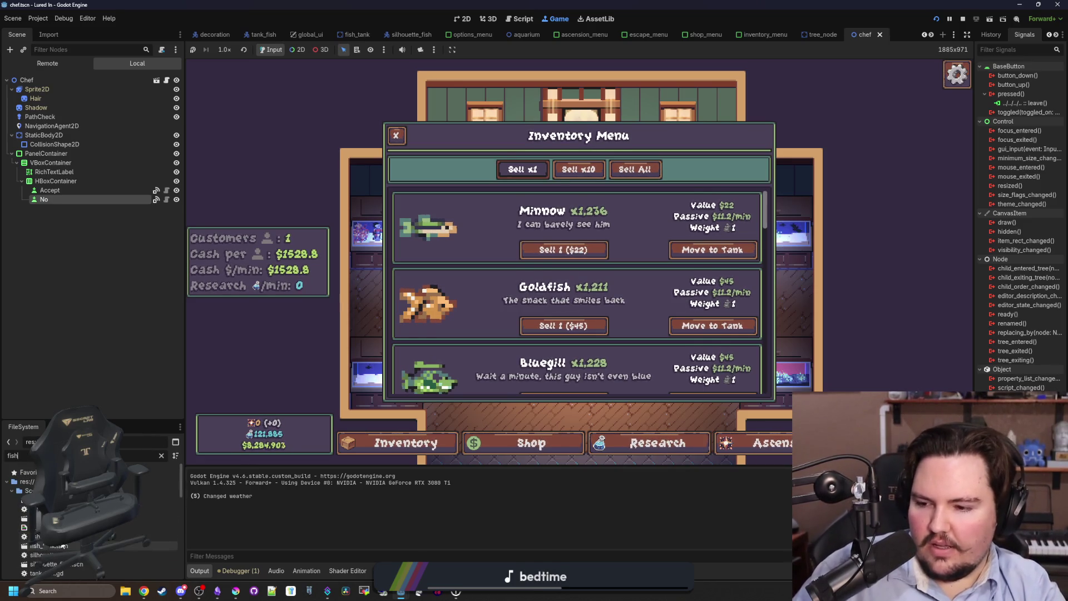
click(161, 456)
Filter files for 'items', open items_table.gd and review the Stonefish, Cat Fish, Pike and Catfish entries
text(items)
double_click(23, 500)
click(572, 265)
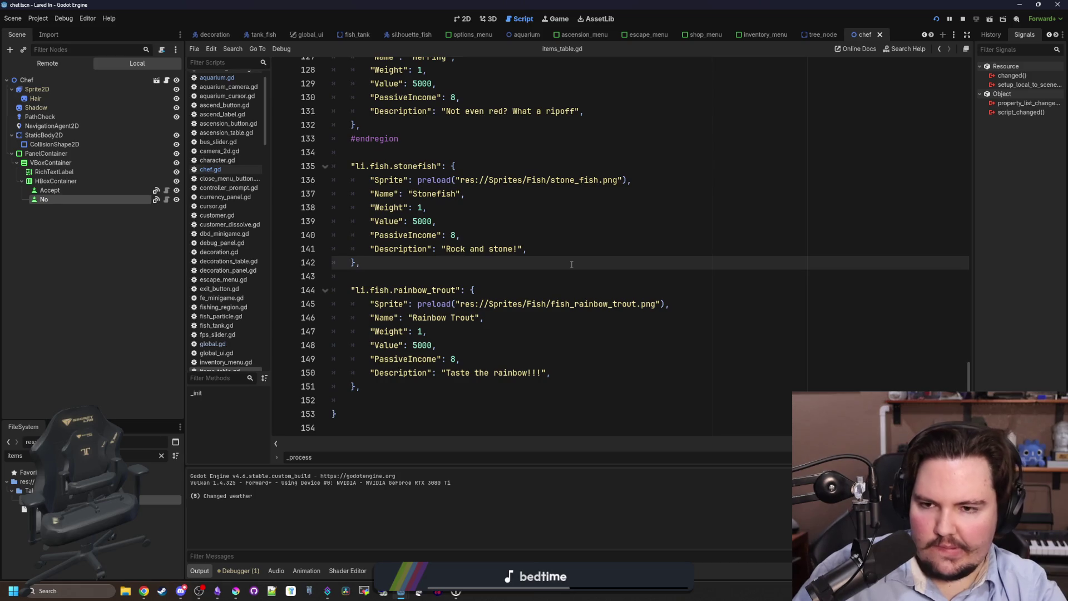
scroll(467, 346, up, 20)
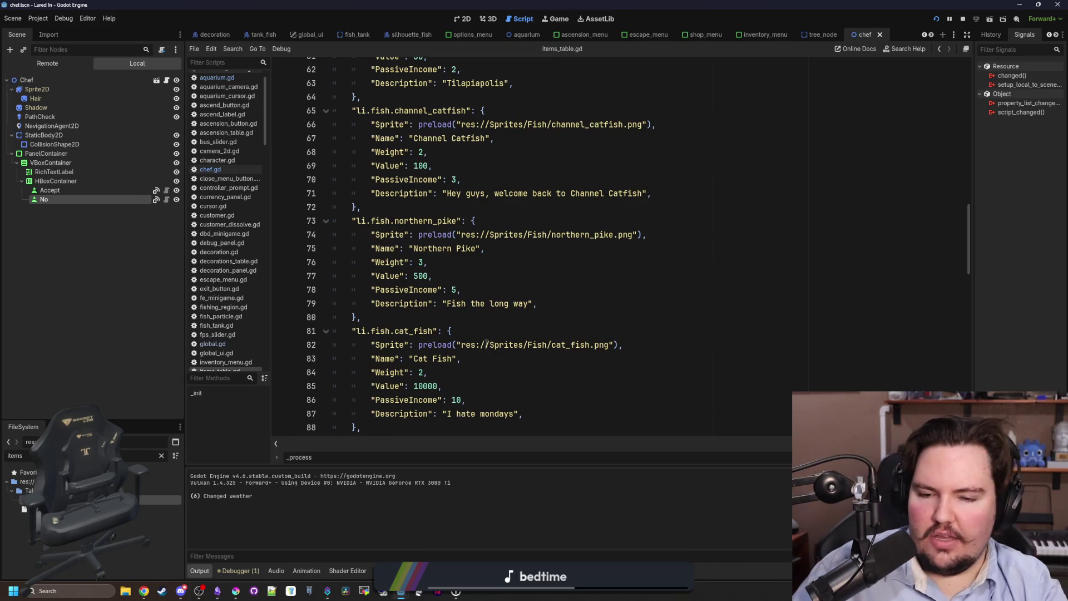
click(487, 345)
click(524, 306)
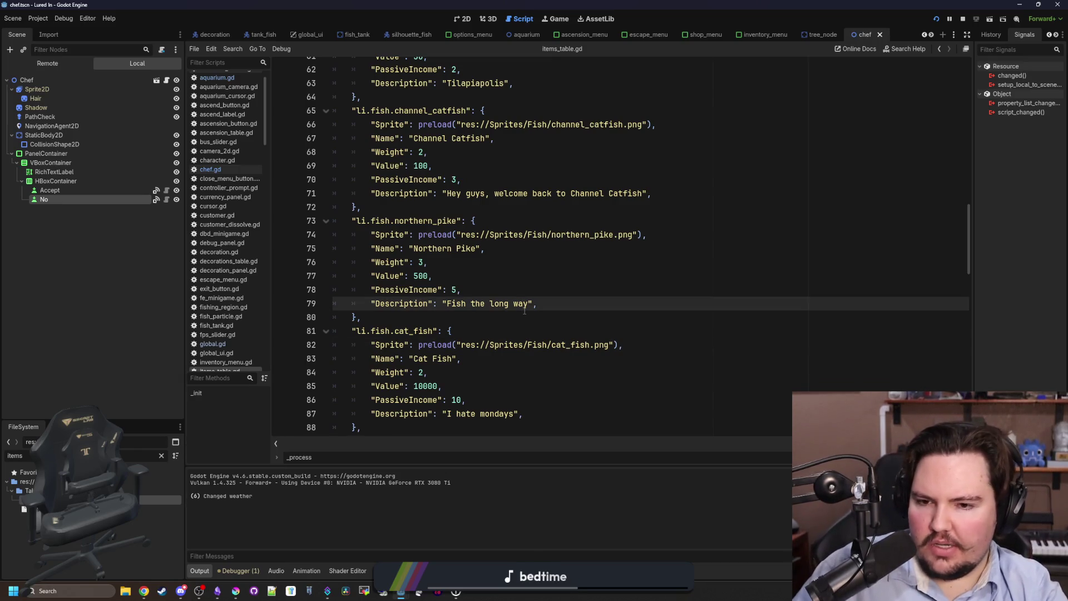
scroll(524, 311, up, 5)
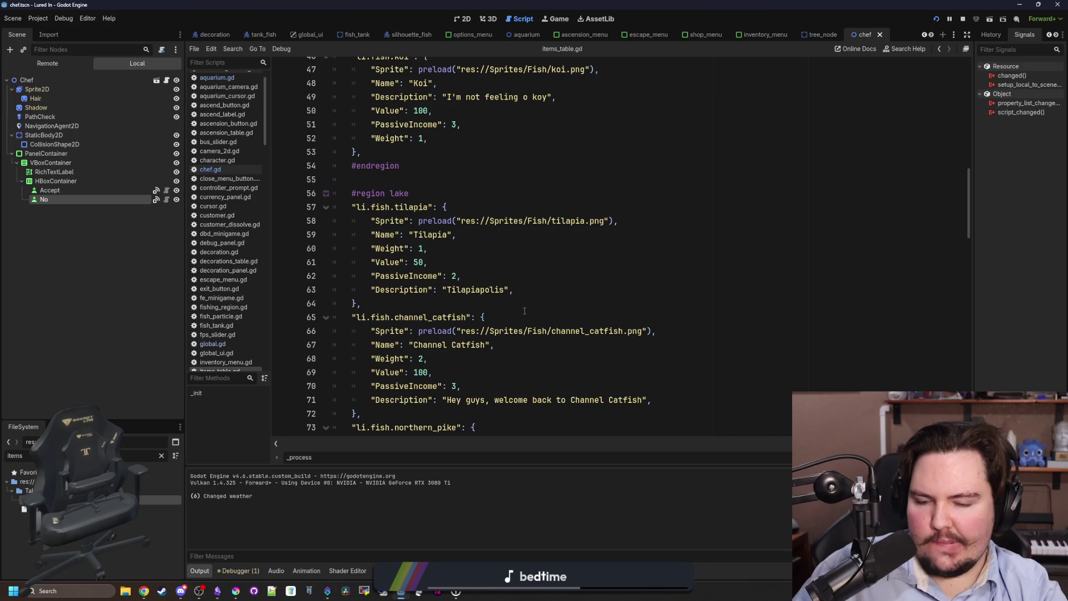
scroll(524, 311, down, 2)
click(512, 289)
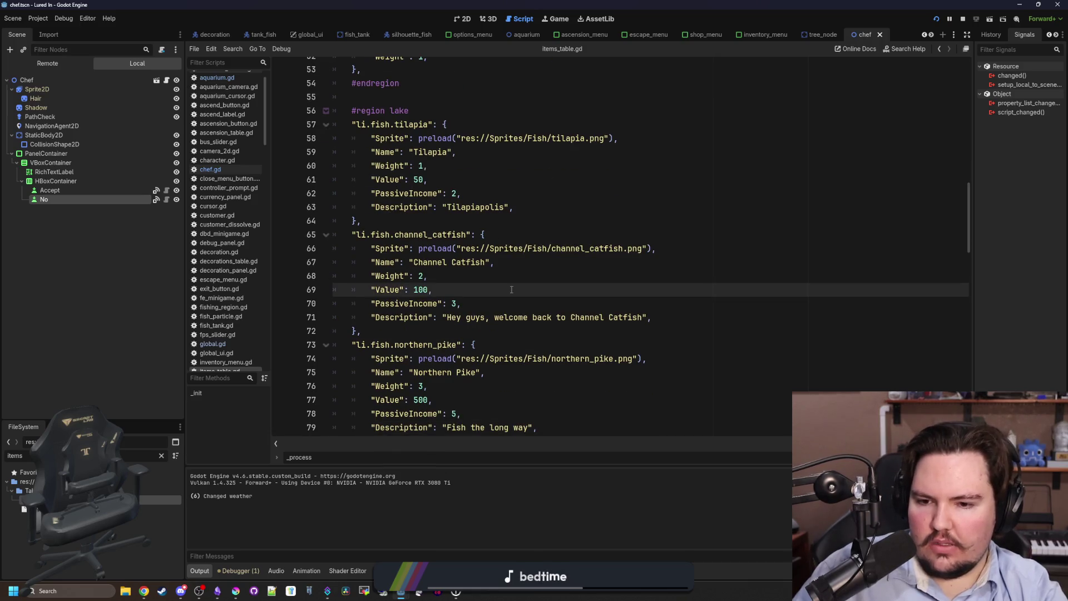
Filter the FileSystem for 'regio' and open regions_table.gd
double_click(146, 456)
text(regio)
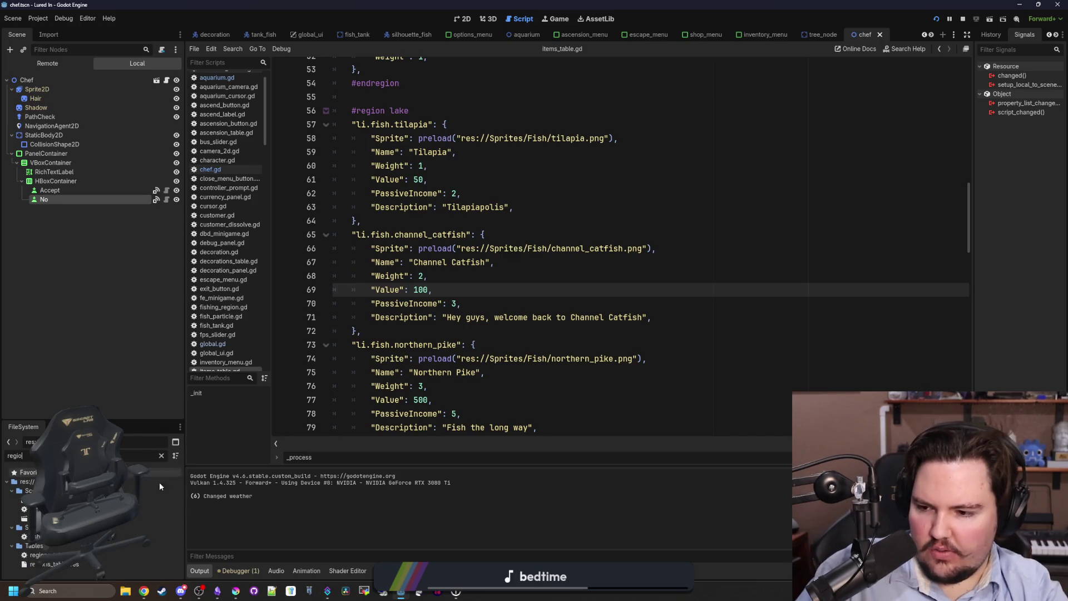
double_click(42, 555)
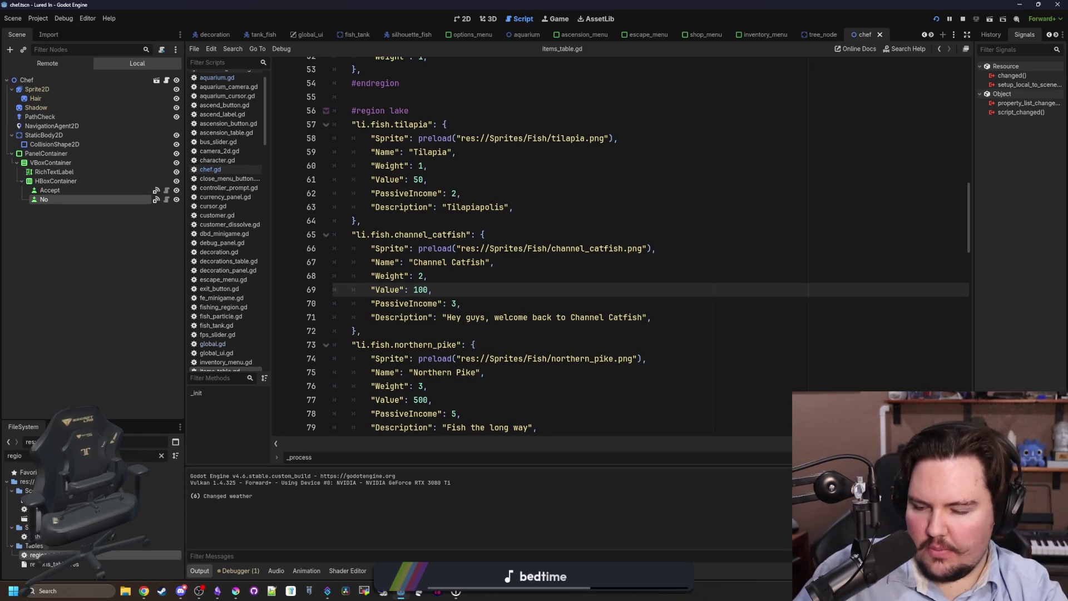
Scroll down to the River region's fish list and go to the eel entry
scroll(481, 306, down, 5)
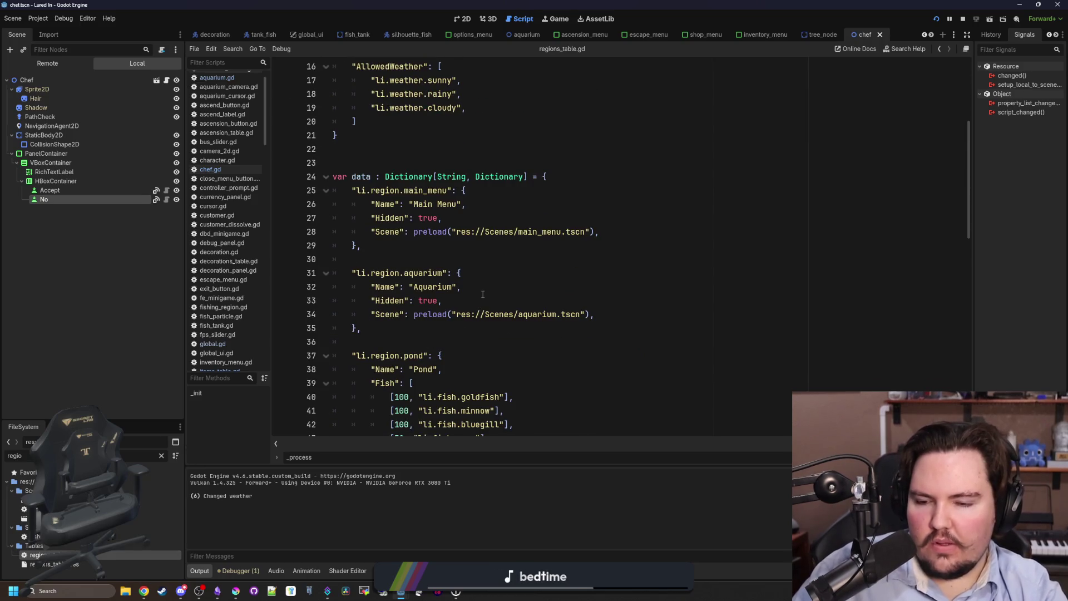
scroll(483, 294, down, 5)
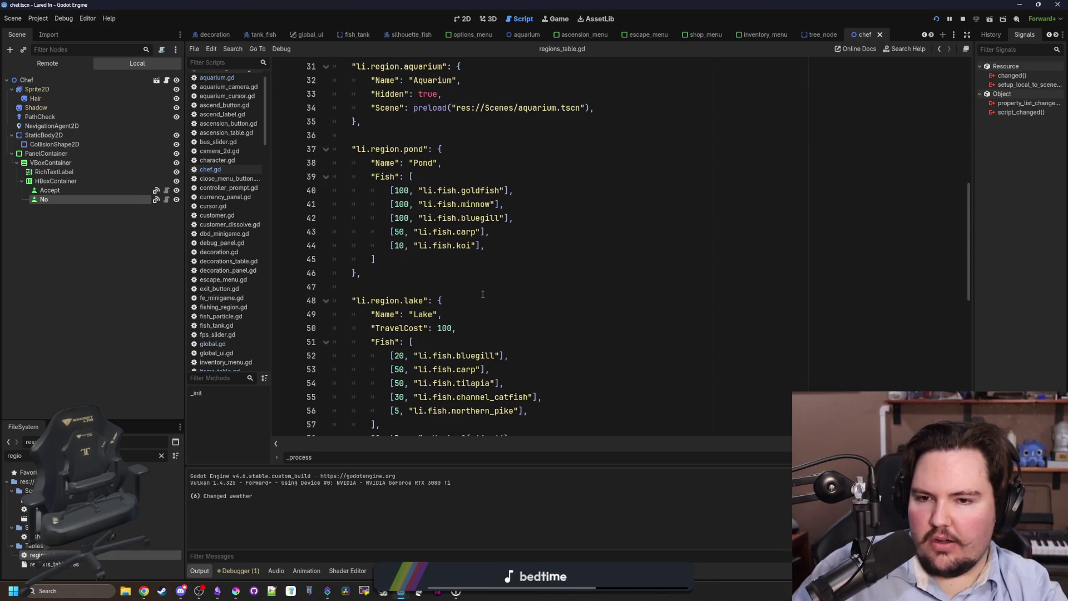
scroll(483, 294, down, 3)
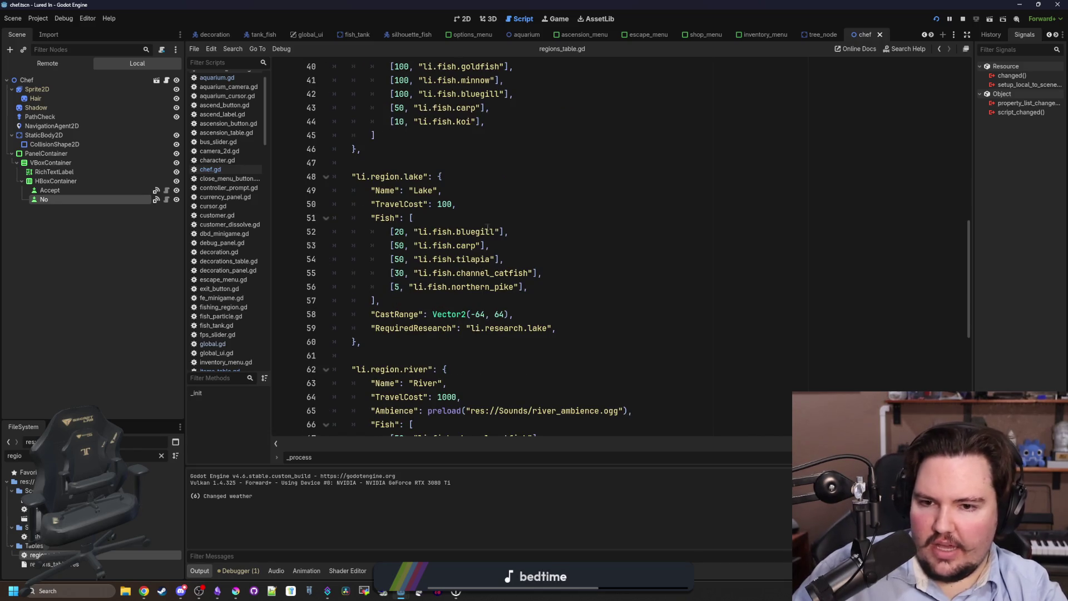
scroll(533, 270, down, 2)
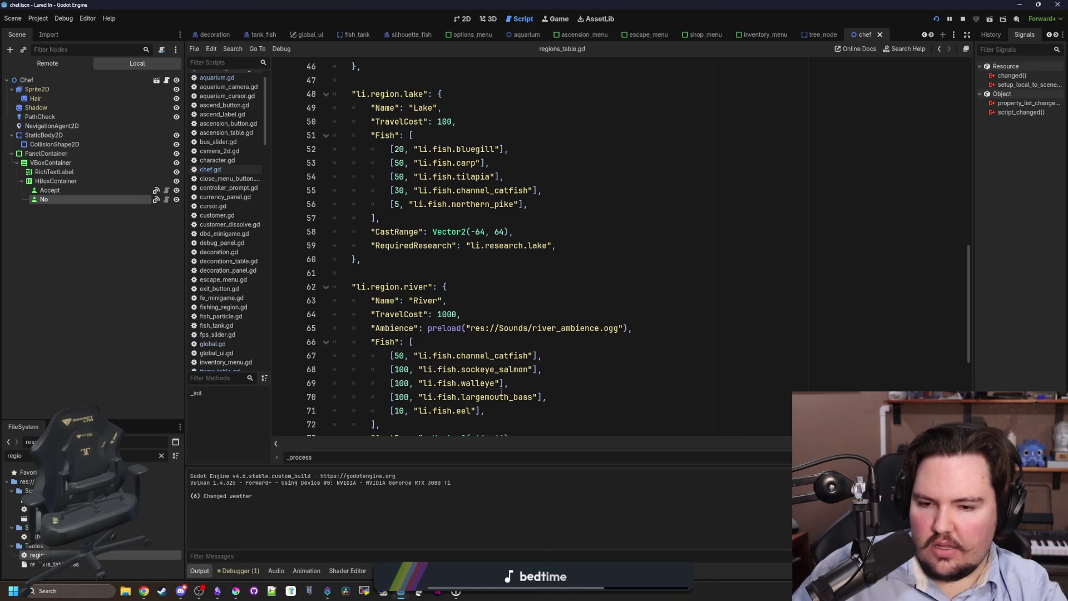
drag(518, 411, 512, 356)
click(514, 343)
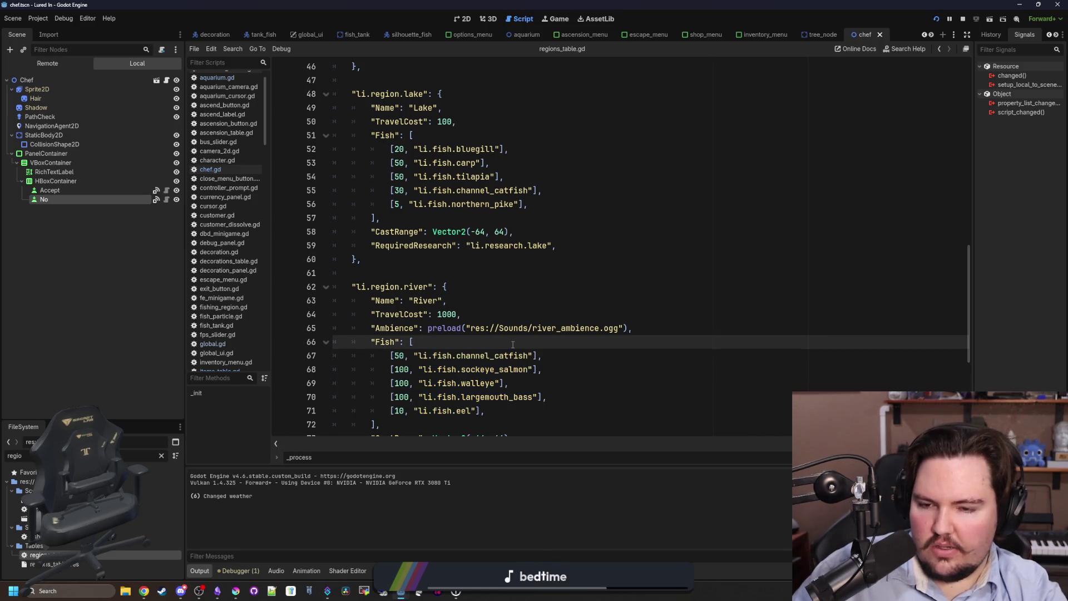
click(571, 356)
scroll(509, 410, down, 2)
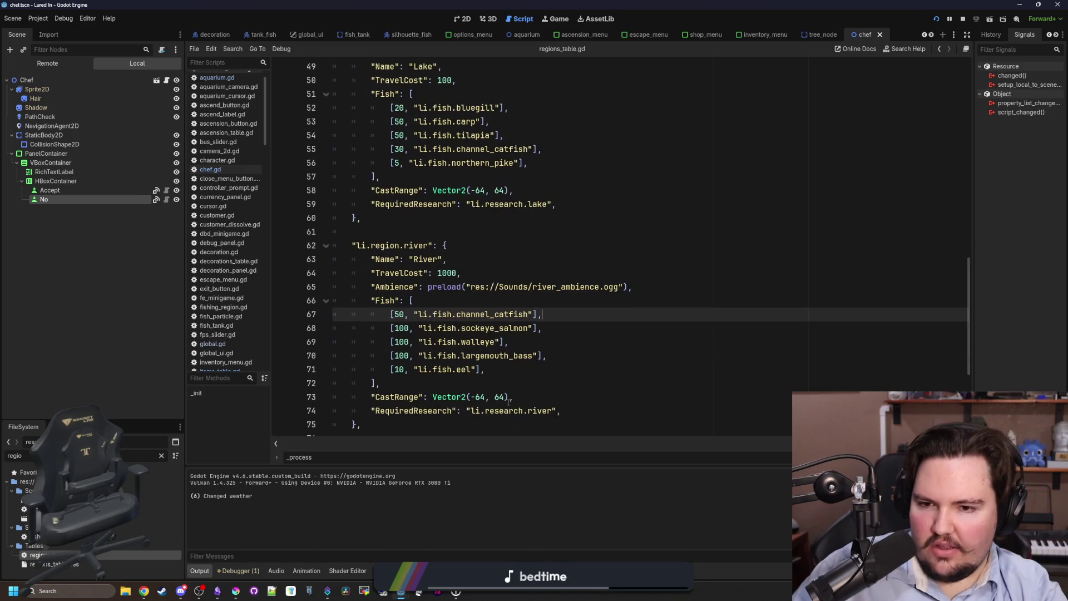
click(516, 328)
Duplicate the eel entry below itself as [1, "li.fish.cat_fish"]
mouse_move(521, 326)
mouse_down()
mouse_move(396, 339)
mouse_move(383, 329)
mouse_up()
key(ctrl+c)
key(End)
key(Return)
key(ctrl+v)
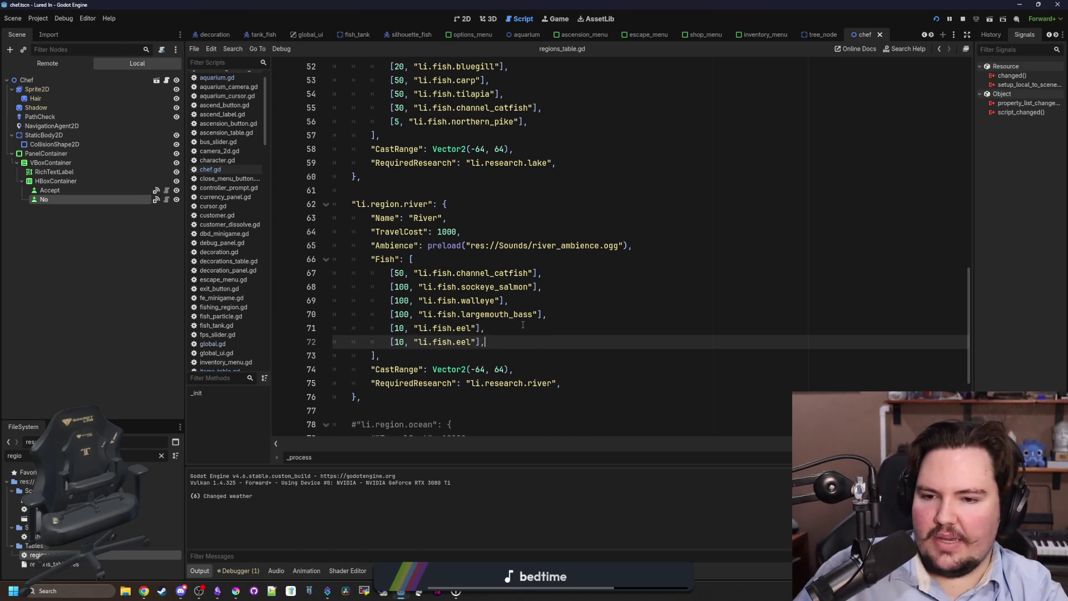
key(Left)
key(Left)
key(BackSpace)
key(BackSpace)
key(BackSpace)
text(cat_fish)
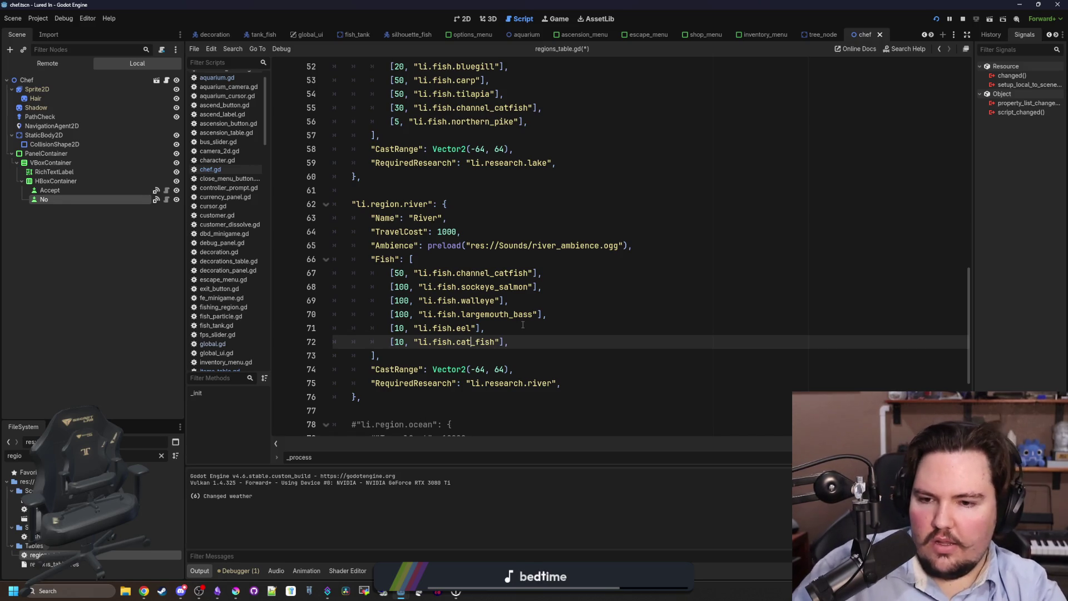
key(Home)
key(Right)
key(Right)
key(Right)
key(BackSpace)
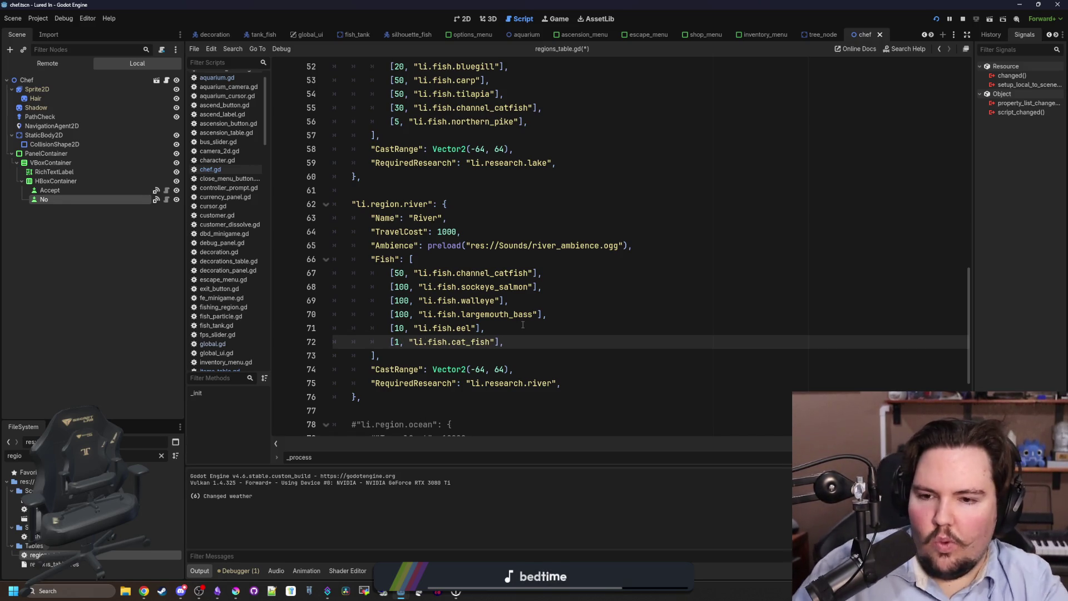
click(518, 343)
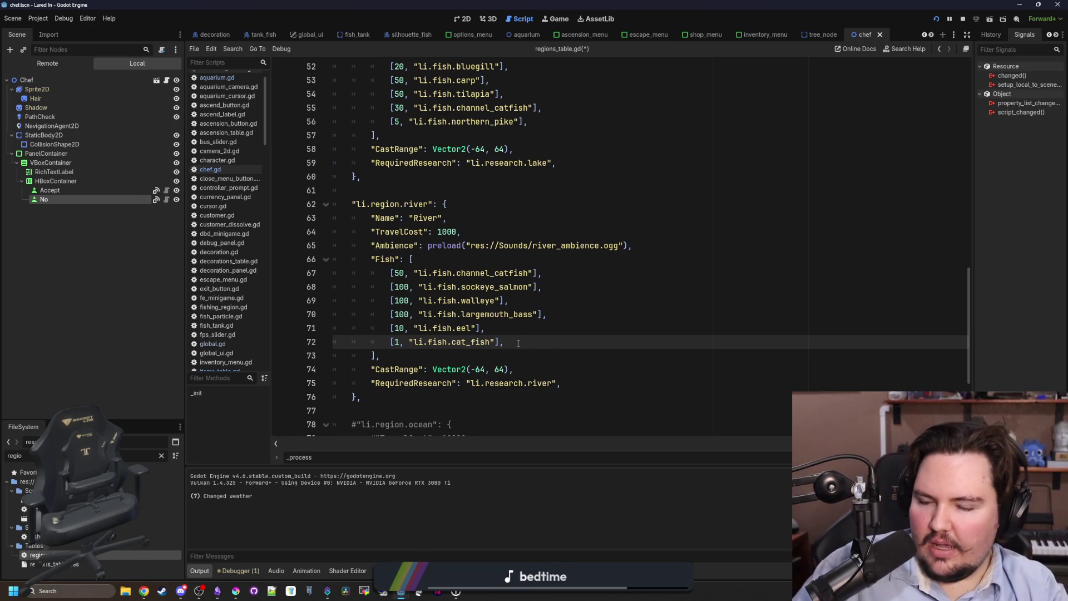
key(super)
text(ca)
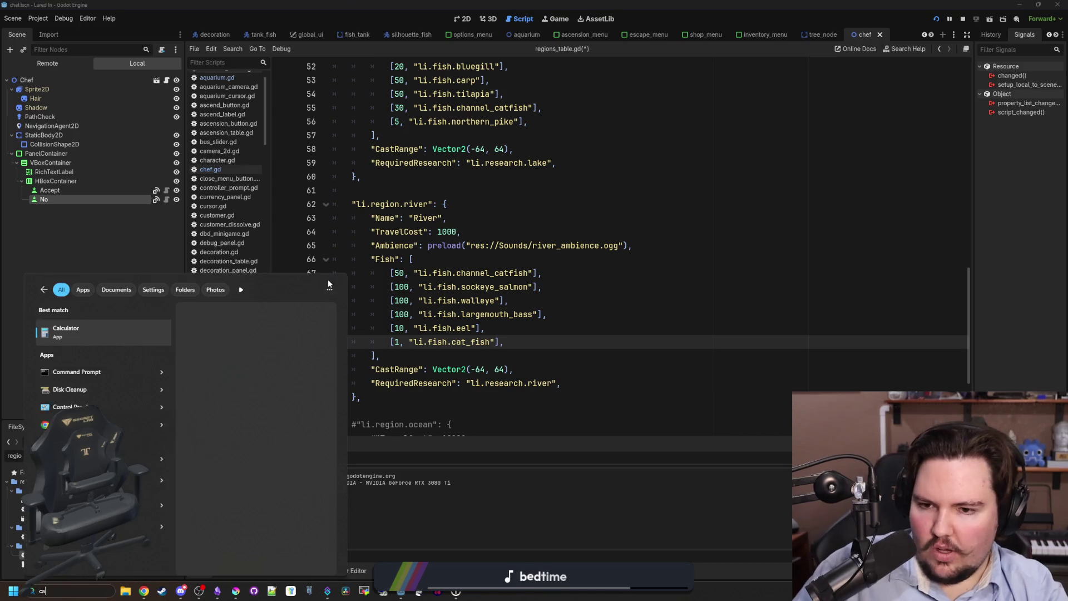
click(152, 330)
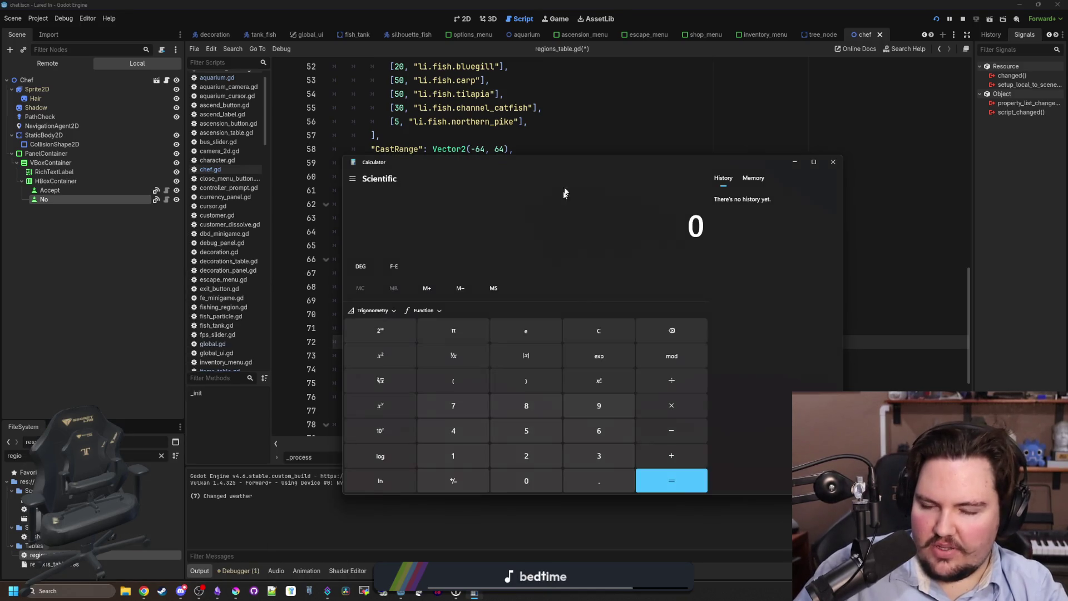
drag(755, 159, 794, 149)
text(1)
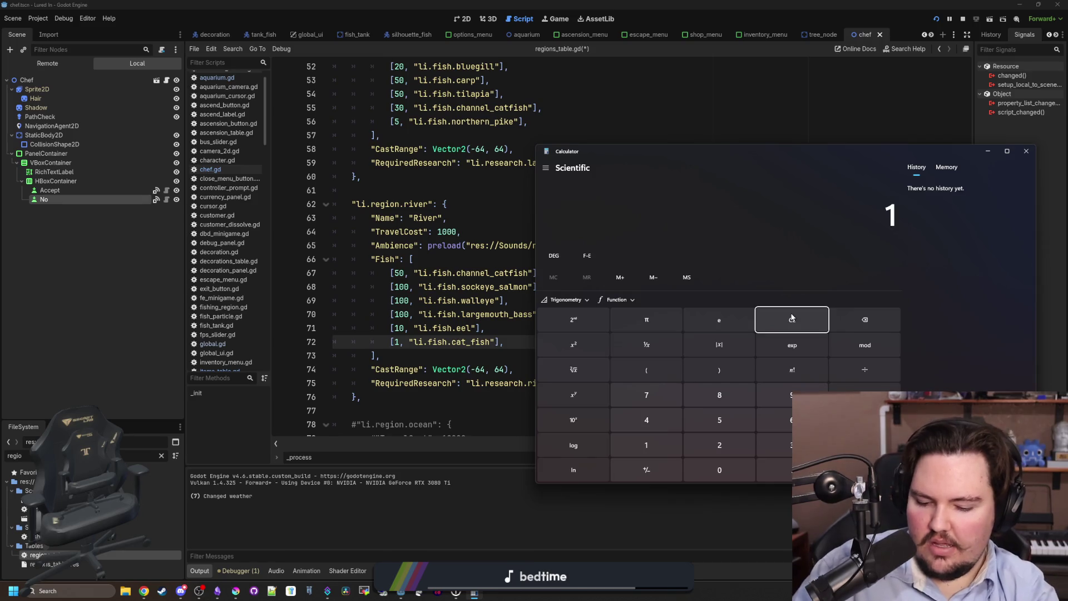
text( + 10)
key(Return)
text(+100)
key(Return)
text(+100)
key(Return)
text(+100)
key(Return)
text(+40)
key(Return)
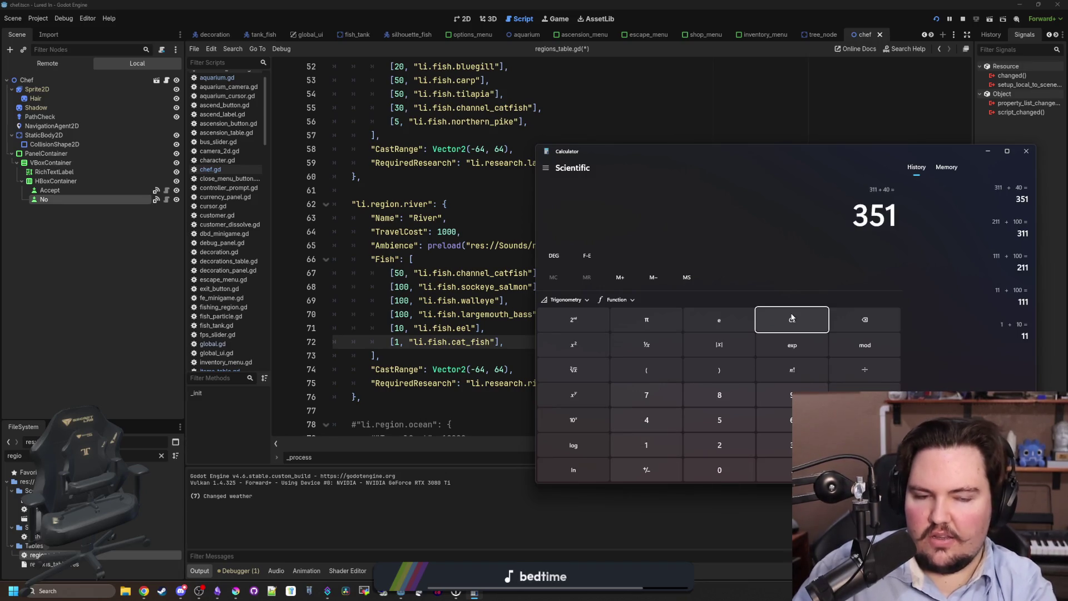
text(+10)
key(Return)
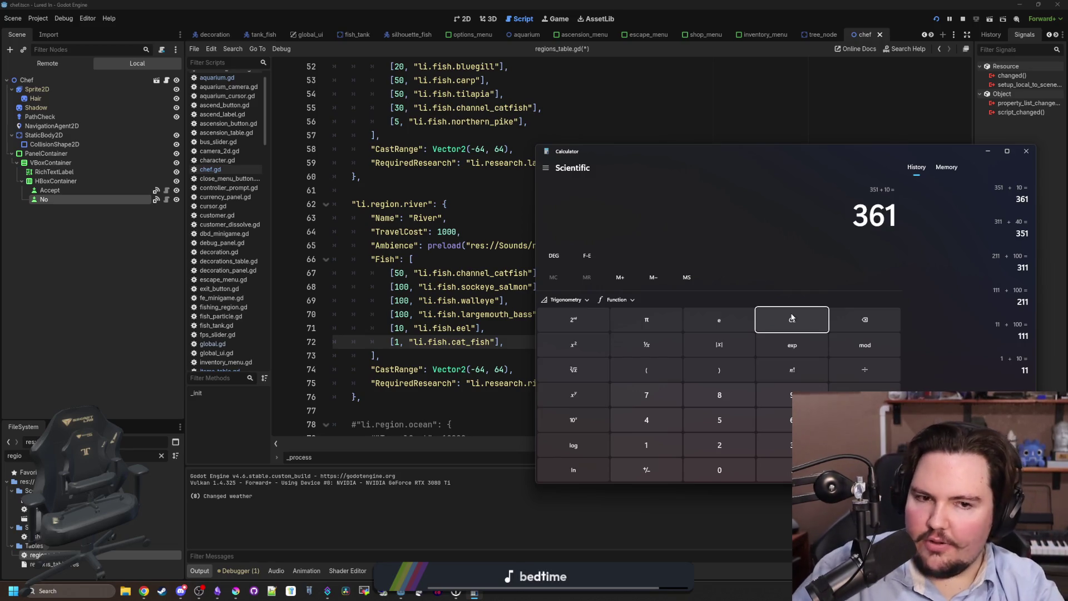
click(1026, 151)
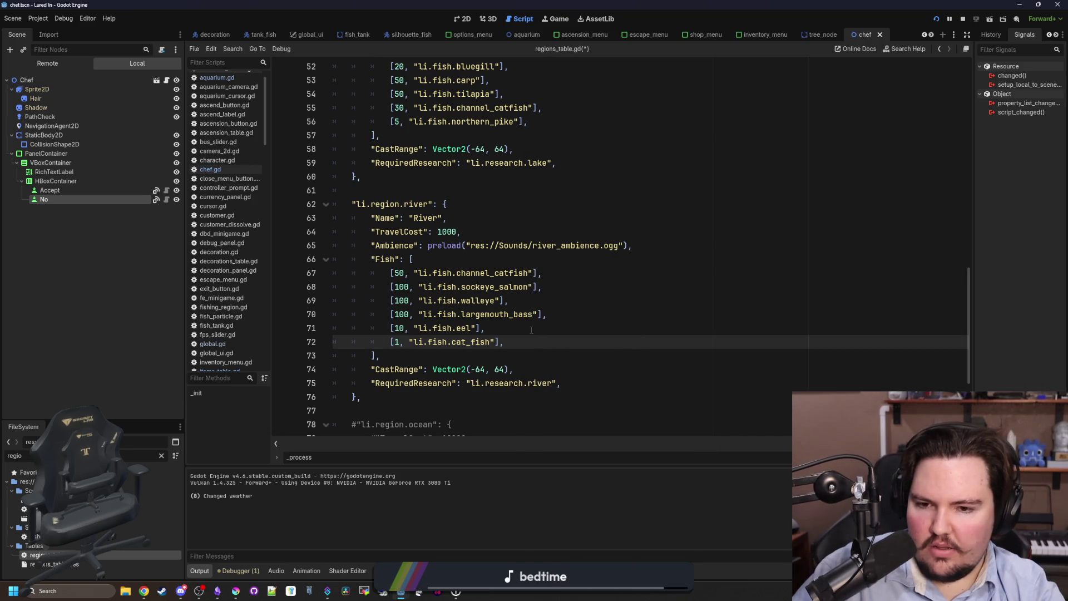
Copy the cat_fish entry and go to the channel_catfish line in the Lake fish list
mouse_move(523, 342)
mouse_down()
mouse_move(390, 328)
mouse_move(385, 346)
mouse_up()
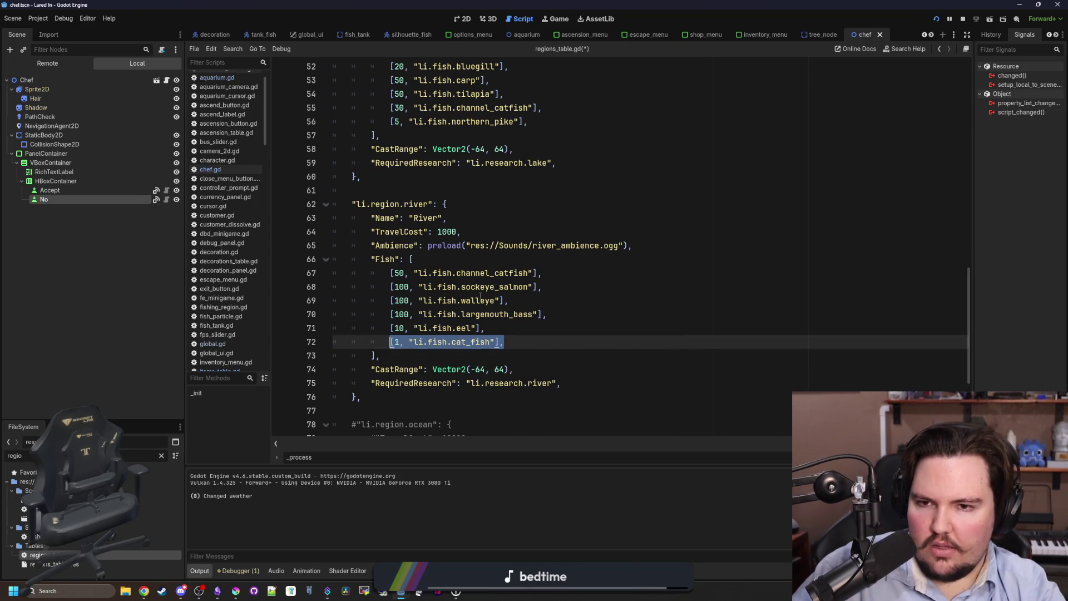
scroll(480, 296, up, 4)
click(563, 277)
click(504, 260)
click(551, 246)
click(512, 232)
click(532, 244)
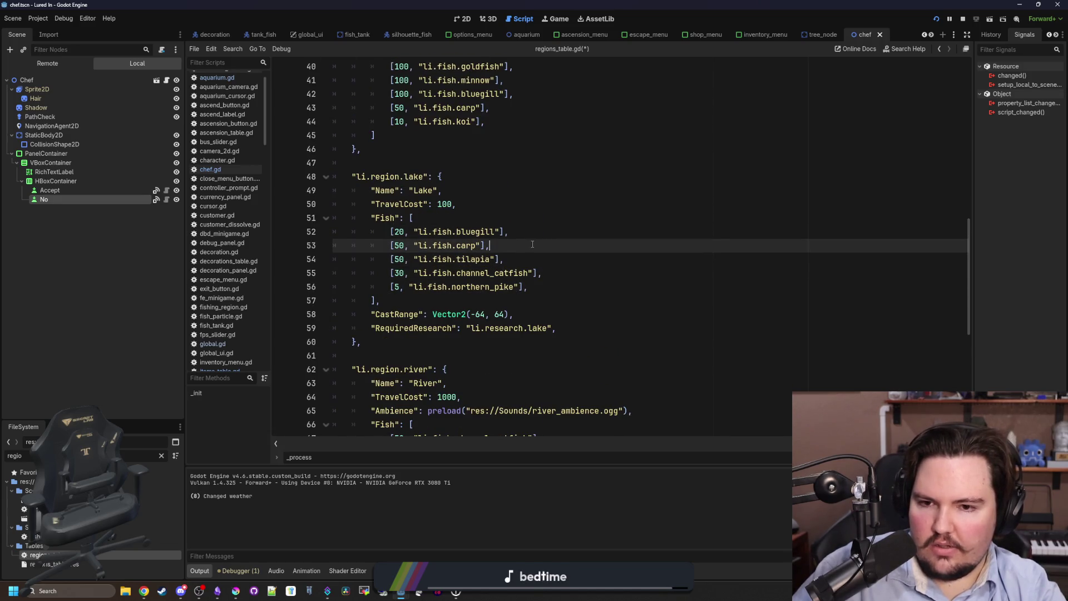
click(542, 259)
click(555, 271)
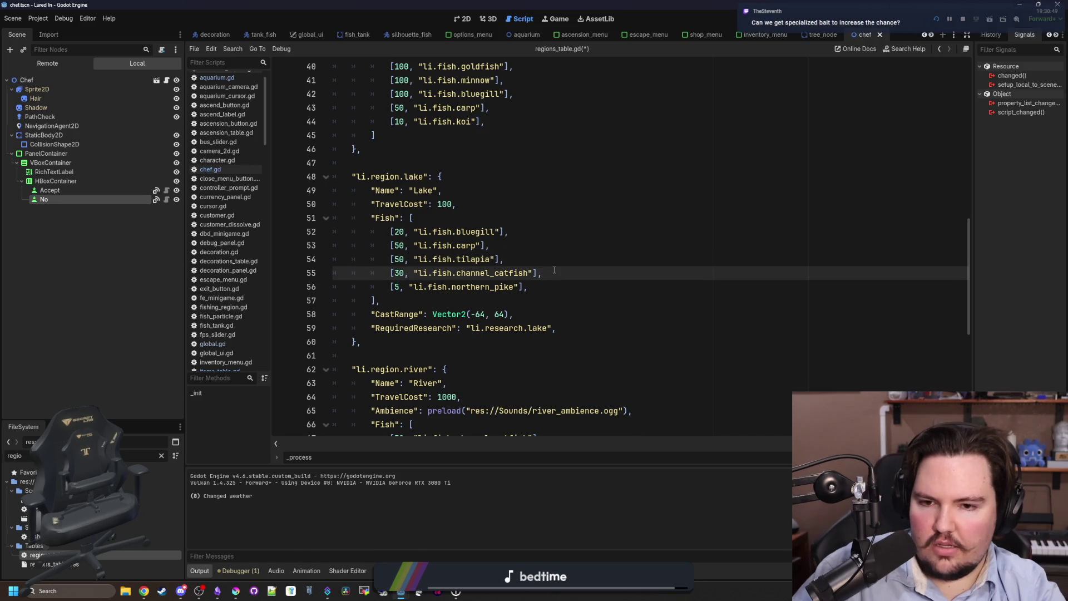
Paste it as a new Lake entry renamed rainbow_trout with weight 20
key(Return)
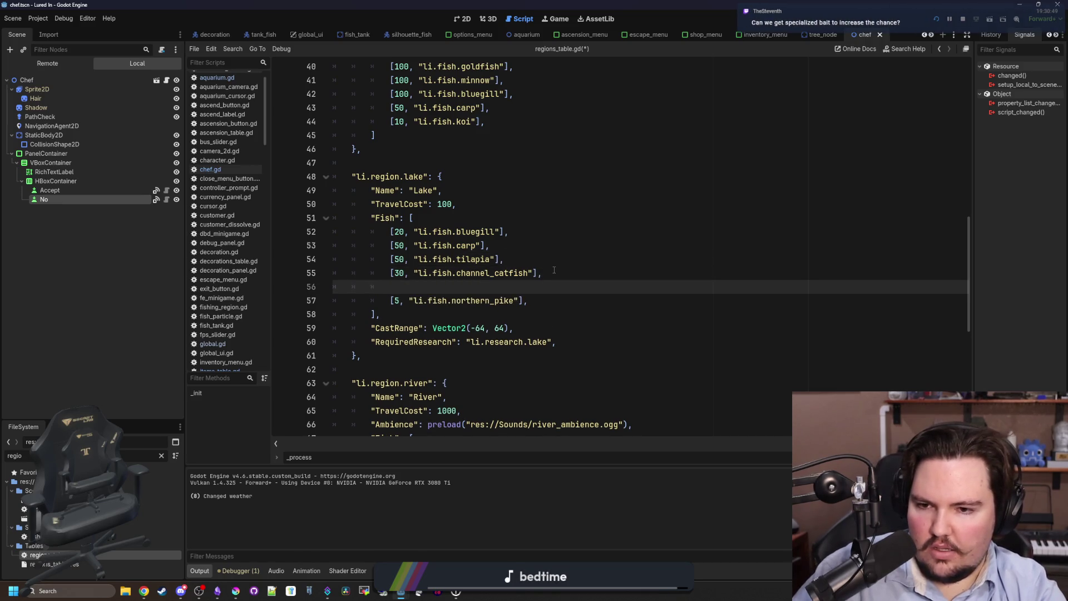
key(BackSpace)
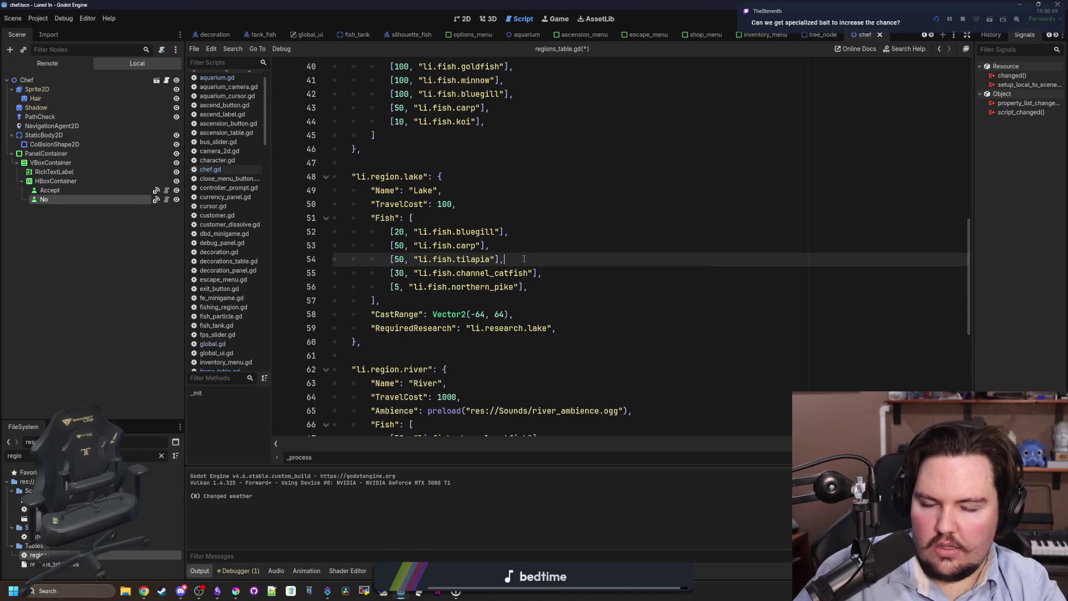
key(ctrl+v)
key(BackSpace)
key(BackSpace)
key(BackSpace)
text(rainbow_trout)
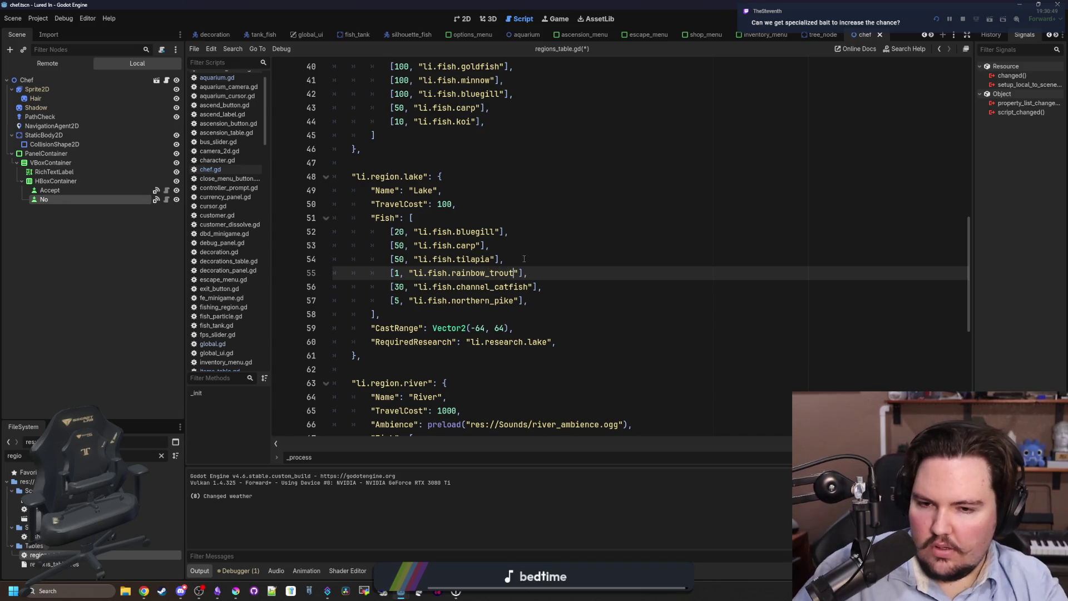
click(400, 273)
key(BackSpace)
text(20)
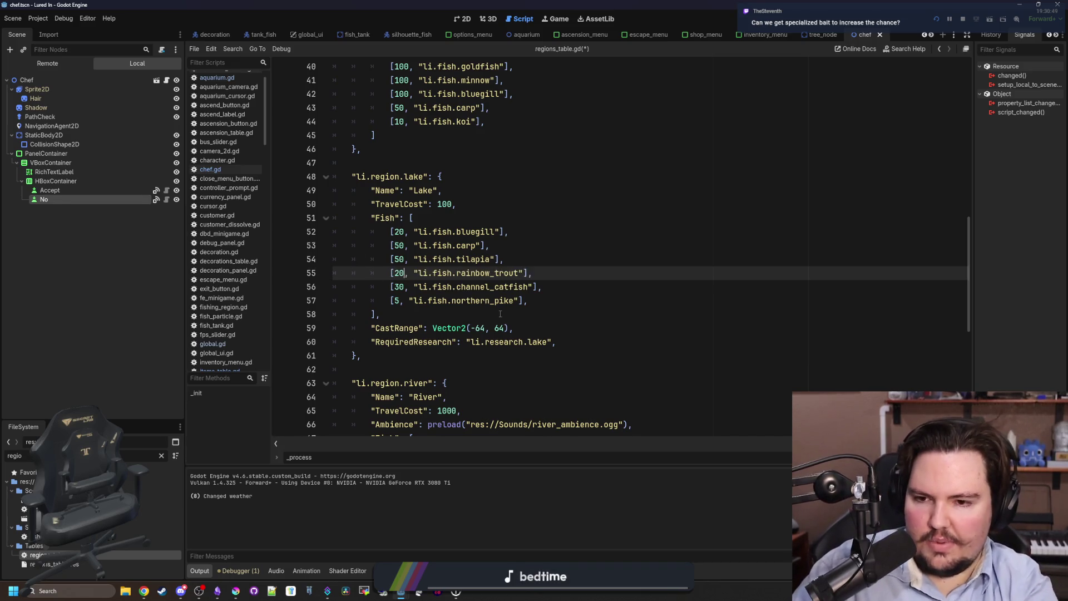
Move the rainbow_trout entry directly below channel_catfish and remove the leftover blank line
drag(532, 273, 380, 276)
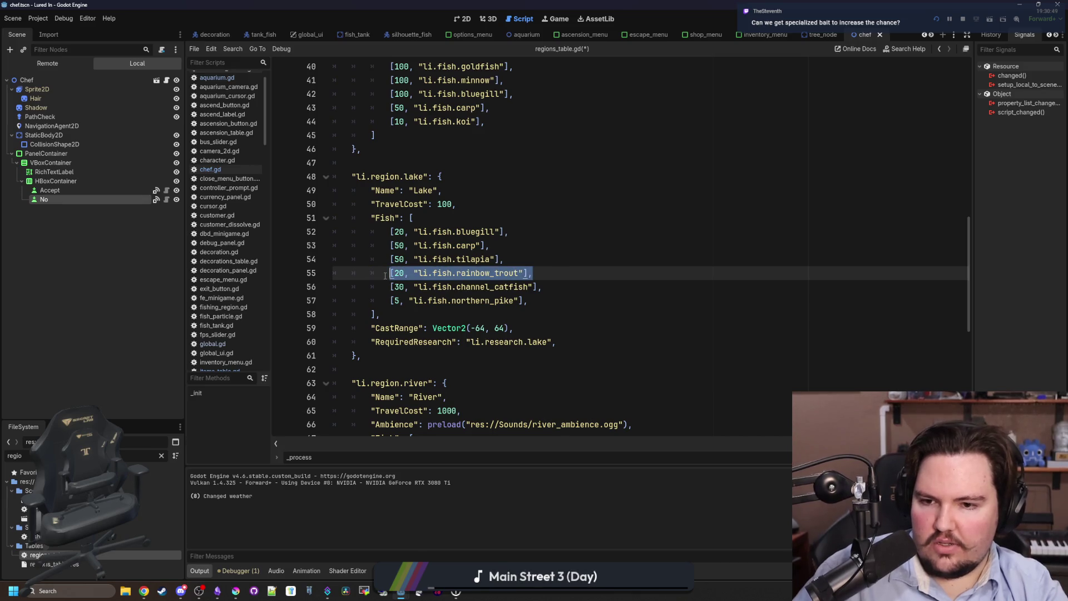
key(ctrl+x)
click(556, 290)
key(Return)
key(ctrl+v)
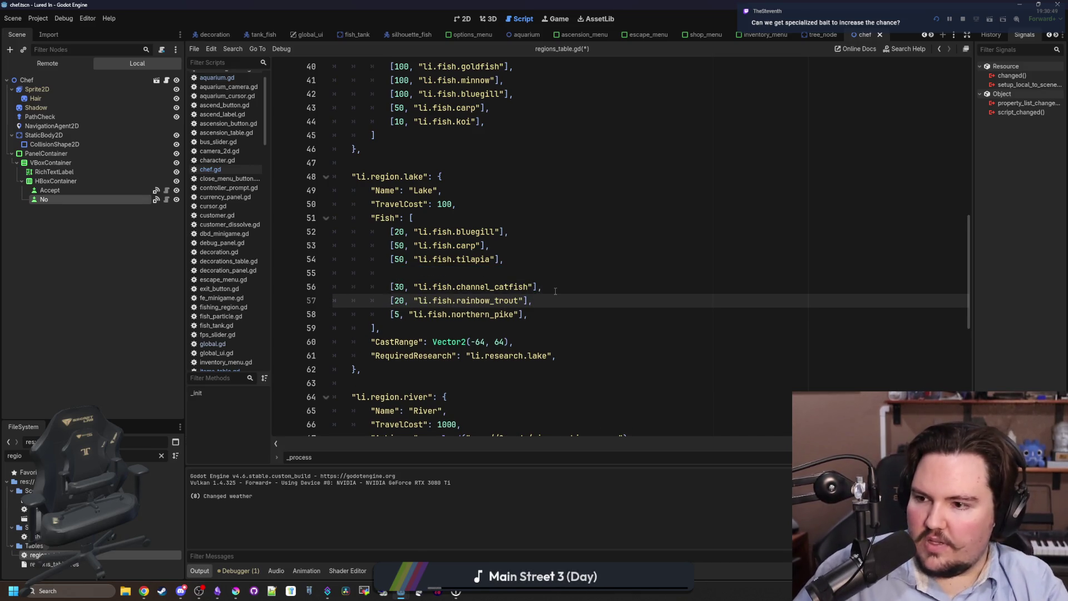
click(435, 267)
key(BackSpace)
key(BackSpace)
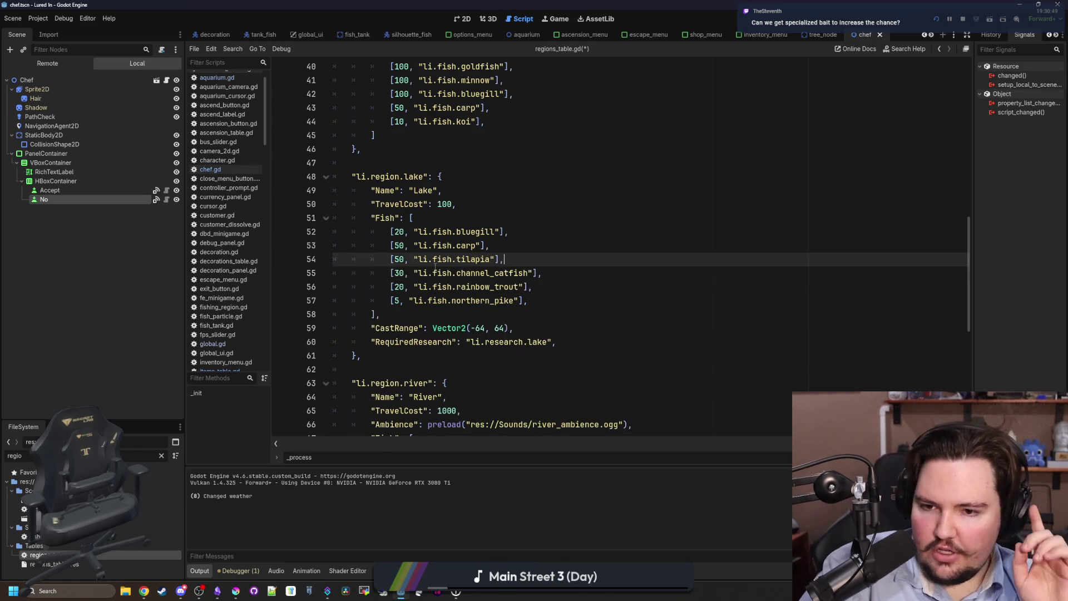
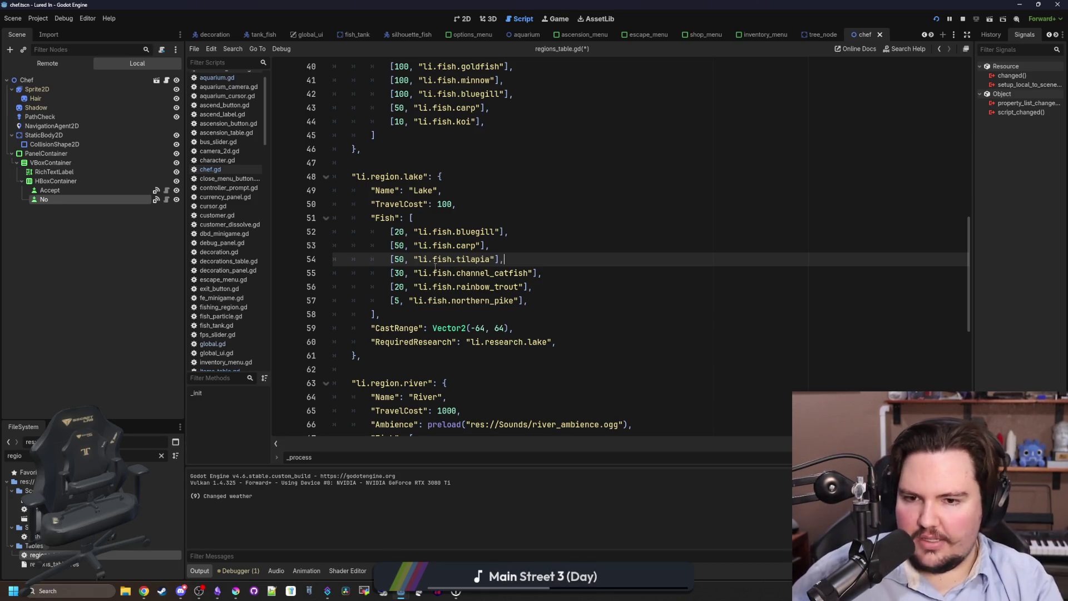
Review the lake and river region fish arrays in regions_table.gd
click(434, 271)
click(459, 316)
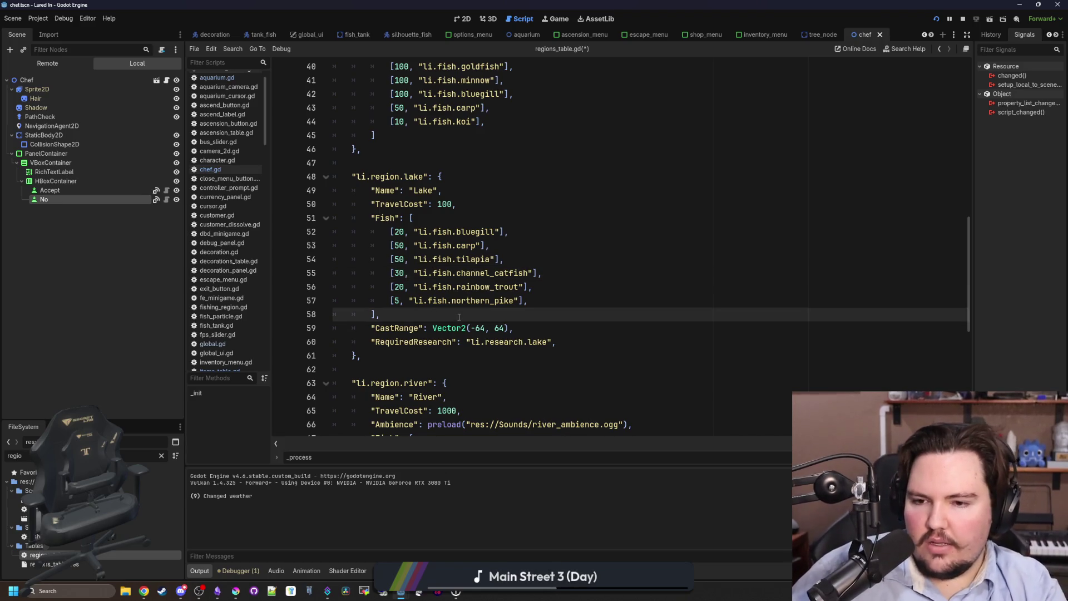
scroll(459, 317, down, 8)
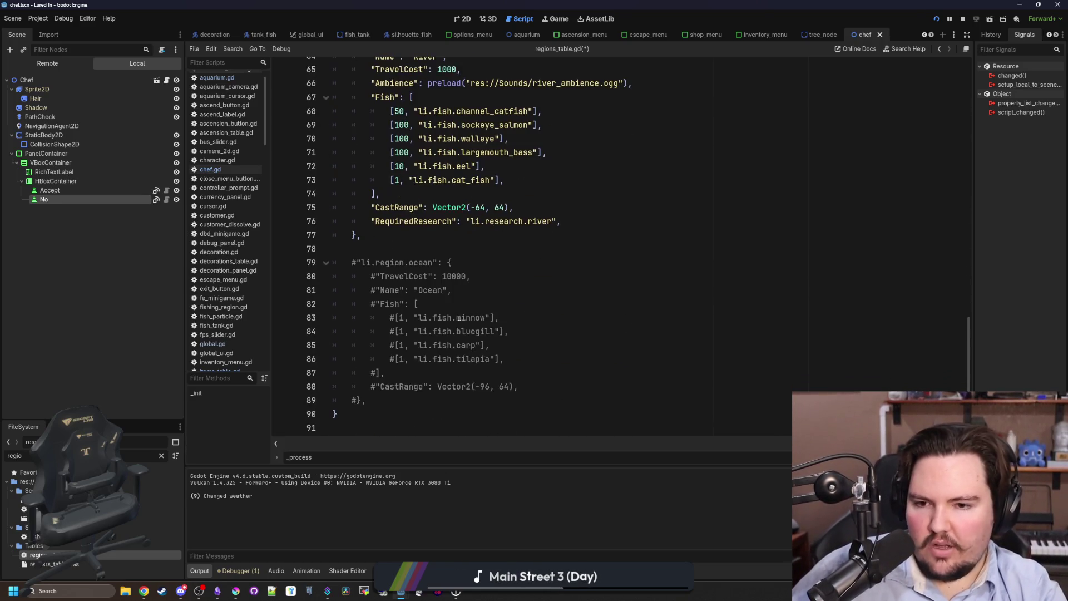
scroll(380, 384, up, 3)
click(443, 362)
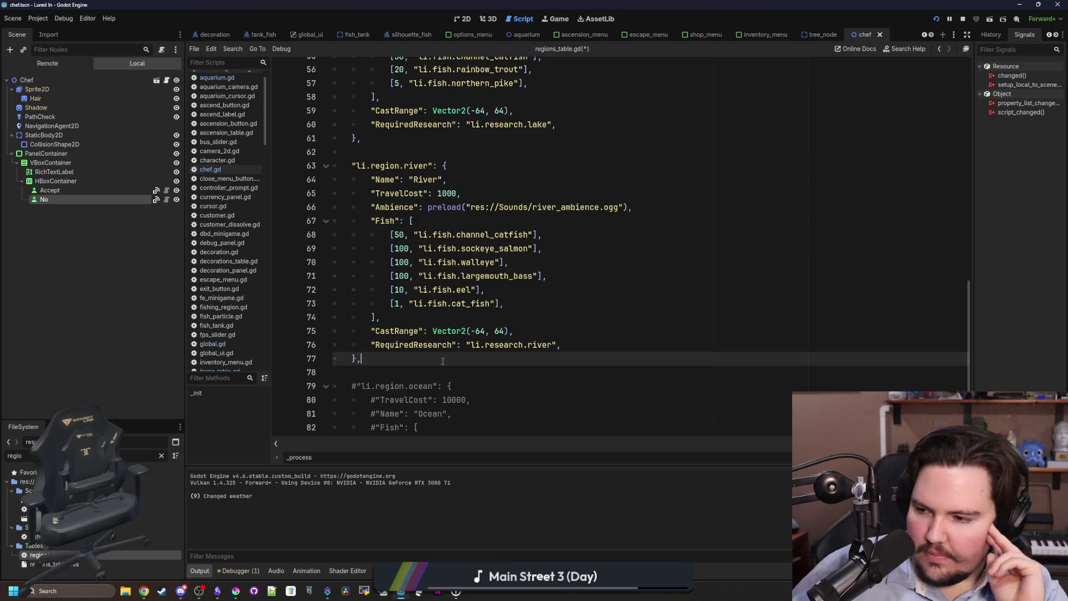
Return to the end of the lake fish list, then filter the FileSystem to 'item'
scroll(446, 334, down, 2)
scroll(451, 312, up, 7)
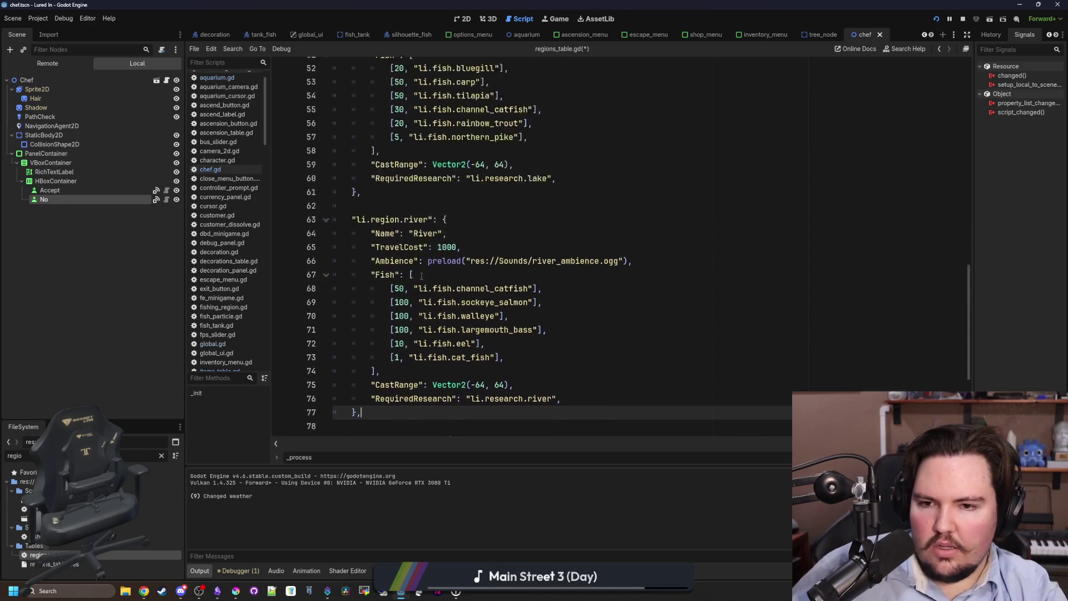
click(513, 302)
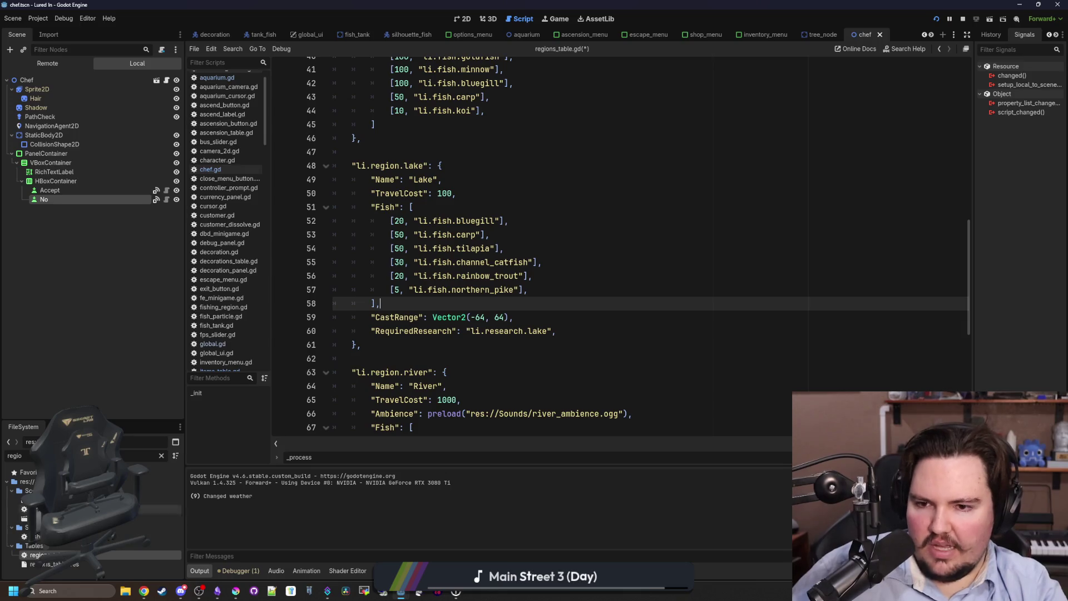
click(161, 455)
text(item)
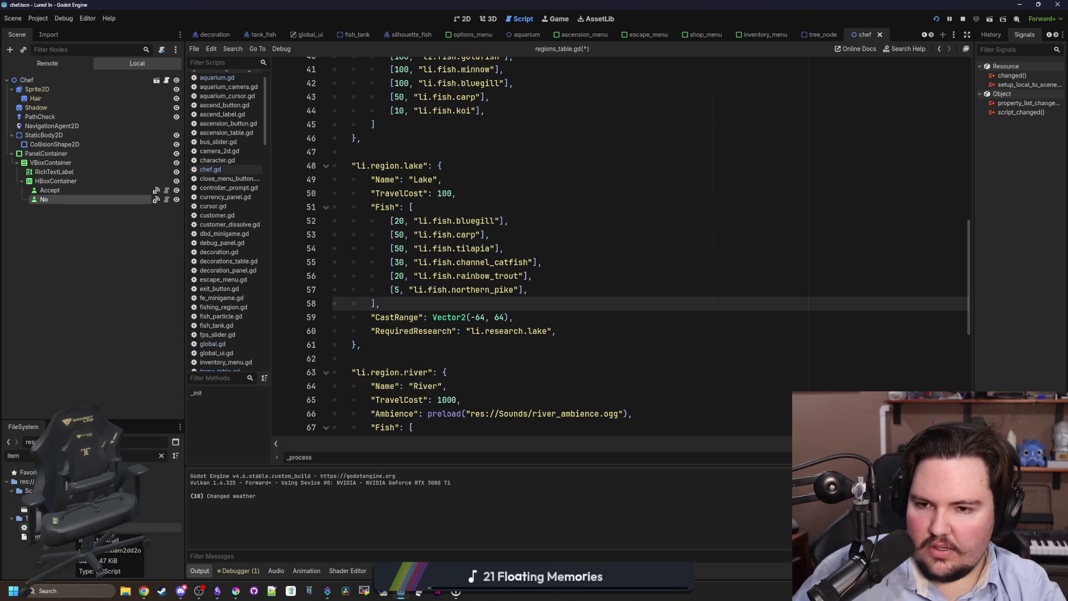
In items_table.gd, find the rainbow_trout entry and cut it out
double_click(78, 527)
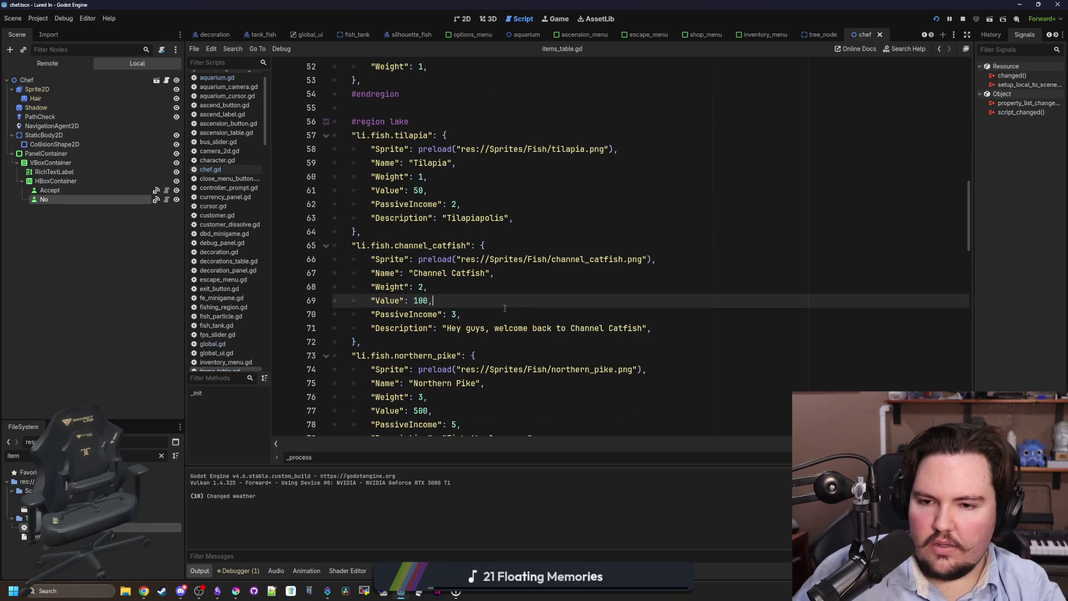
key(ctrl+f)
text(trout)
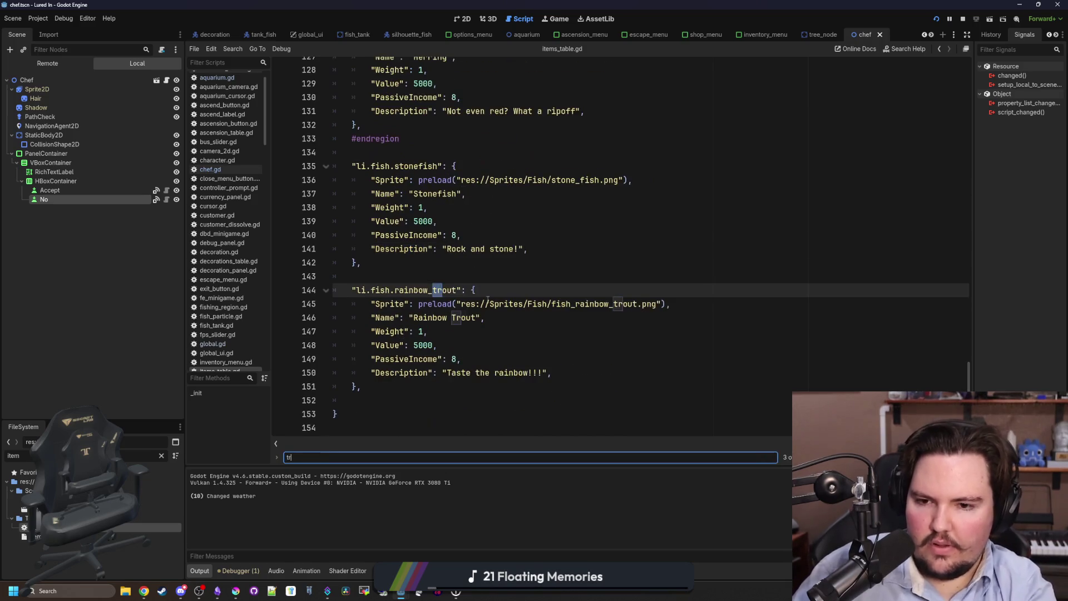
click(424, 332)
text(2)
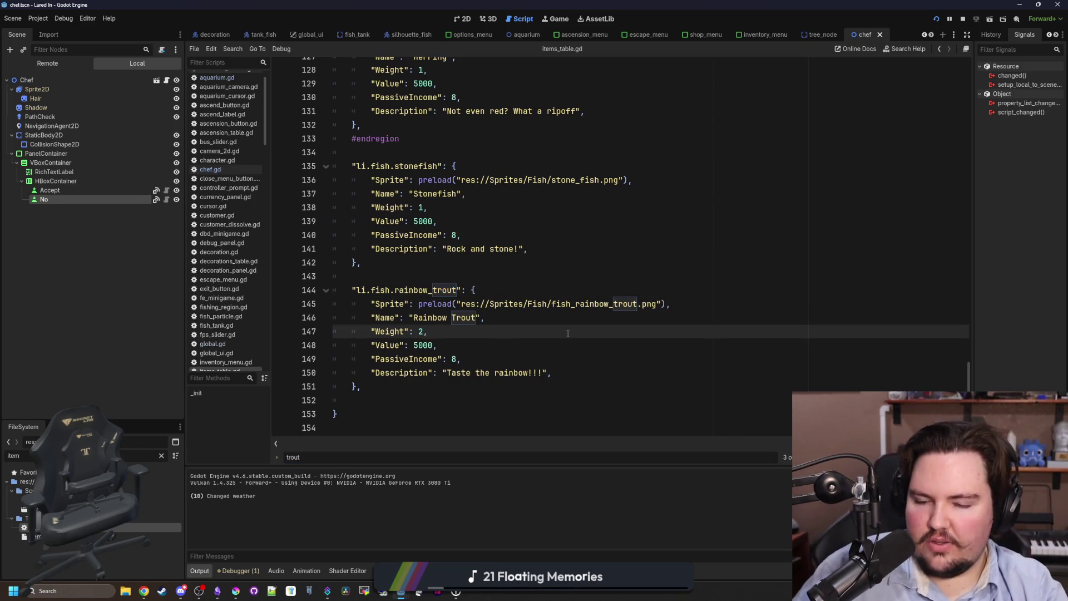
scroll(568, 334, up, 4)
scroll(568, 333, down, 4)
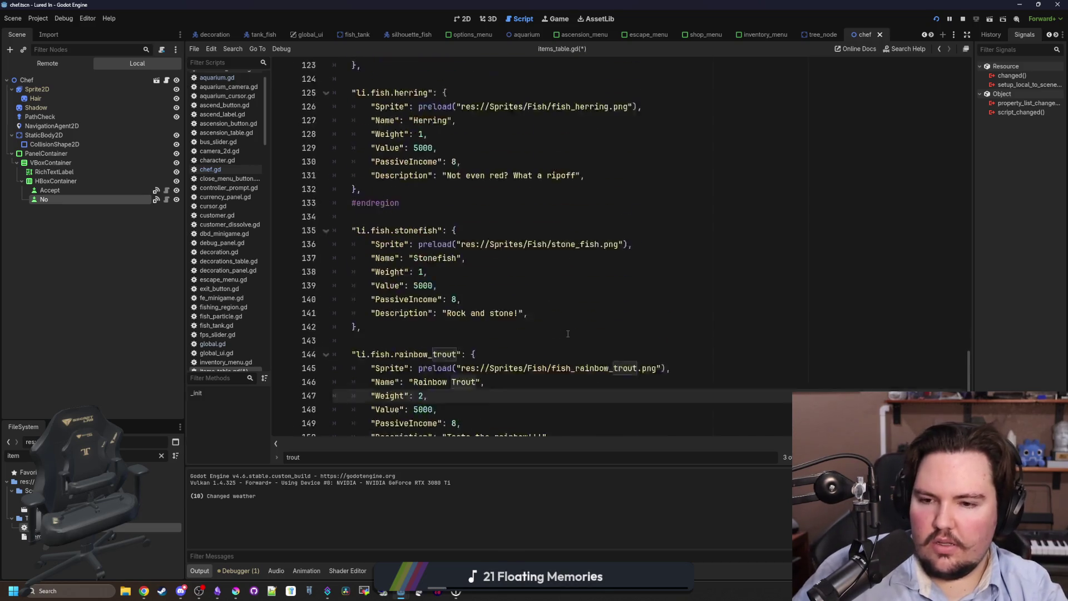
drag(364, 387, 333, 287)
key(ctrl+c)
key(BackSpace)
key(BackSpace)
key(BackSpace)
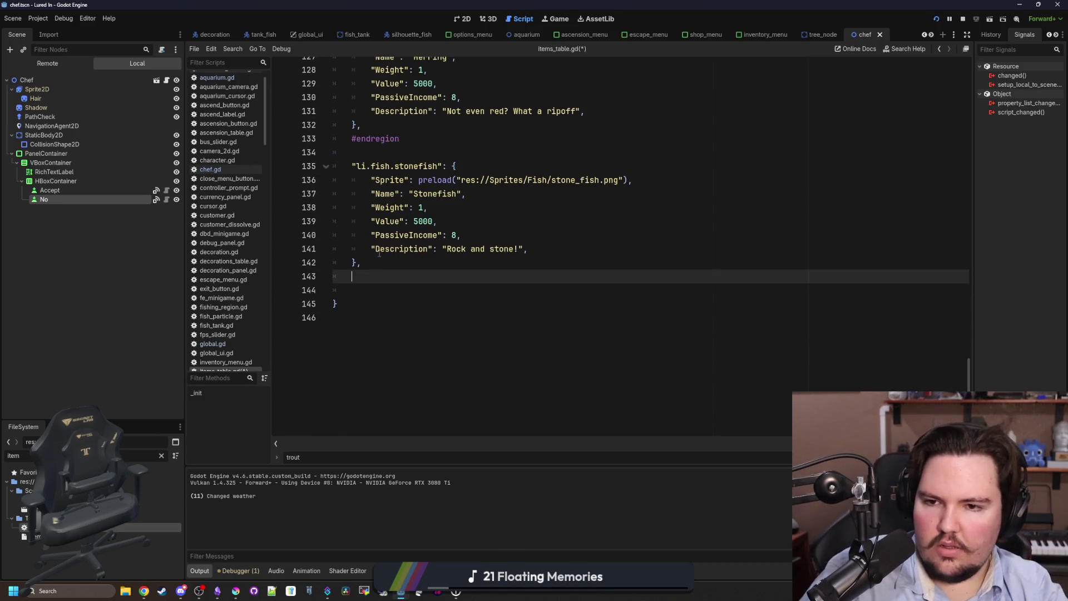
Paste the rainbow_trout entry after channel_catfish in the lake fish, with blank lines around it
scroll(430, 256, up, 8)
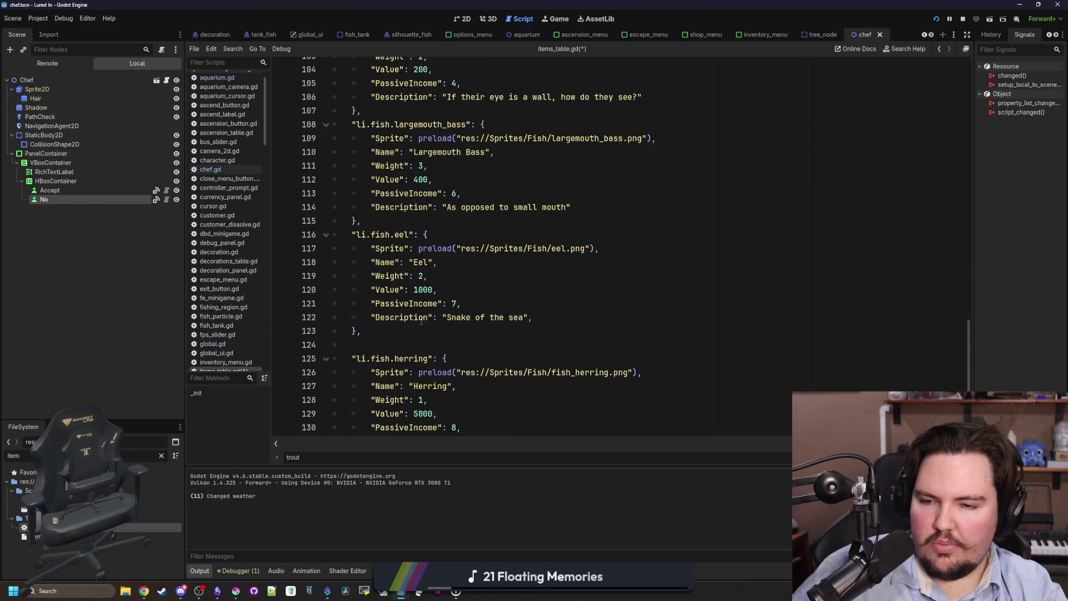
scroll(397, 340, up, 7)
scroll(398, 340, up, 4)
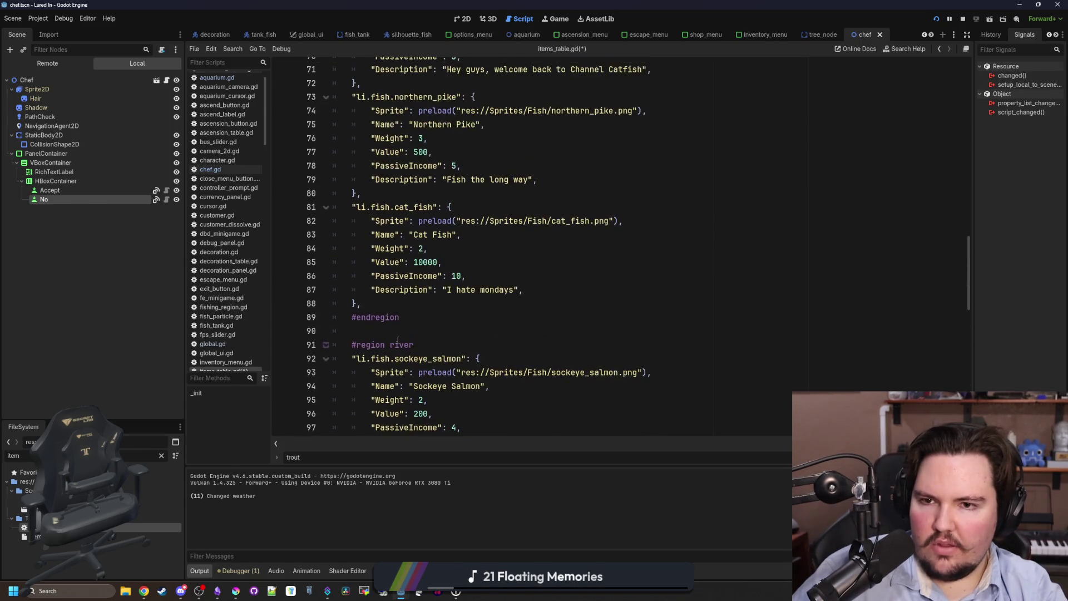
scroll(490, 301, up, 2)
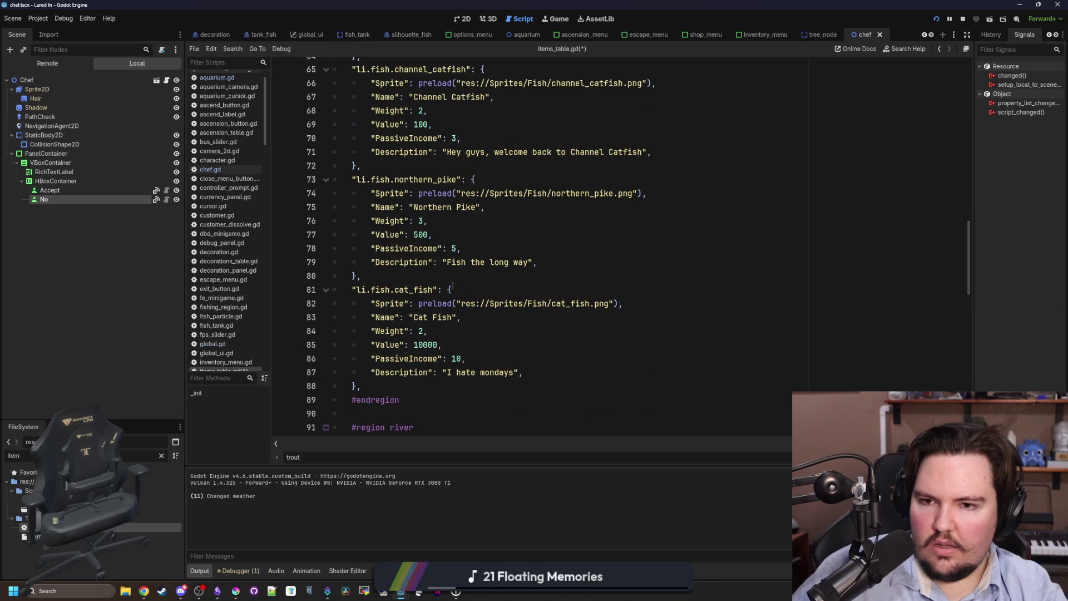
click(407, 276)
scroll(408, 276, up, 2)
click(406, 236)
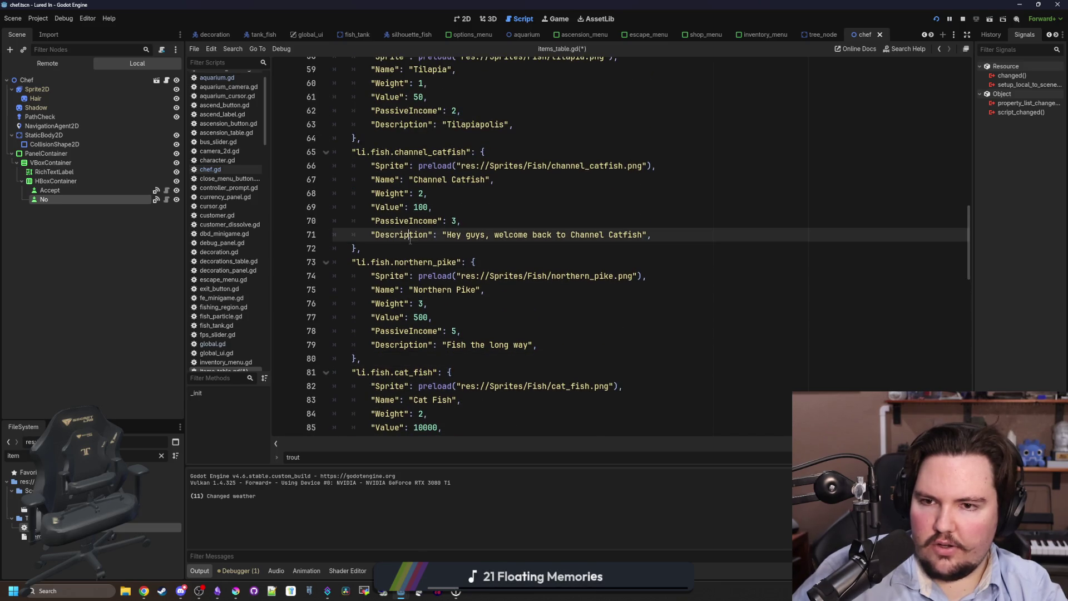
click(406, 249)
key(ctrl+v)
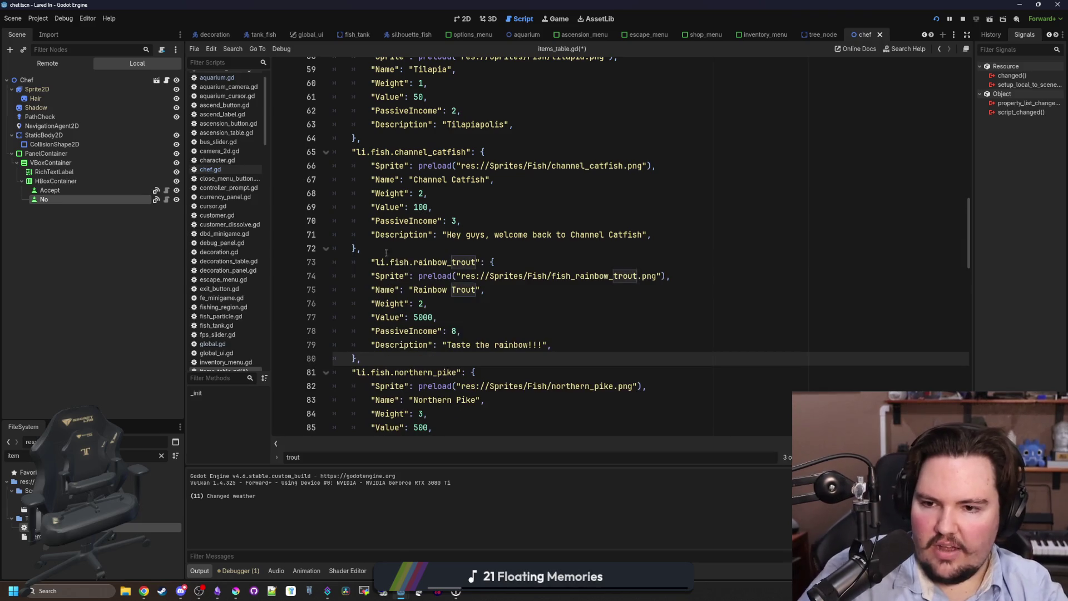
click(371, 263)
key(BackSpace)
key(Return)
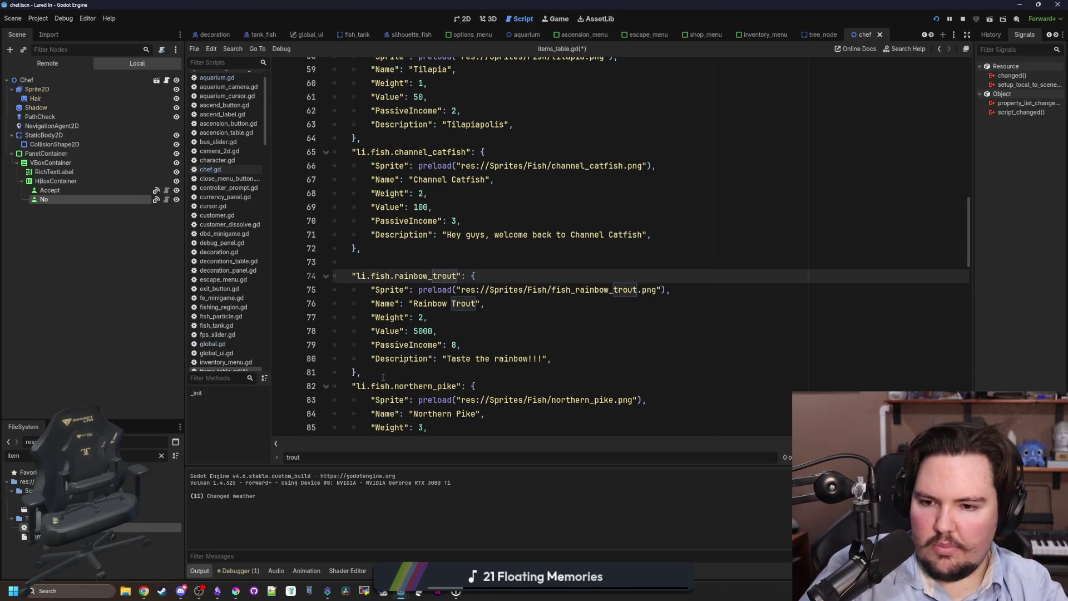
click(382, 377)
key(Return)
Change the trout's Value from 5000 to 200 and PassiveIncome from 8 to 4, then save
double_click(422, 331)
text(200)
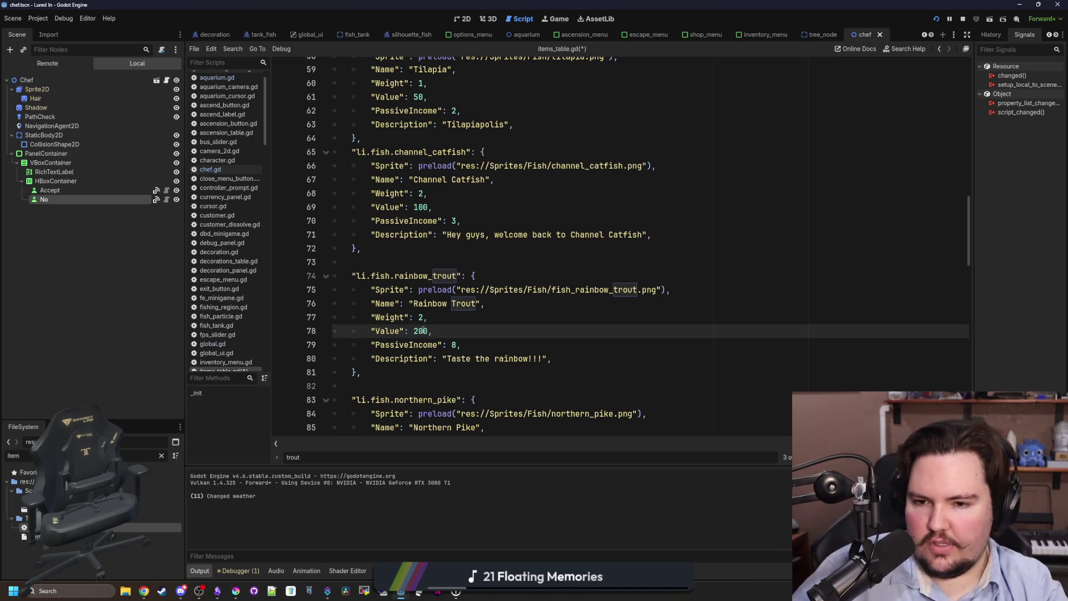
scroll(420, 357, down, 2)
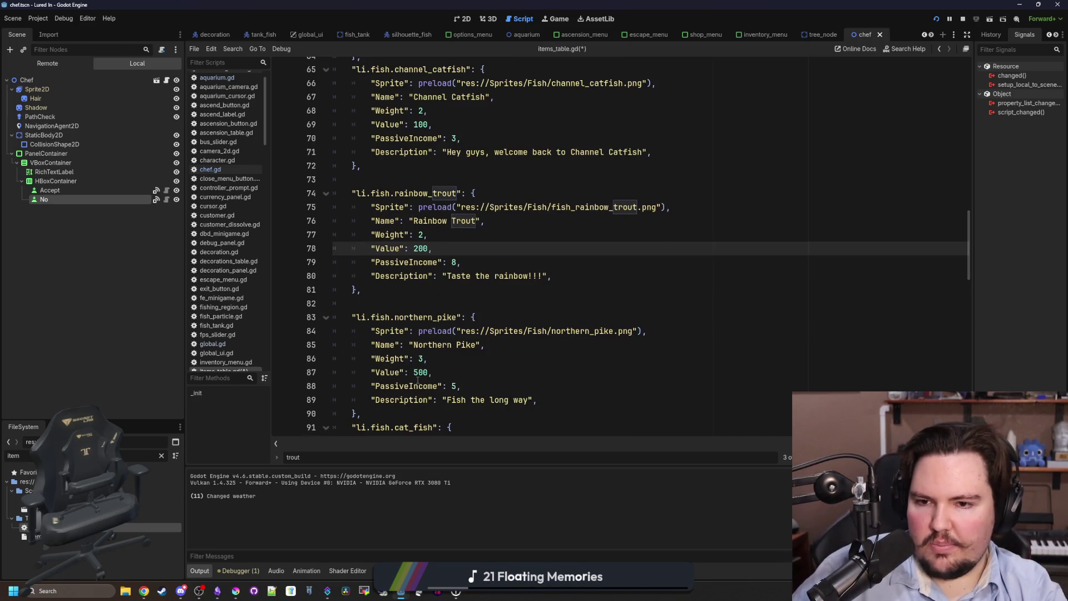
click(459, 259)
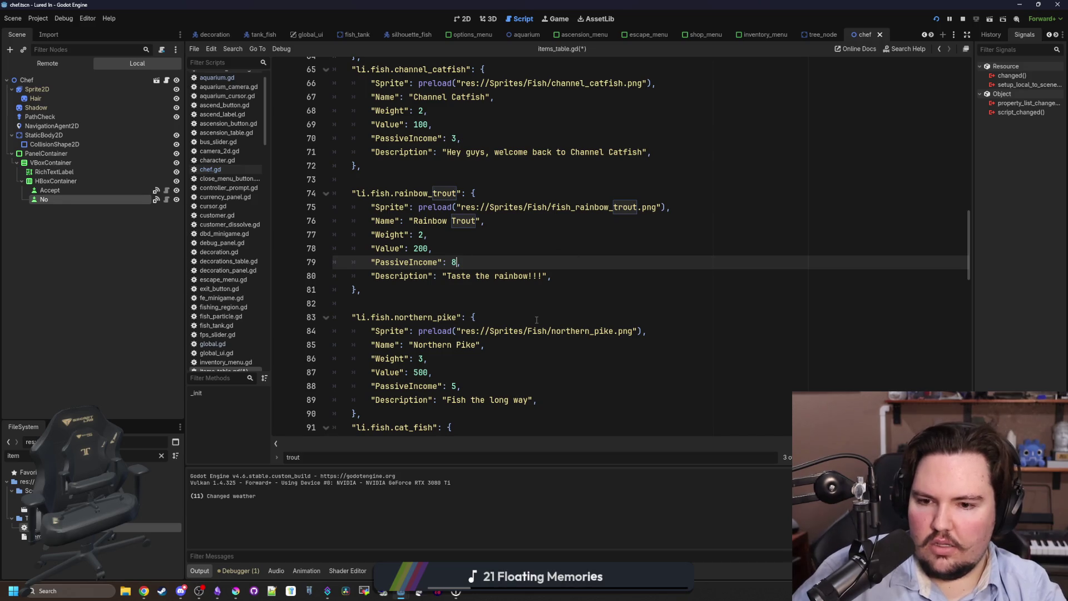
scroll(537, 320, up, 1)
key(BackSpace)
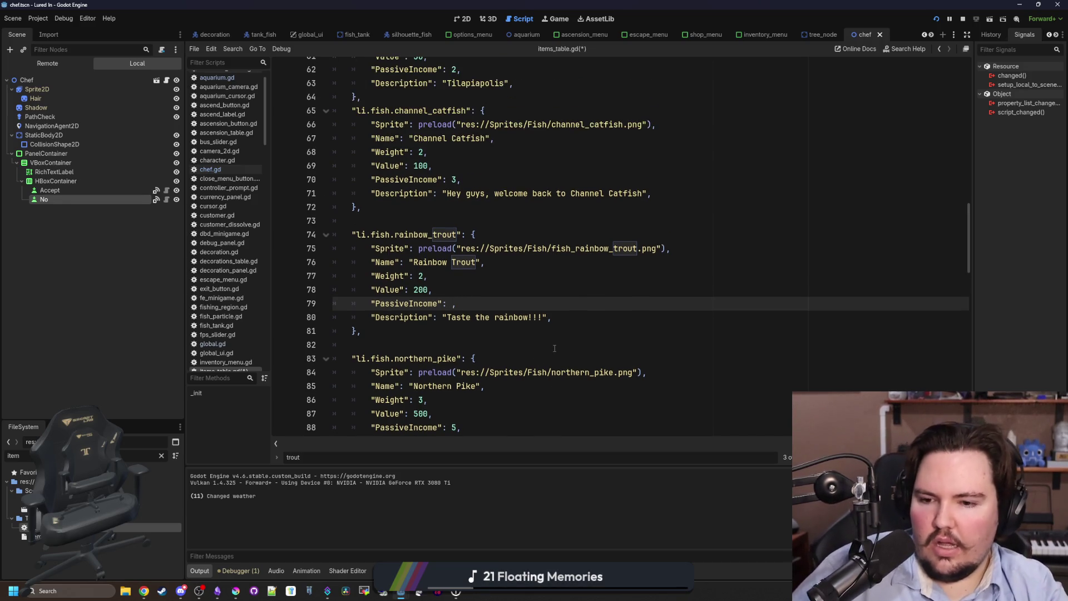
text(4)
scroll(555, 349, down, 1)
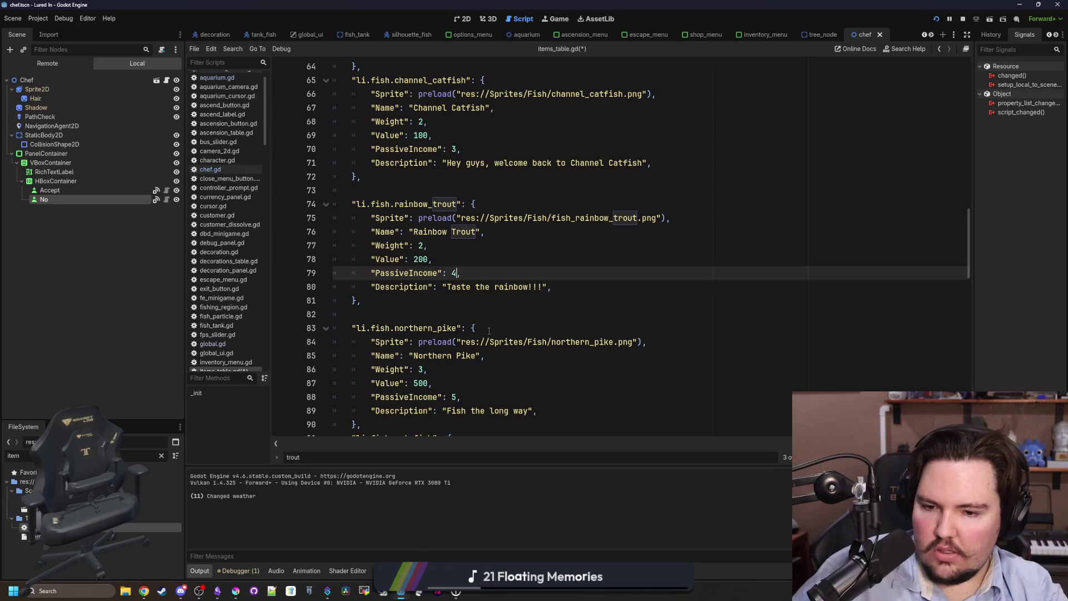
scroll(417, 300, up, 4)
click(504, 241)
scroll(504, 241, down, 4)
click(497, 260)
key(ctrl+s)
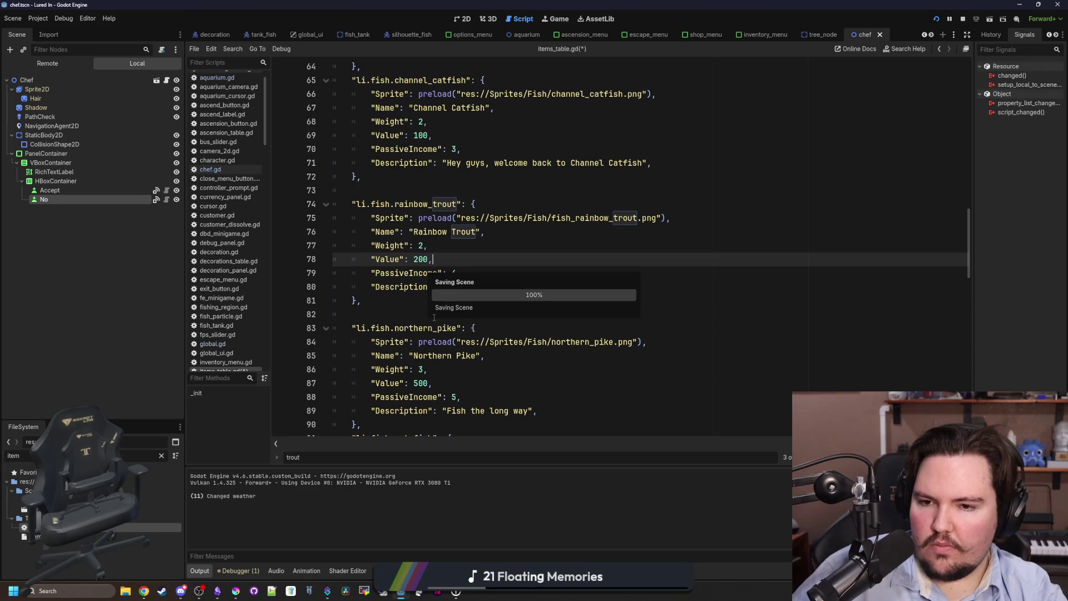
click(431, 315)
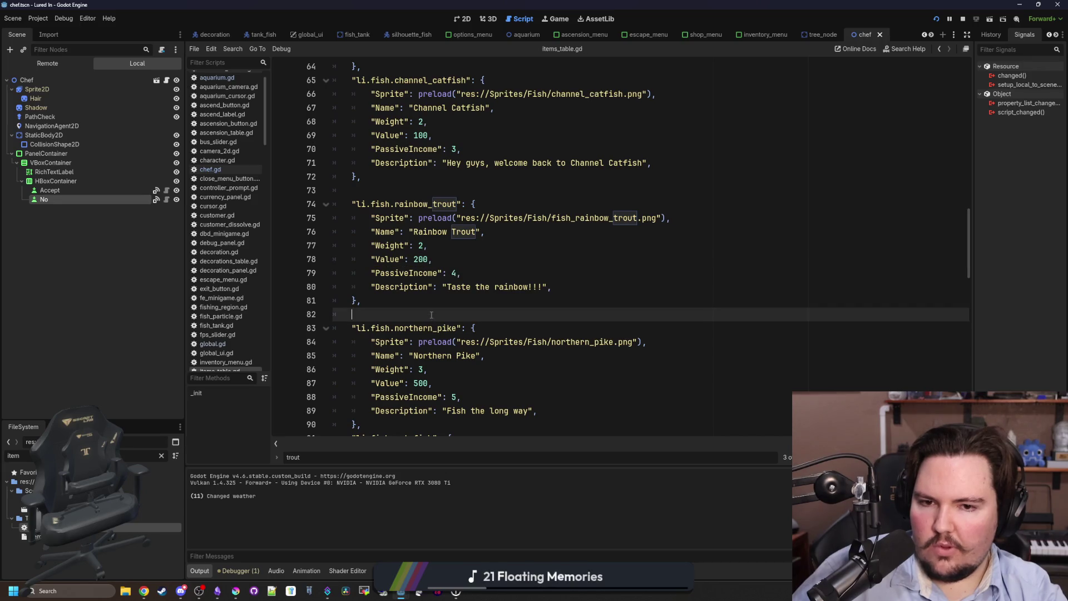
In the Lured In changelog, add lines for rainbow trout in the lake and "Cat" Fish in the river
click(217, 591)
scroll(612, 434, down, 5)
scroll(637, 439, up, 10)
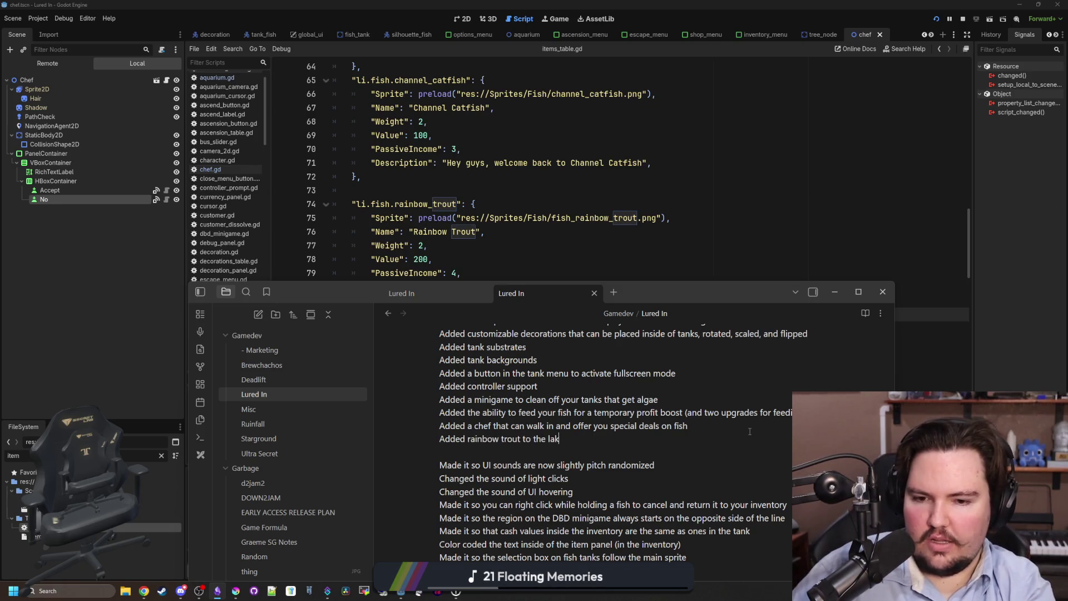
text(e)
key(Return)
text(A)
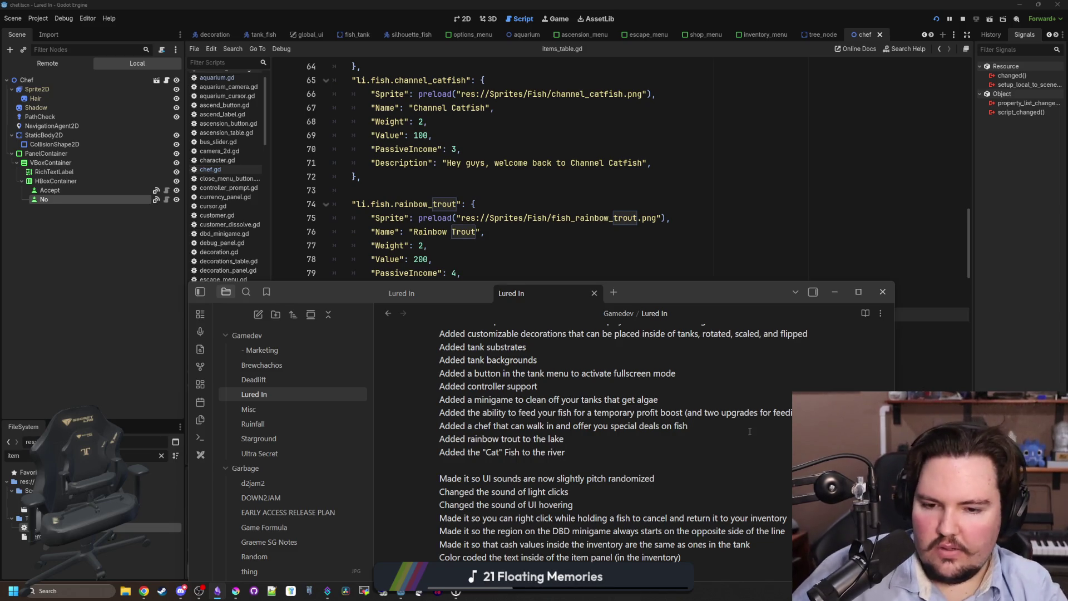
click(683, 212)
click(556, 20)
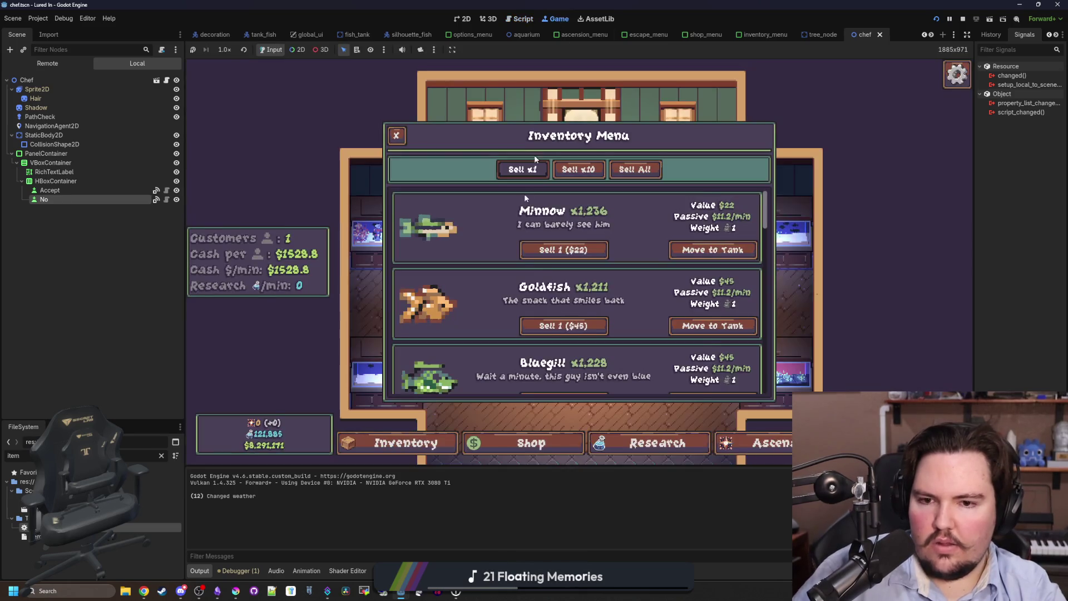
click(578, 169)
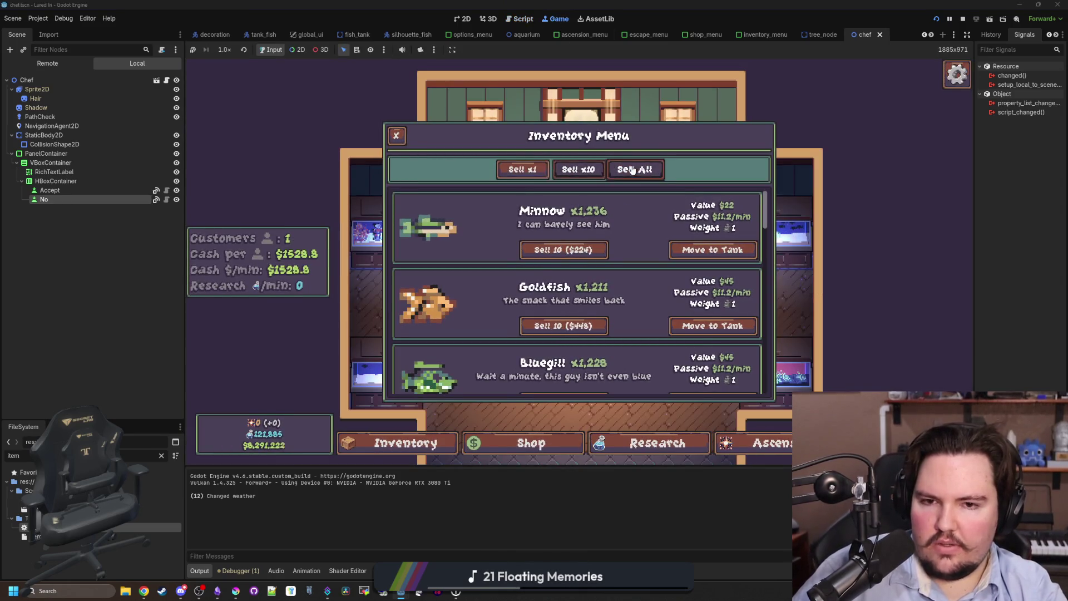
click(522, 169)
click(397, 136)
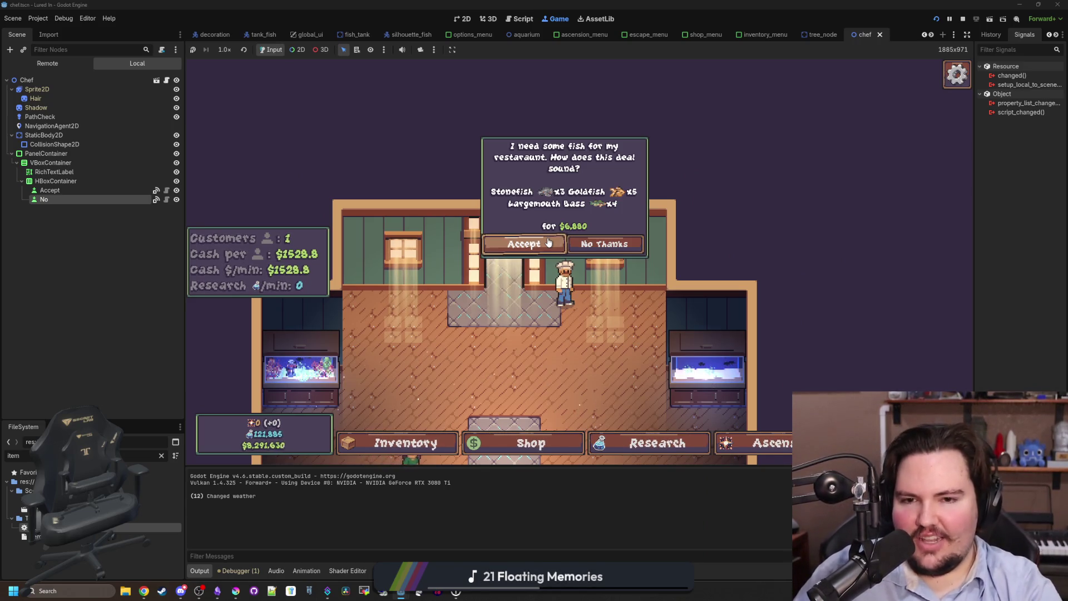
click(504, 134)
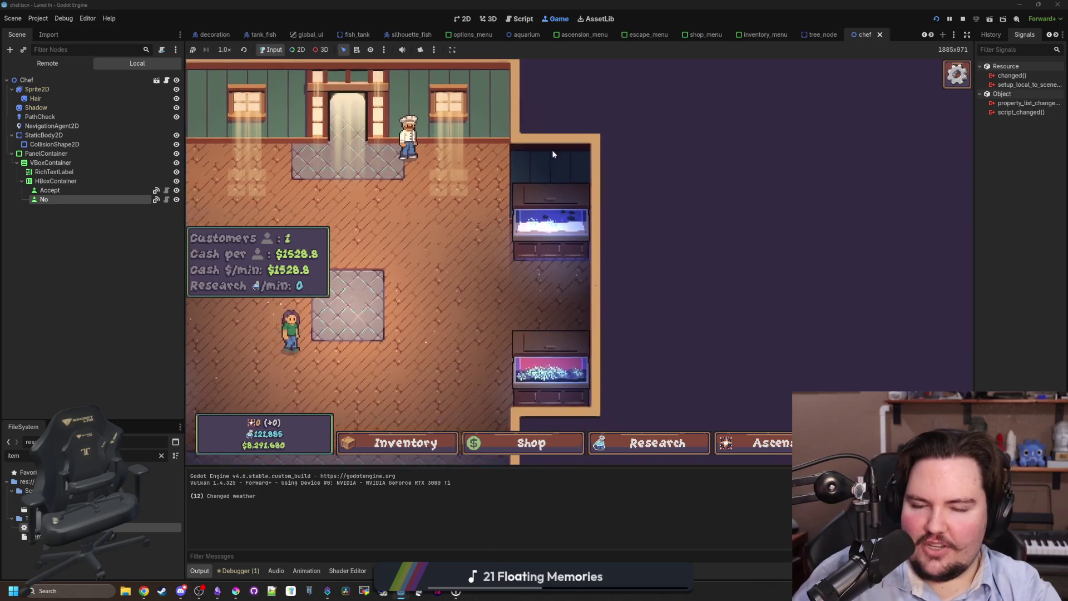
click(519, 150)
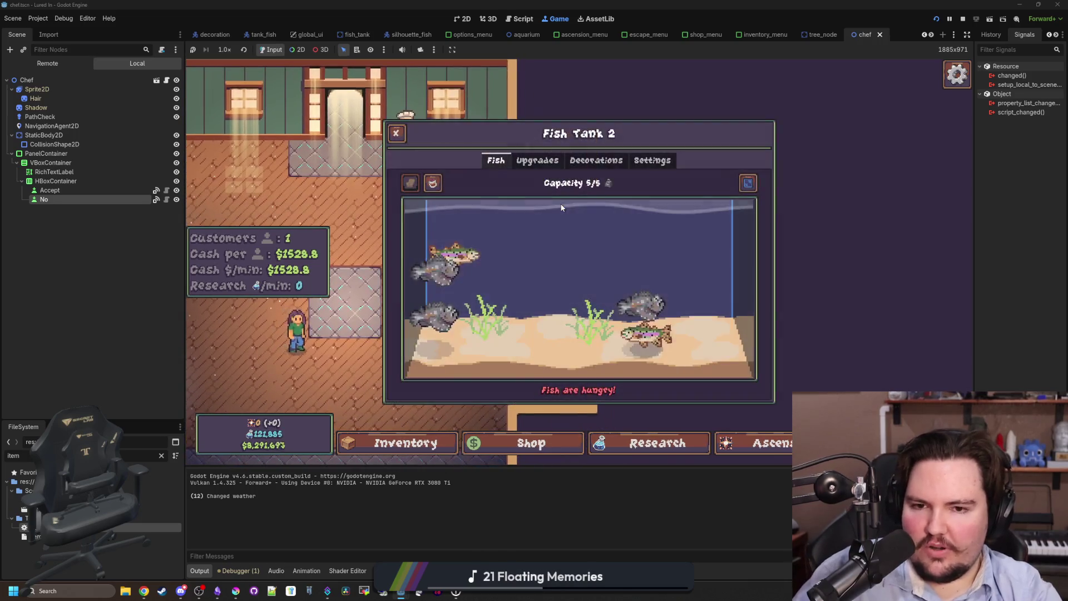
click(399, 132)
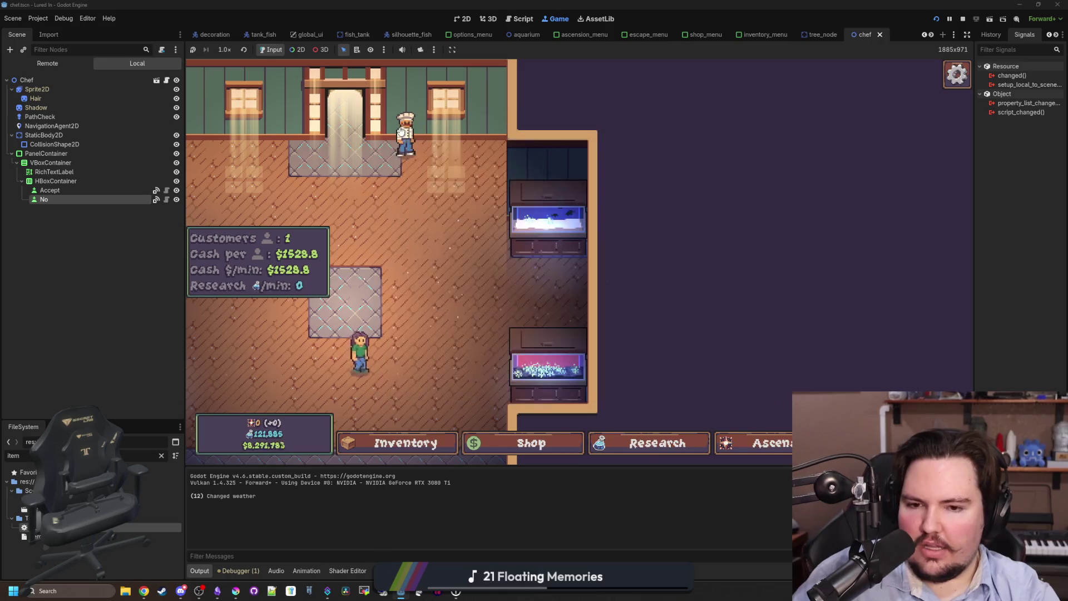
click(548, 259)
click(393, 132)
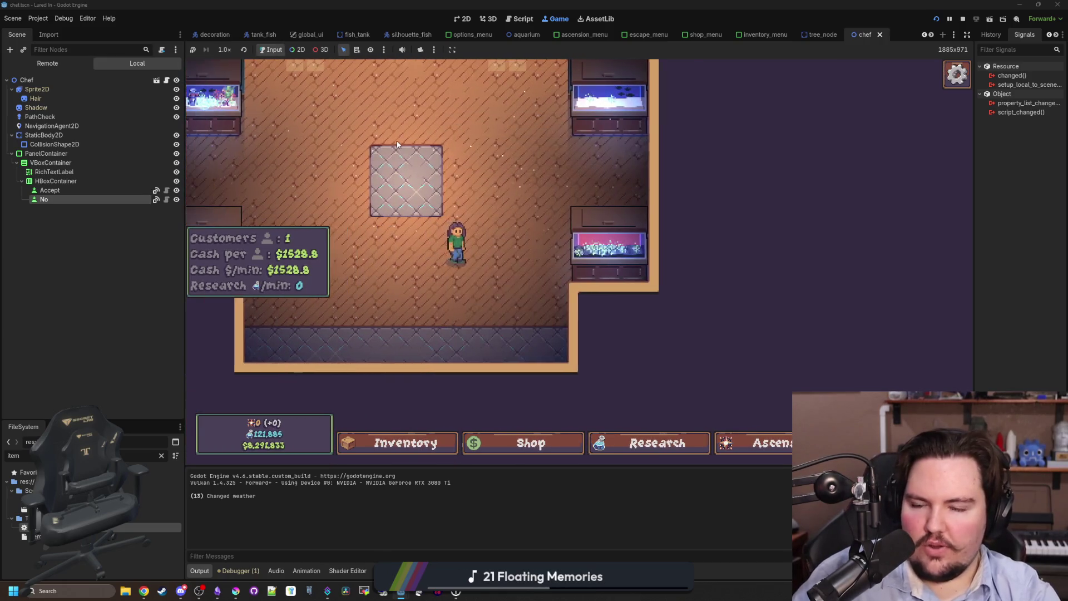
click(405, 206)
click(396, 133)
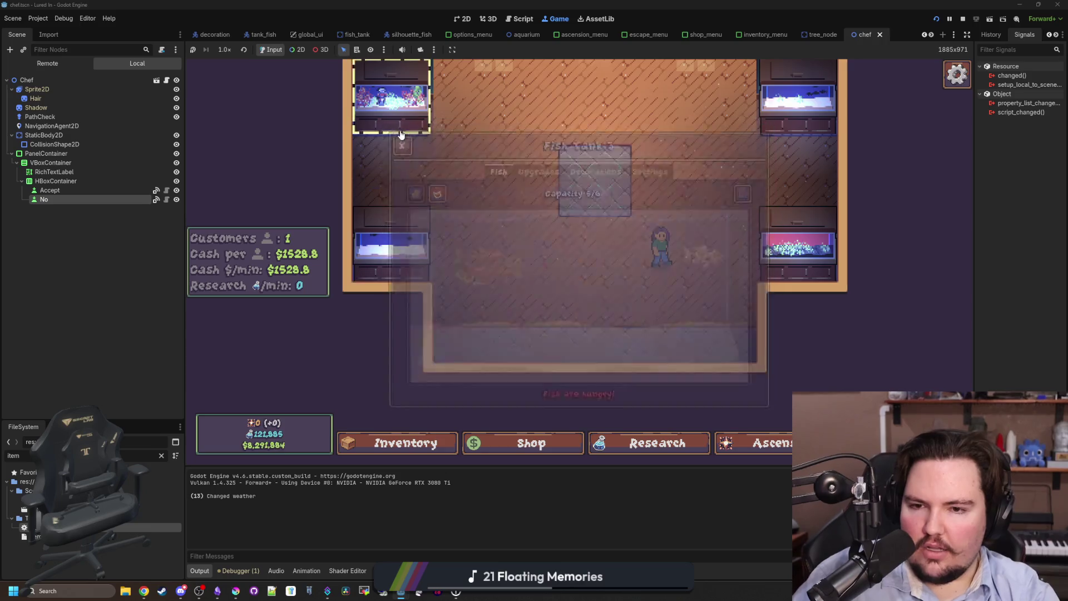
click(391, 132)
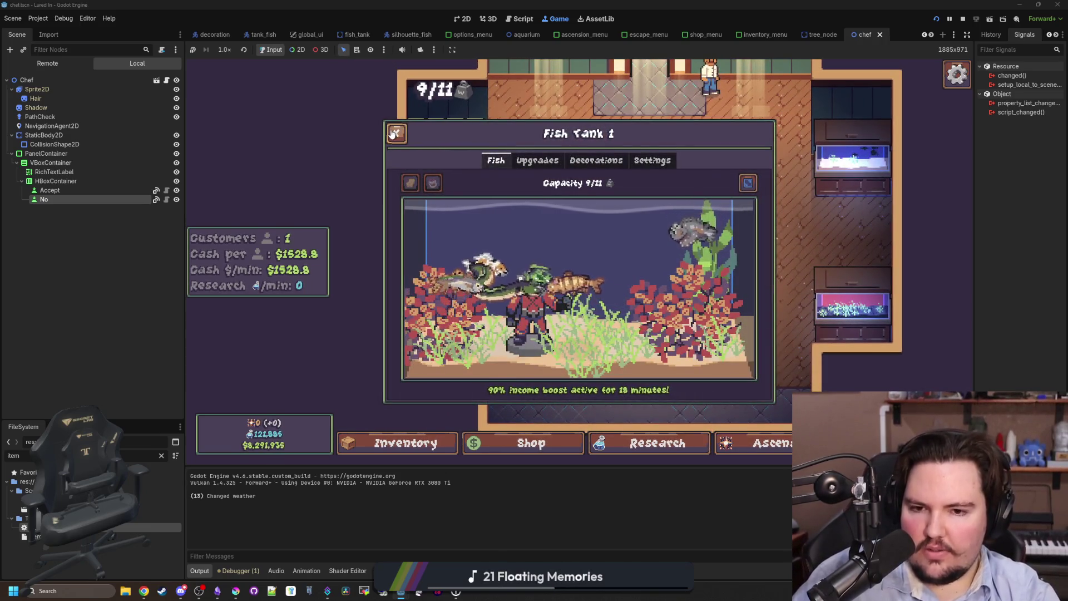
mouse_move(514, 285)
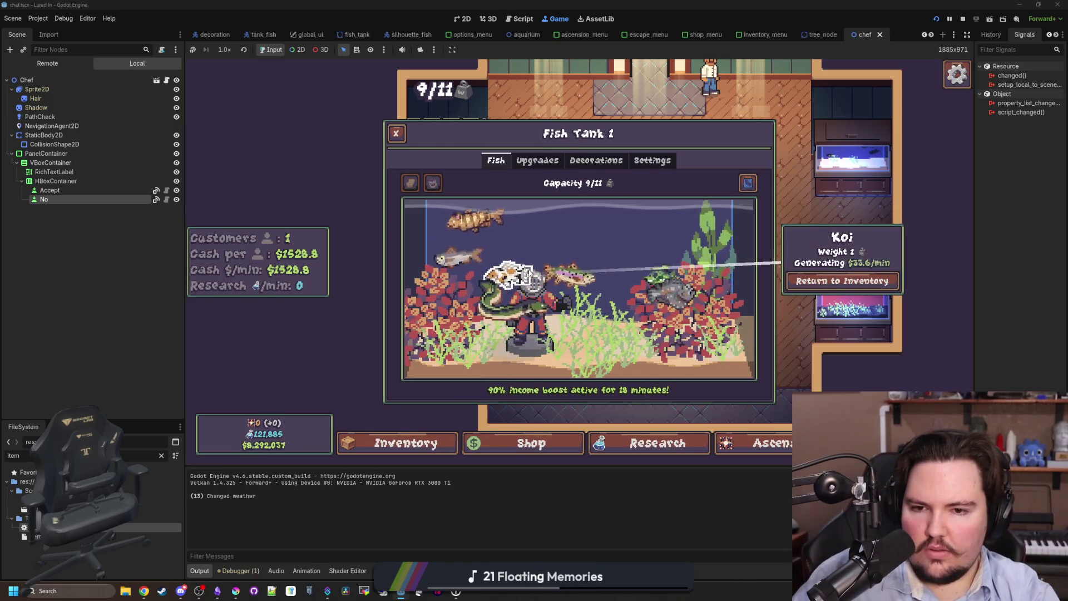
click(396, 133)
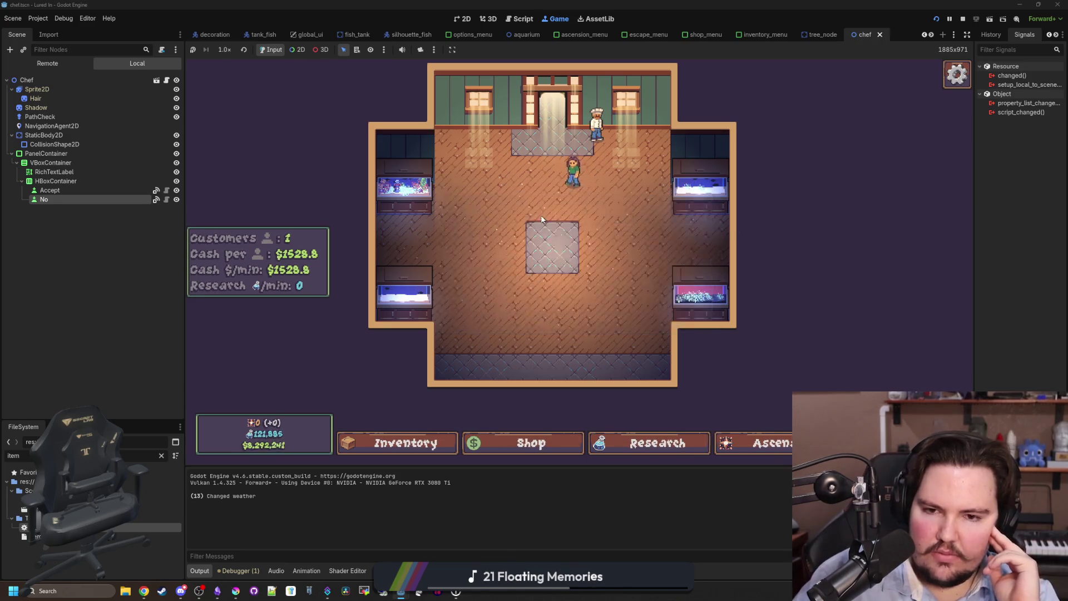
key(Escape)
Open the game's Options menu and switch to the Audio settings
click(608, 261)
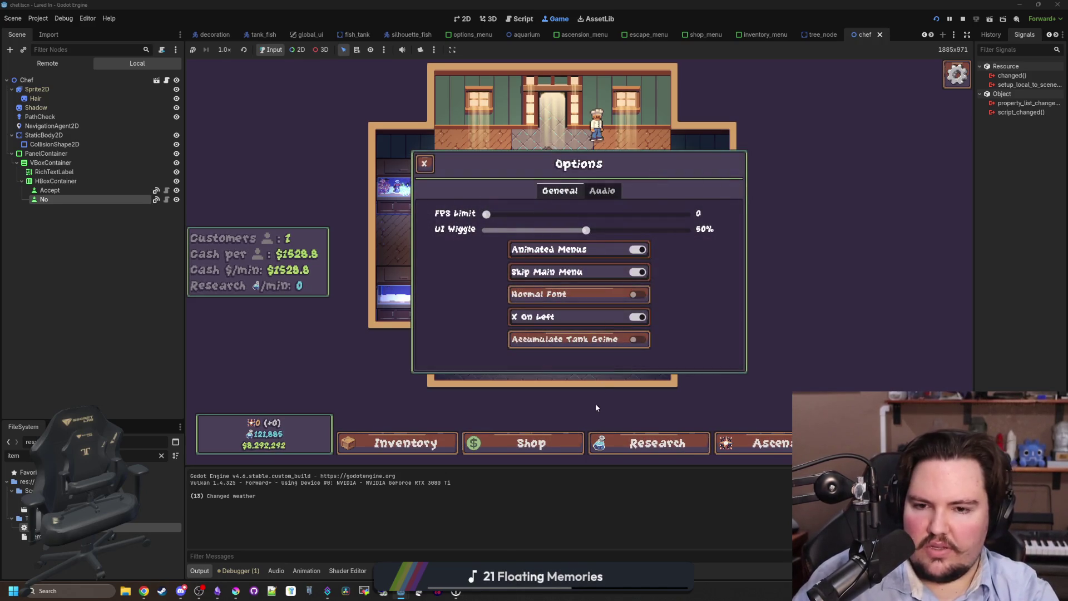
key(Escape)
click(608, 263)
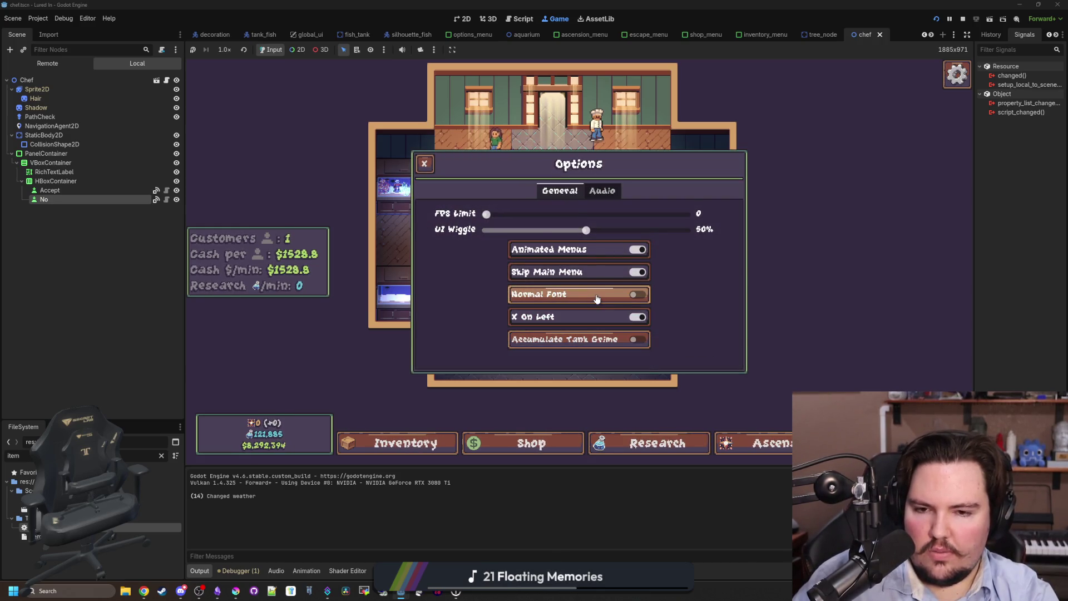
click(590, 190)
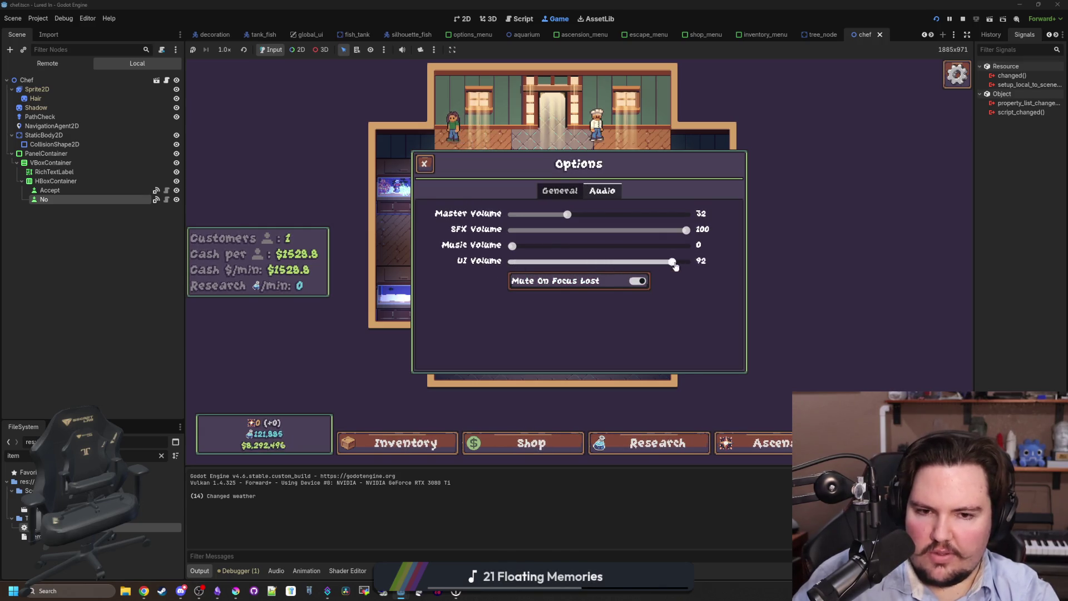
Search the Lured In notes for 'mute', then close options and resume the game
click(217, 591)
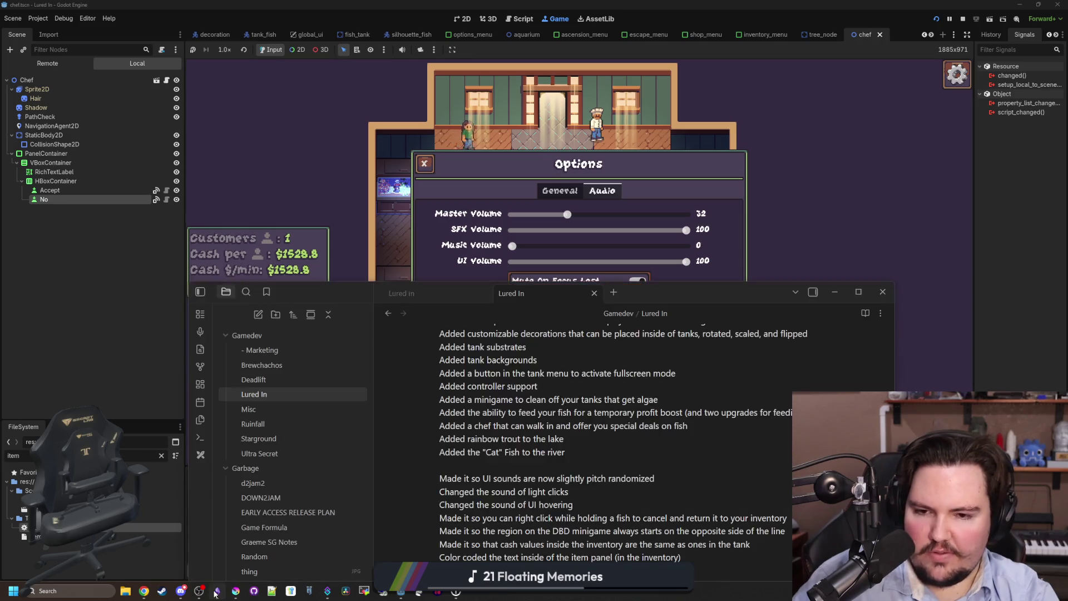
scroll(537, 448, up, 5)
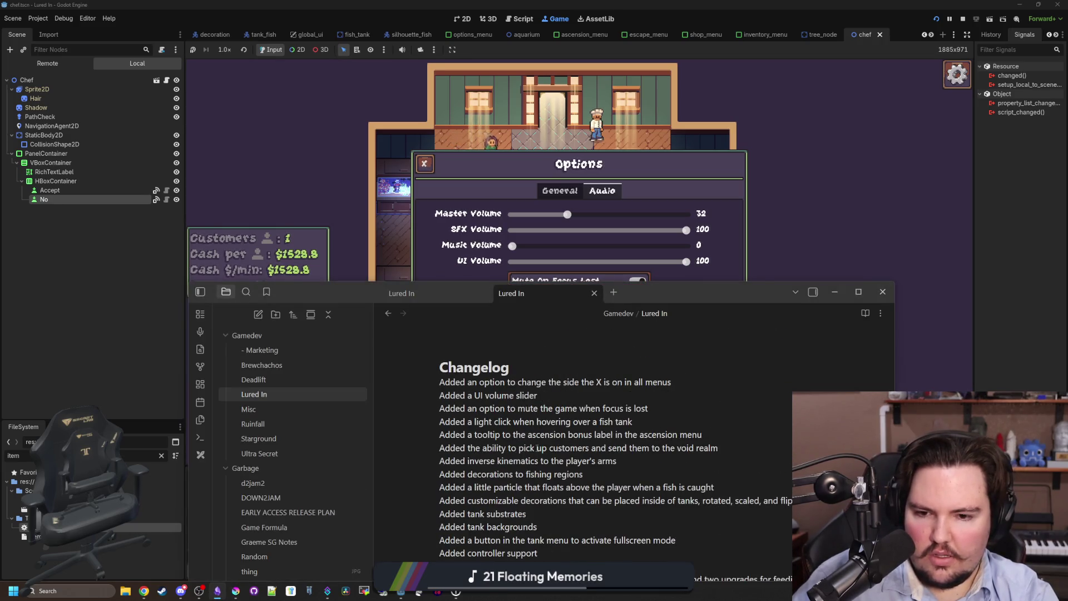
click(499, 169)
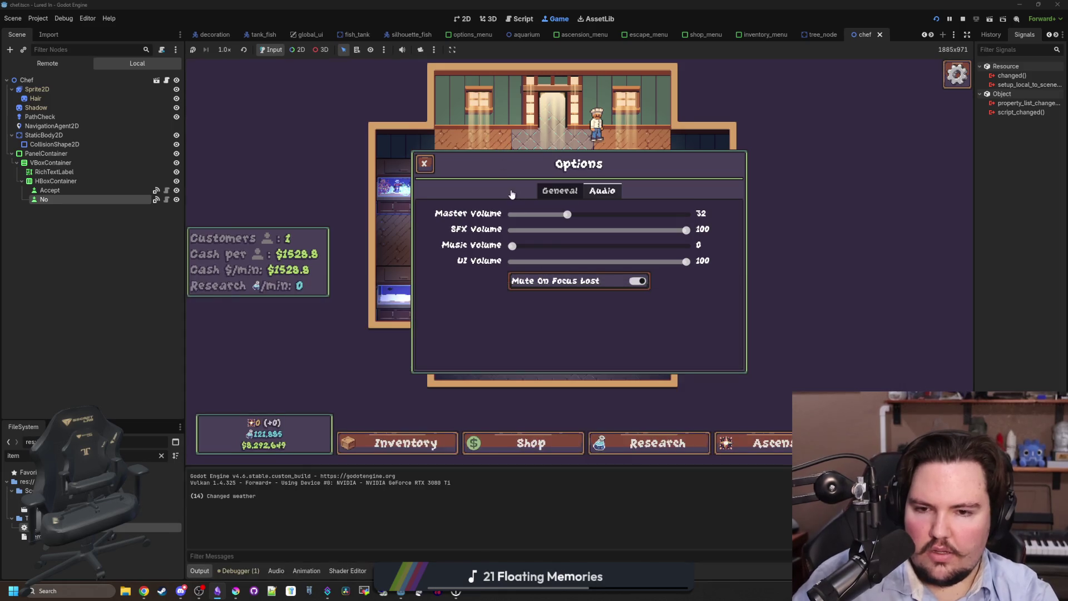
click(218, 591)
key(ctrl+f)
text(mute)
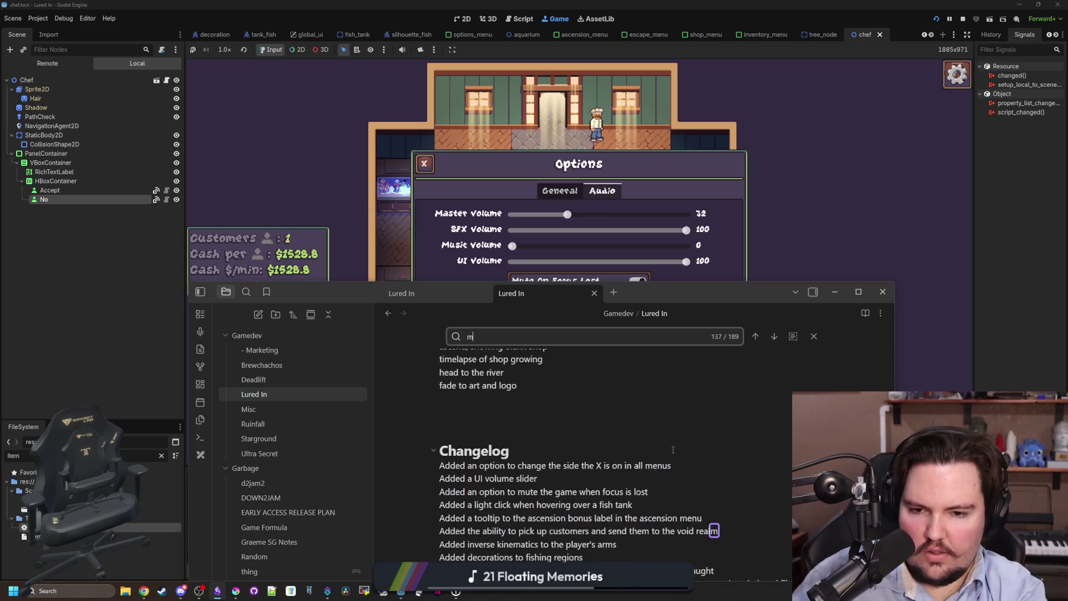
scroll(672, 450, down, 4)
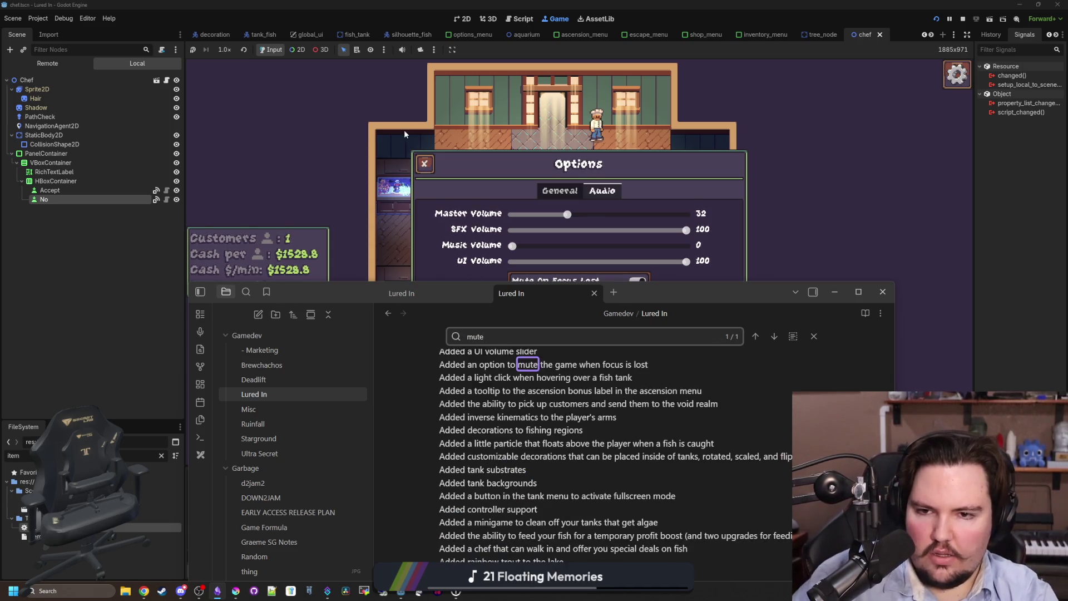
click(404, 129)
click(423, 163)
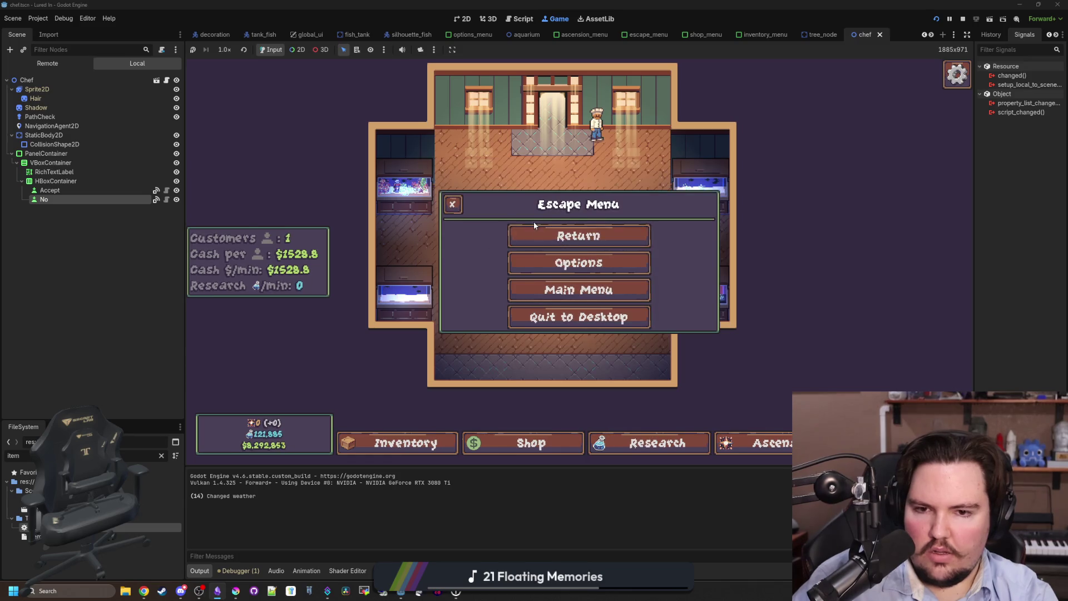
click(535, 236)
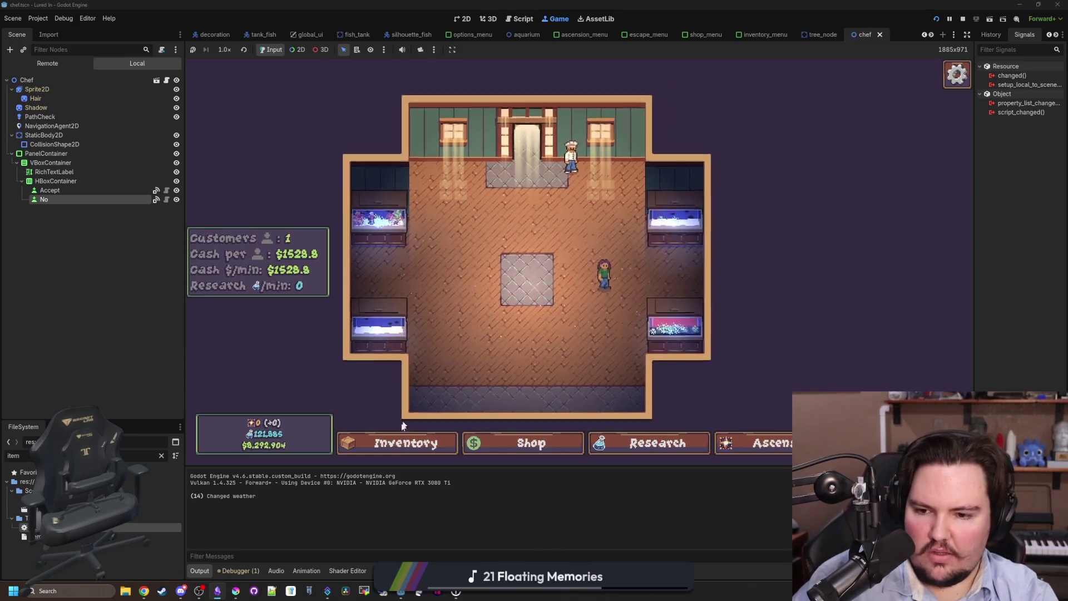
Browse the Inventory, Shop, Research, Ascension and Travel panels in the game
click(439, 443)
click(480, 451)
click(658, 443)
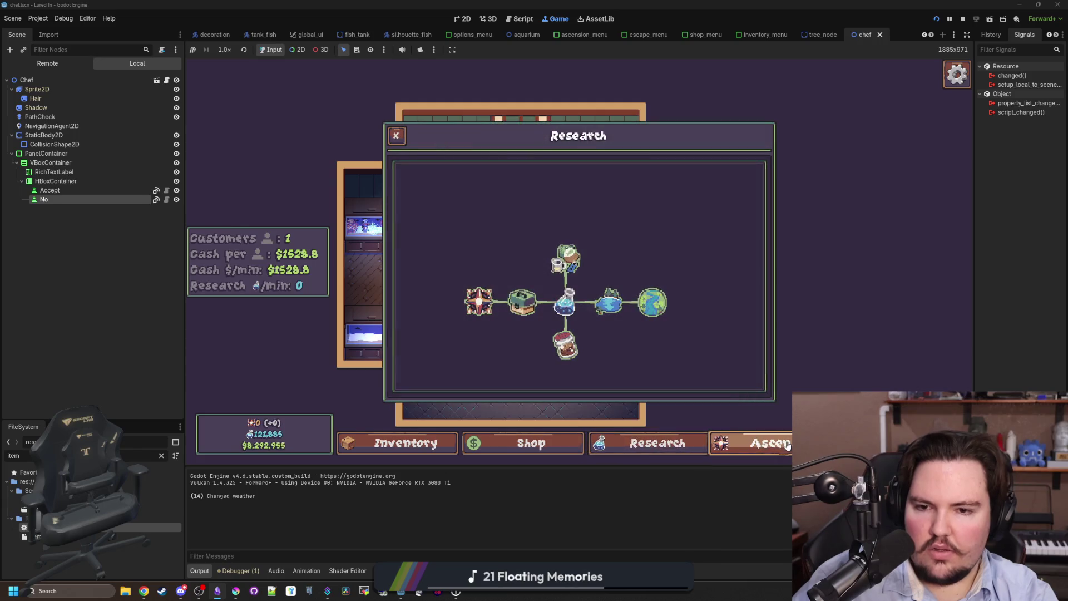
scroll(641, 368, down, 2)
click(751, 443)
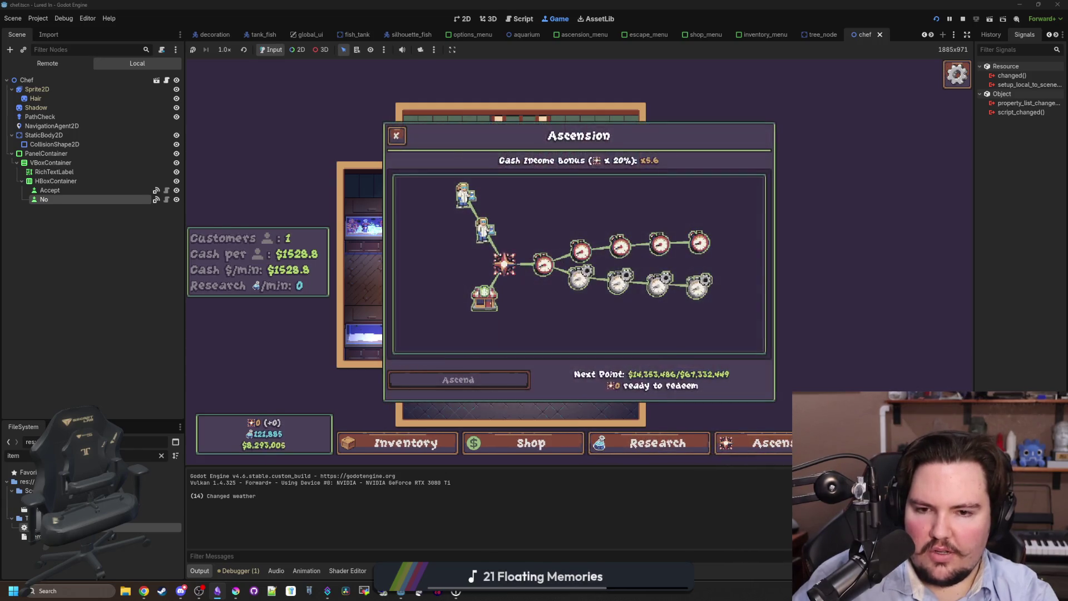
click(874, 443)
click(396, 135)
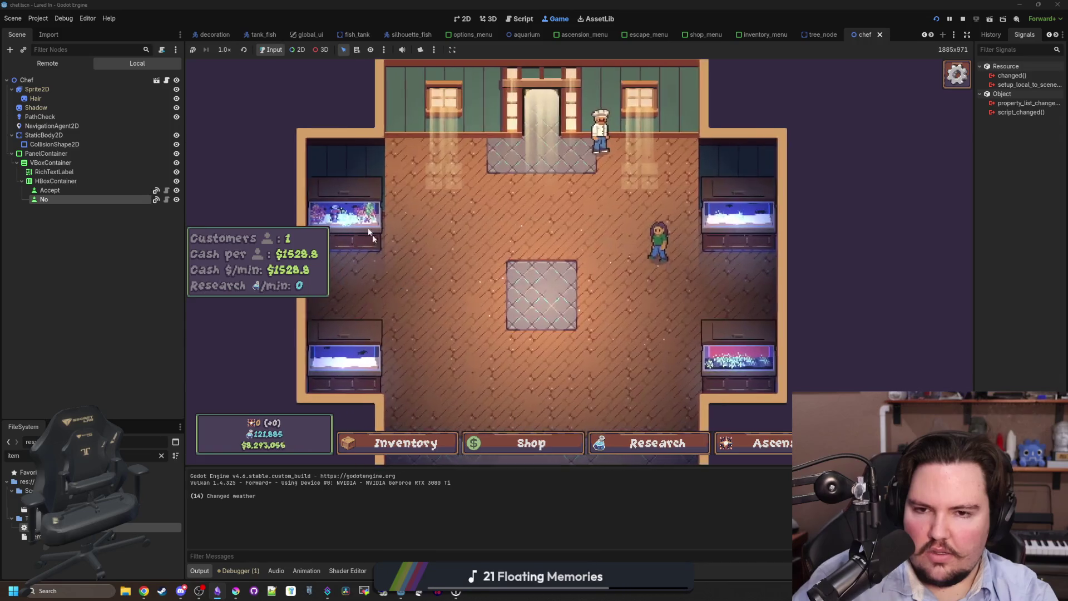
Open Fish Tank 1, cycle its tabs, and select the Kelp decoration to edit
click(375, 239)
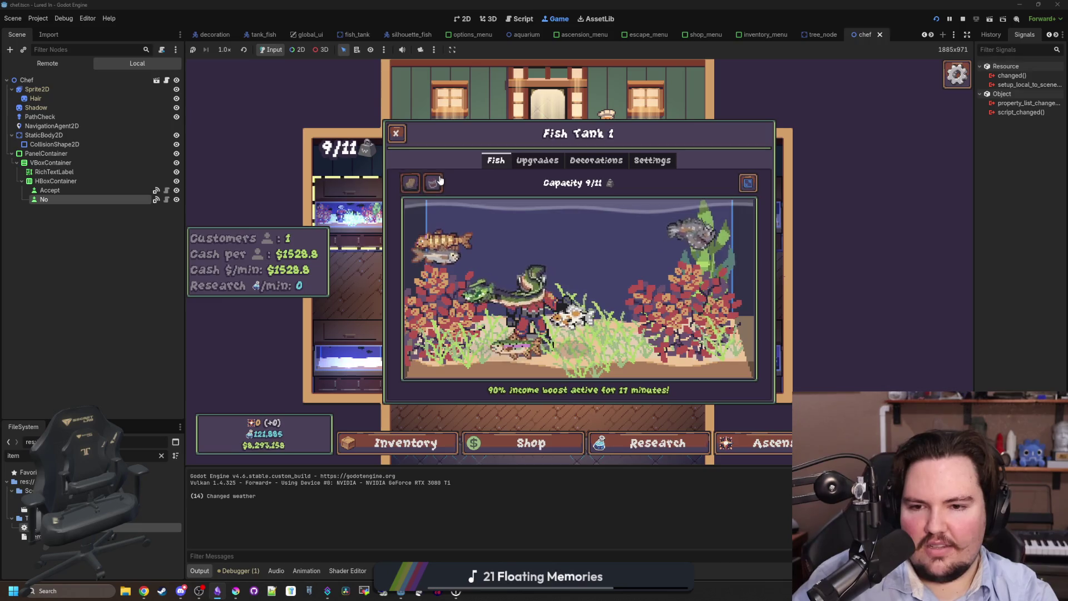
click(552, 160)
click(591, 162)
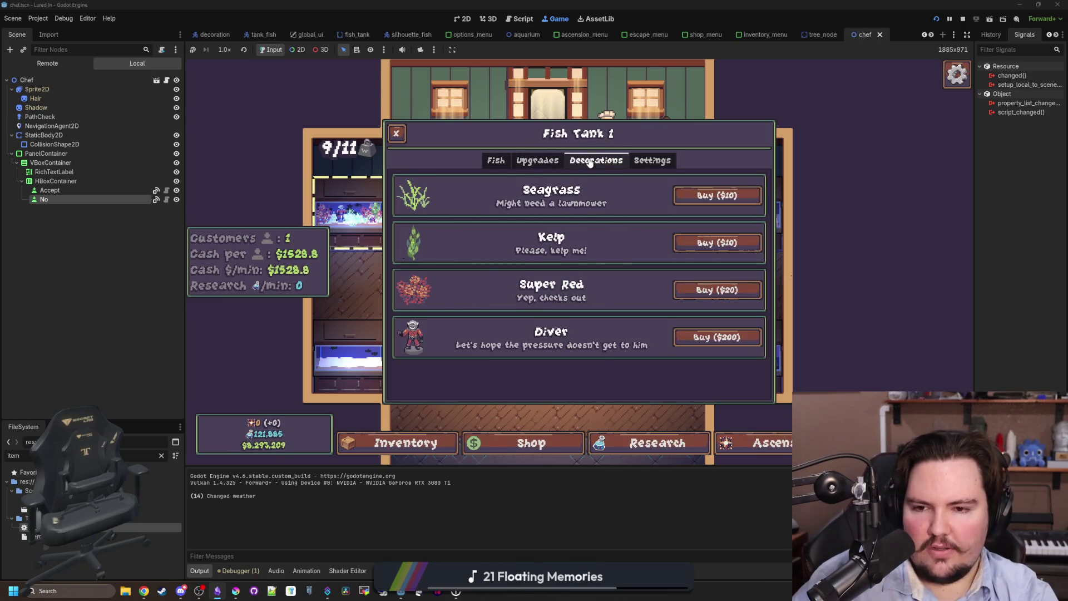
click(650, 159)
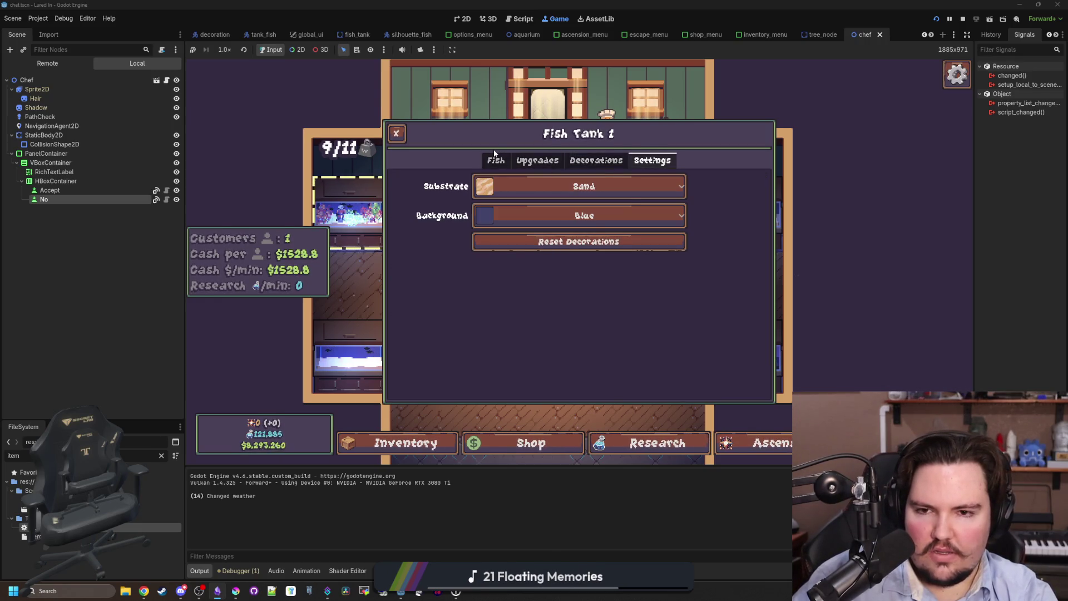
click(495, 160)
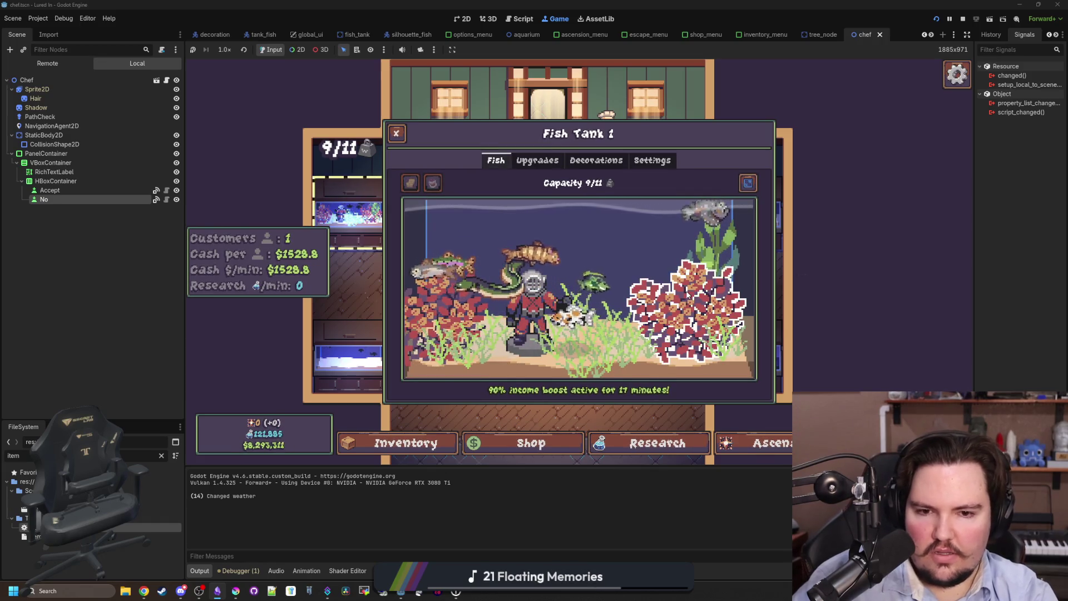
click(689, 295)
click(699, 279)
click(703, 257)
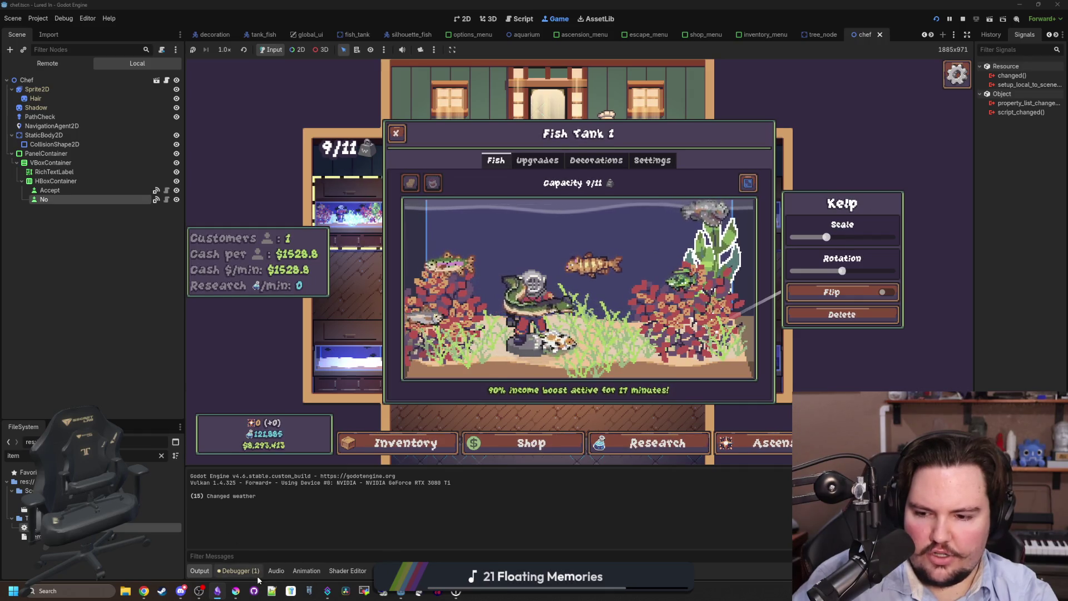
Move the Lured In notes window up and to the left
click(217, 590)
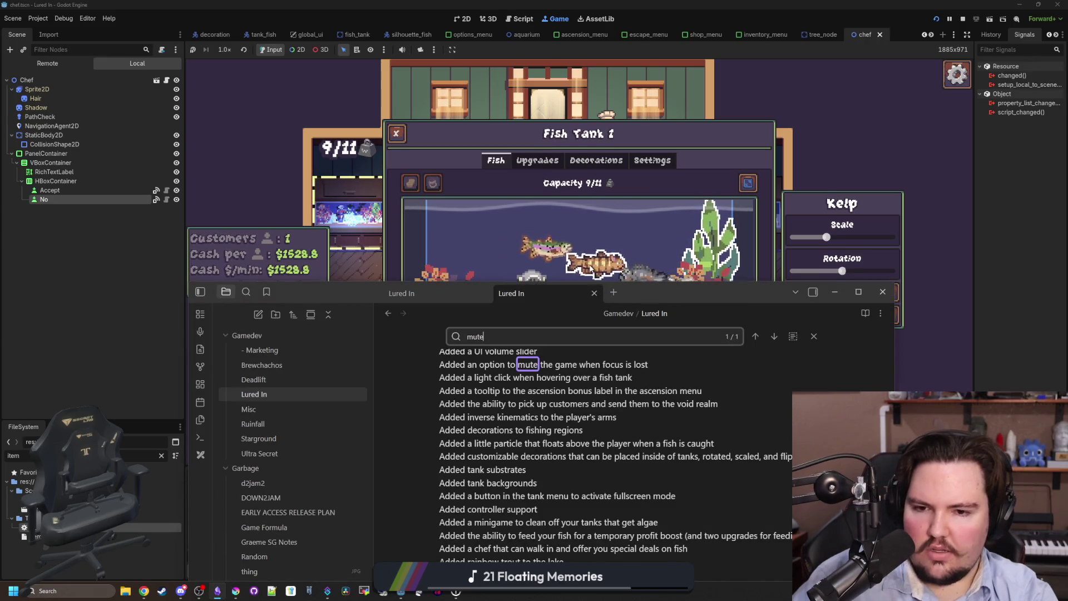
drag(640, 293, 572, 168)
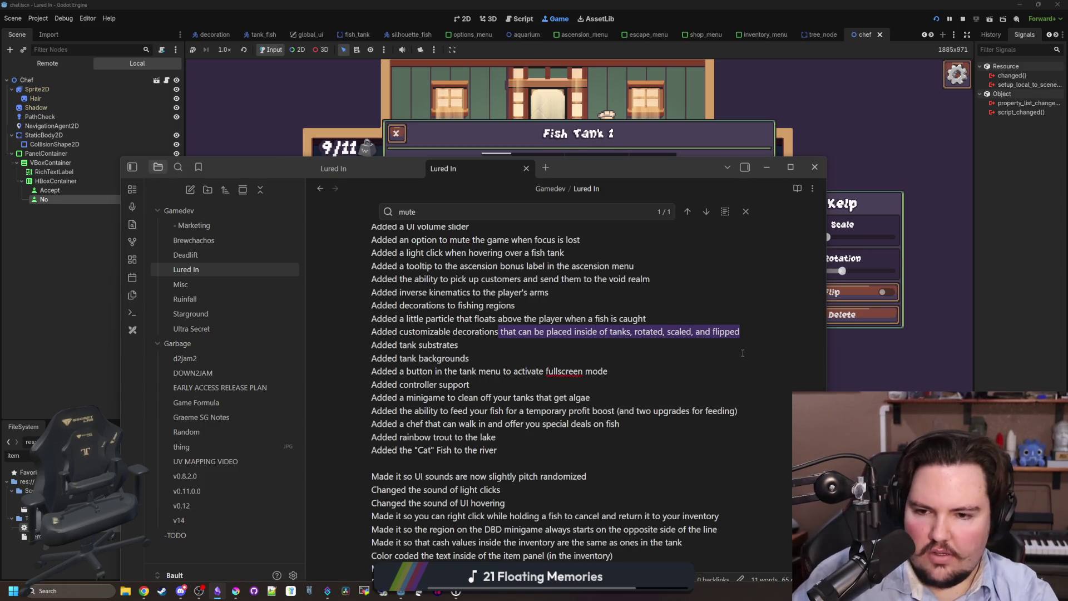
click(846, 368)
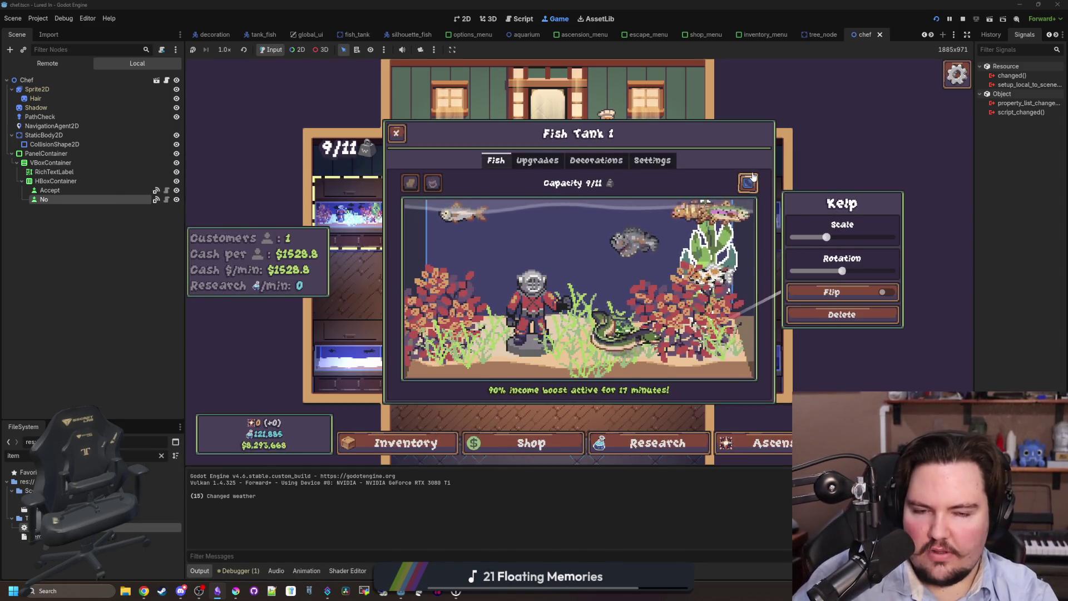
Select the first Changelog entries in the notes, then close the fish tank panel in the game
click(218, 592)
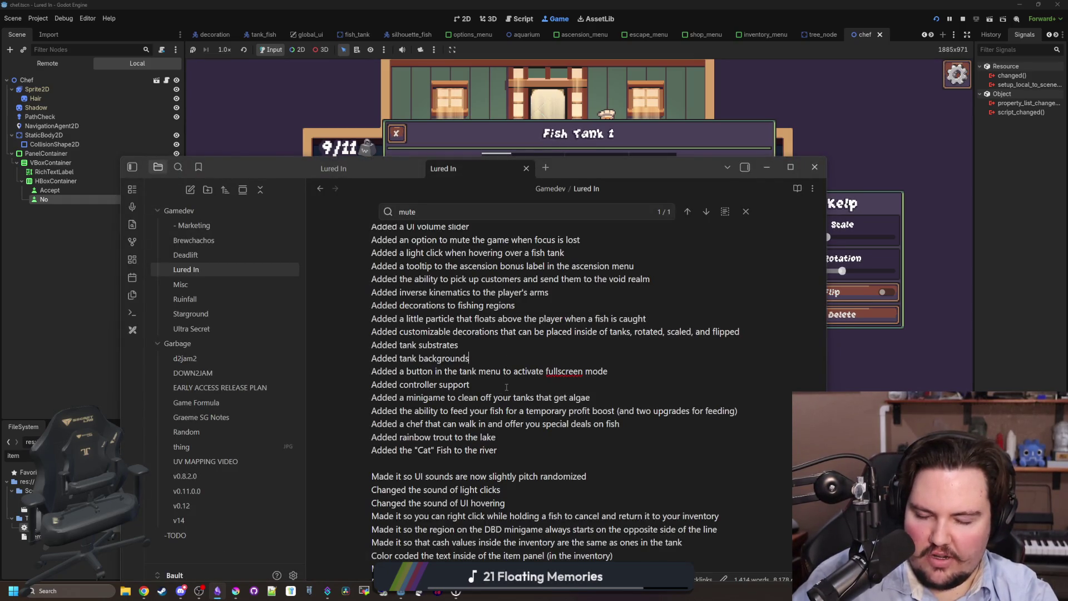
scroll(506, 386, up, 2)
mouse_move(376, 272)
mouse_down()
mouse_move(624, 345)
mouse_move(686, 407)
mouse_move(612, 427)
mouse_up()
key(alt+Tab)
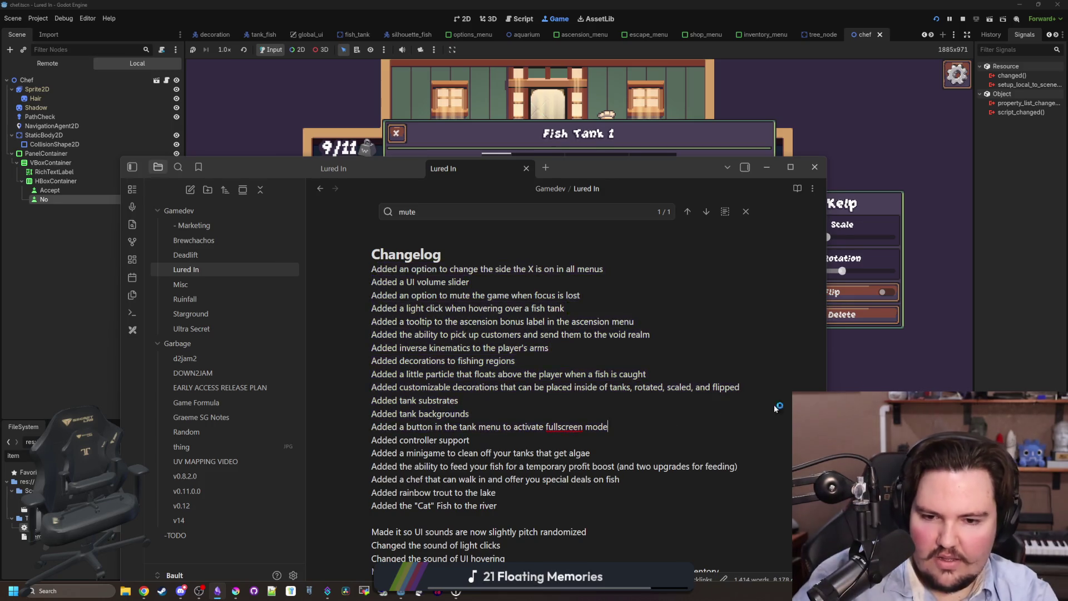
click(545, 162)
click(769, 311)
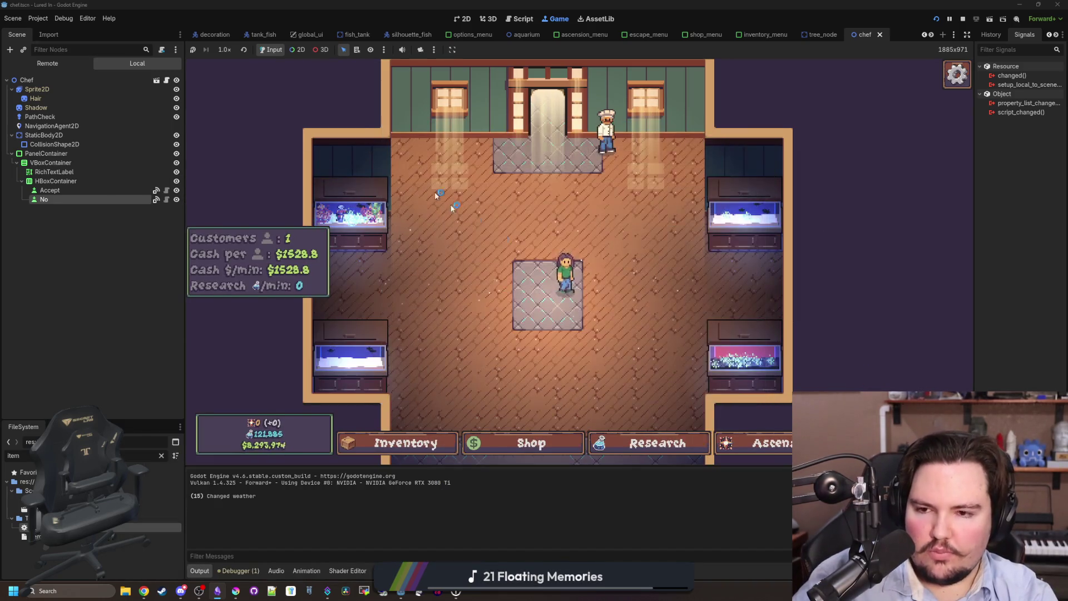
Open Fish Tank 3, pick up food, and close the tank window
click(770, 311)
click(769, 310)
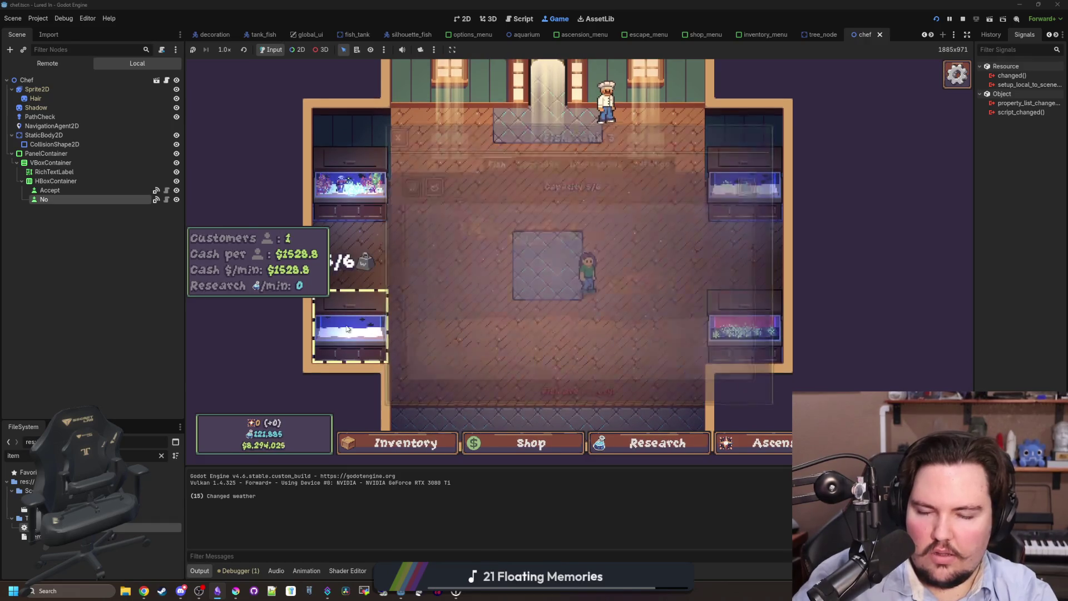
click(358, 344)
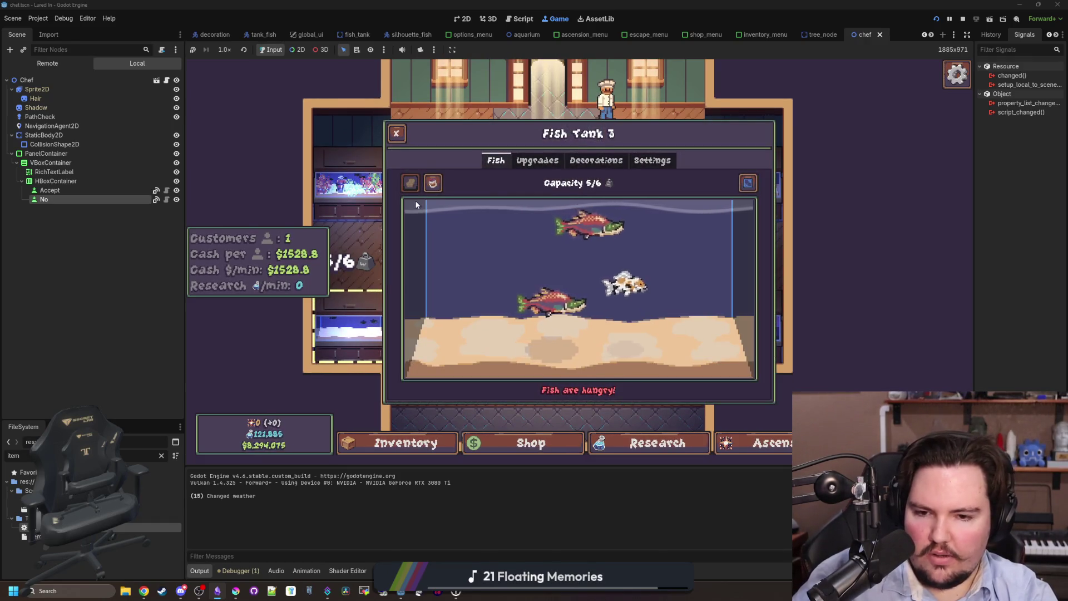
click(411, 183)
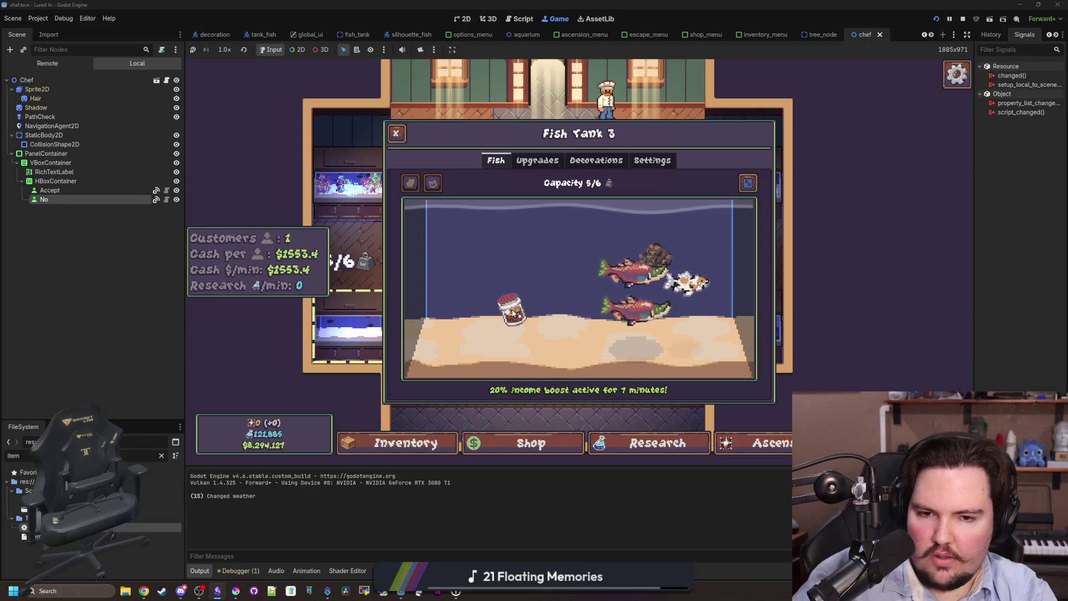
key(Escape)
Pan around the room to bring the chef's Stonefish, Goldfish and Largemouth Bass deal into view
scroll(512, 310, down, 1)
key(t)
key(Escape)
scroll(320, 386, up, 1)
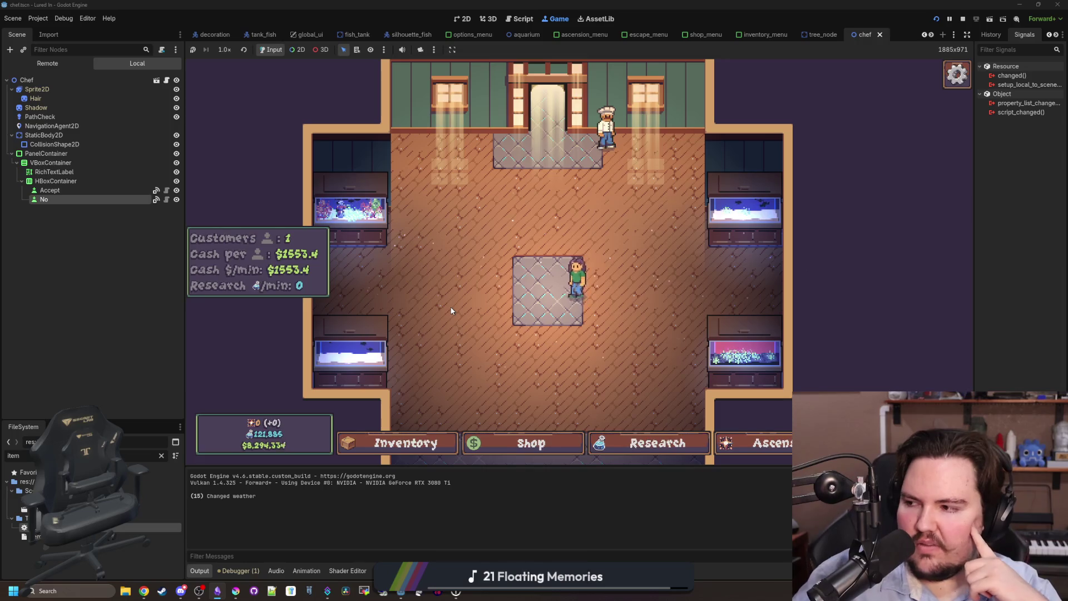
scroll(452, 310, down, 2)
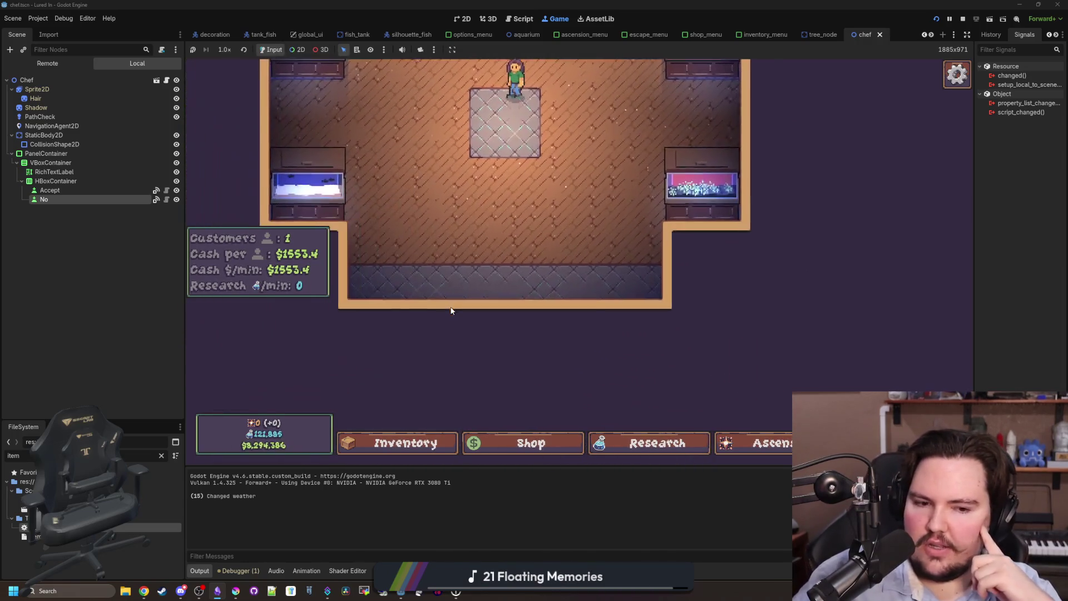
scroll(451, 310, up, 3)
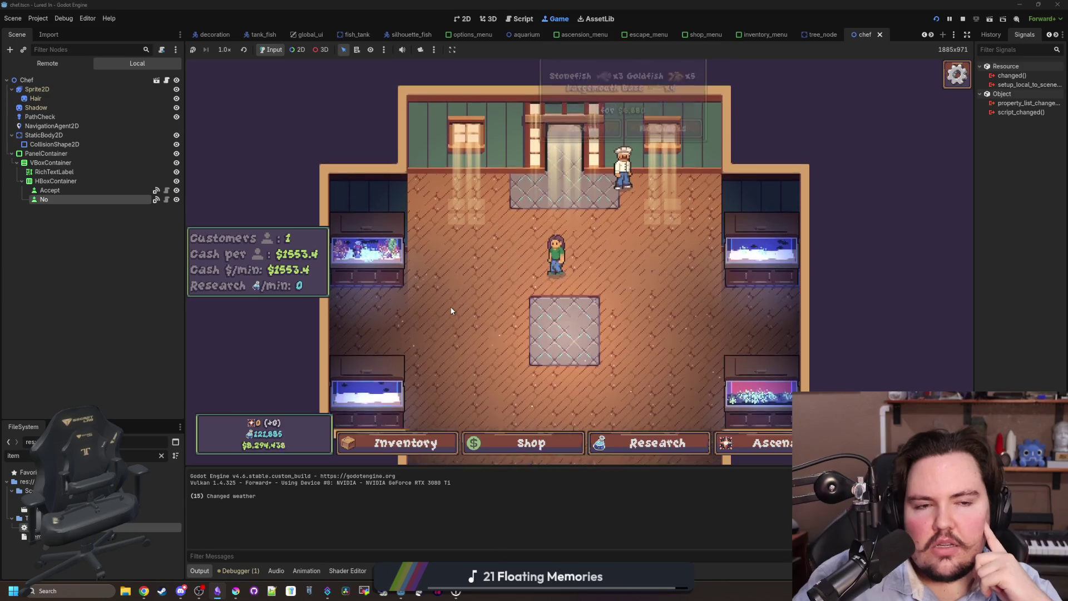
scroll(451, 311, up, 2)
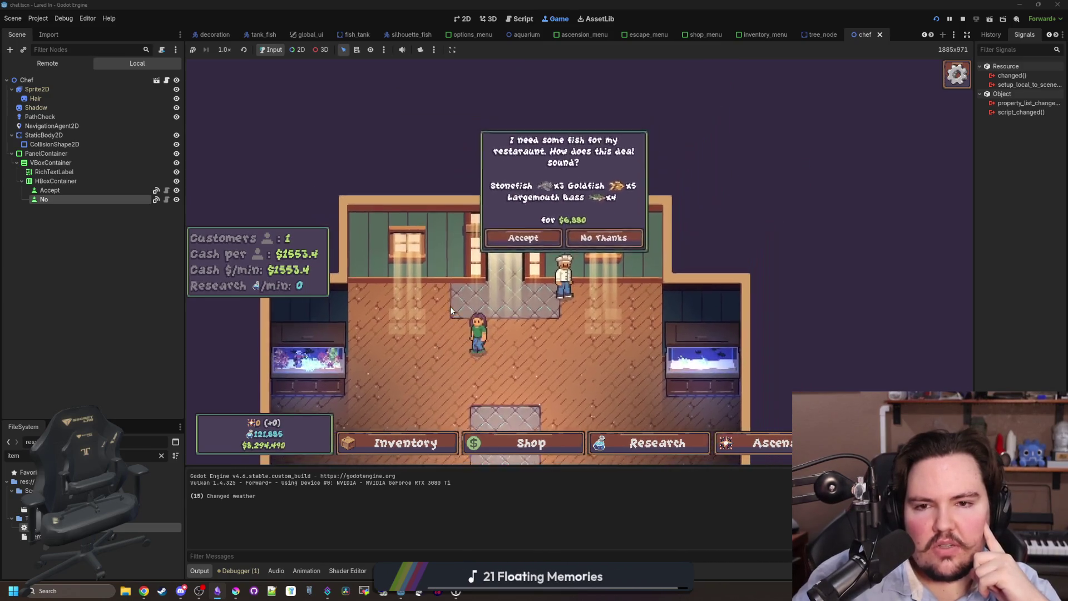
key(s)
key(a)
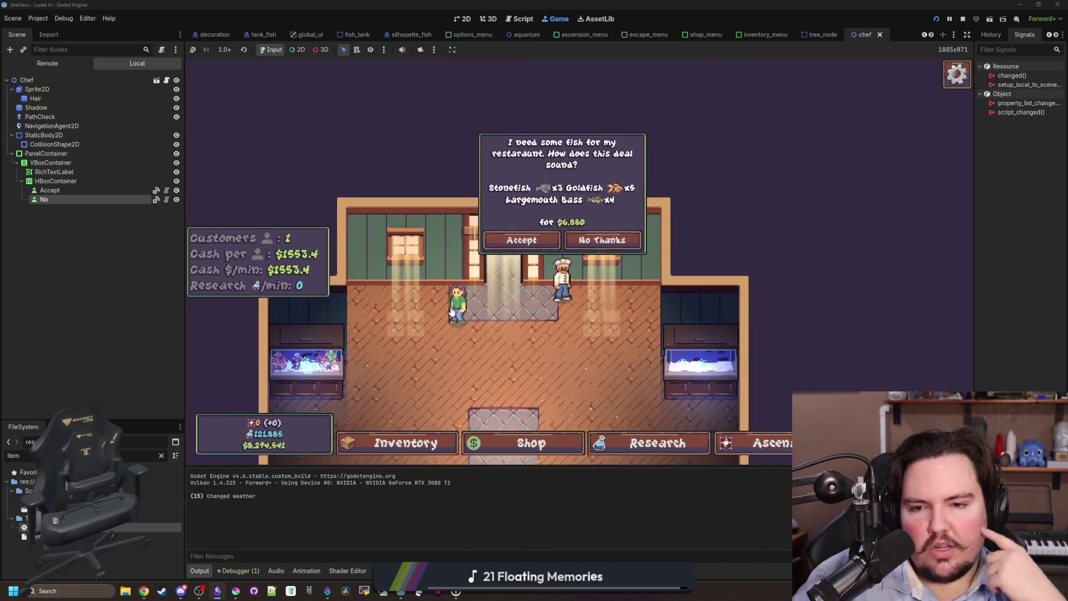
key(w)
key(d)
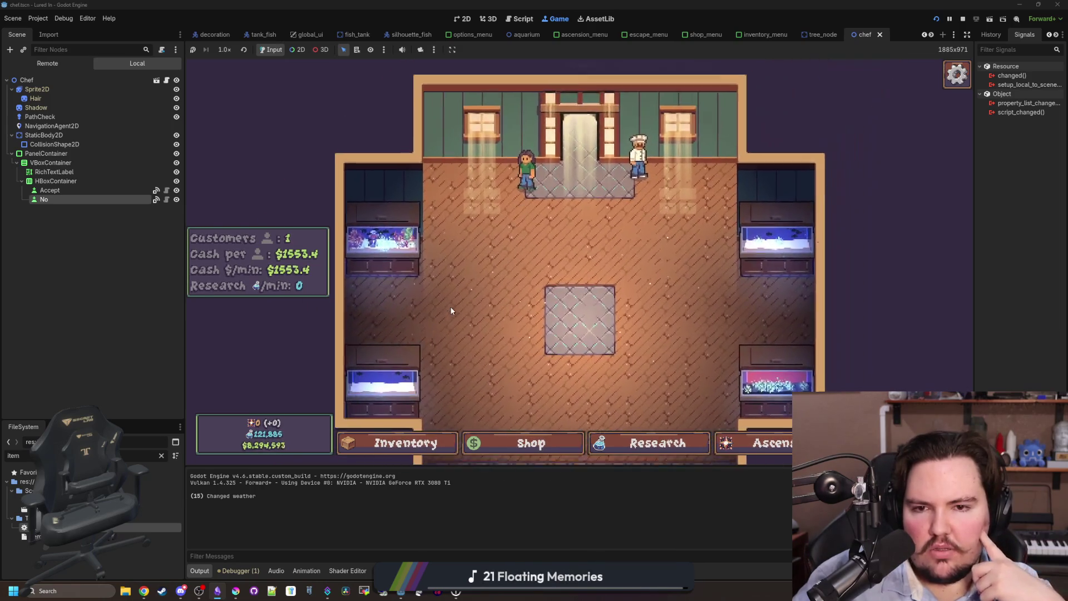
key(s)
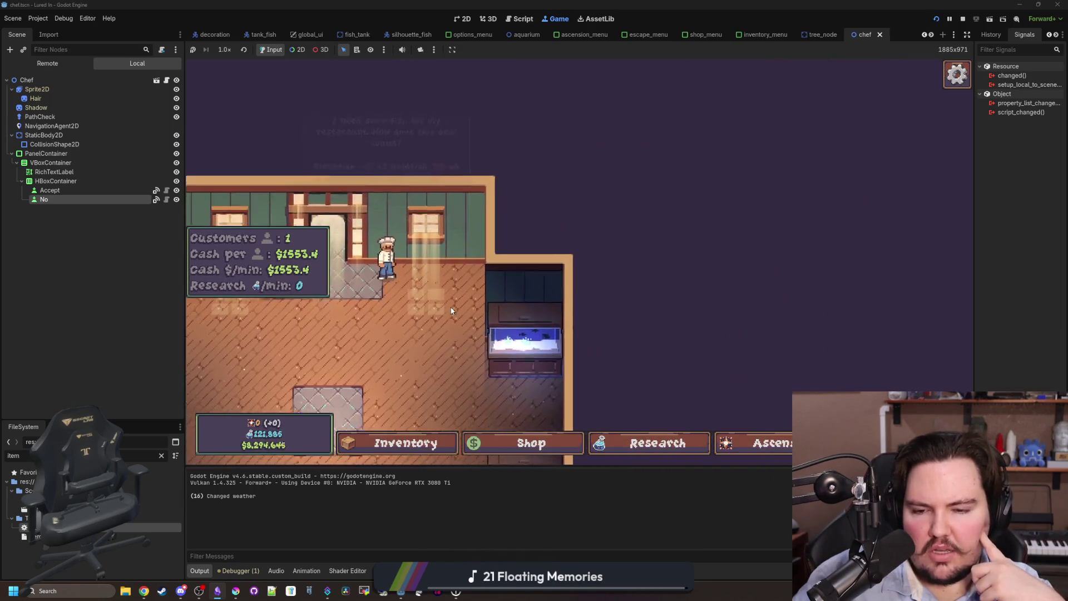
key(w)
key(a)
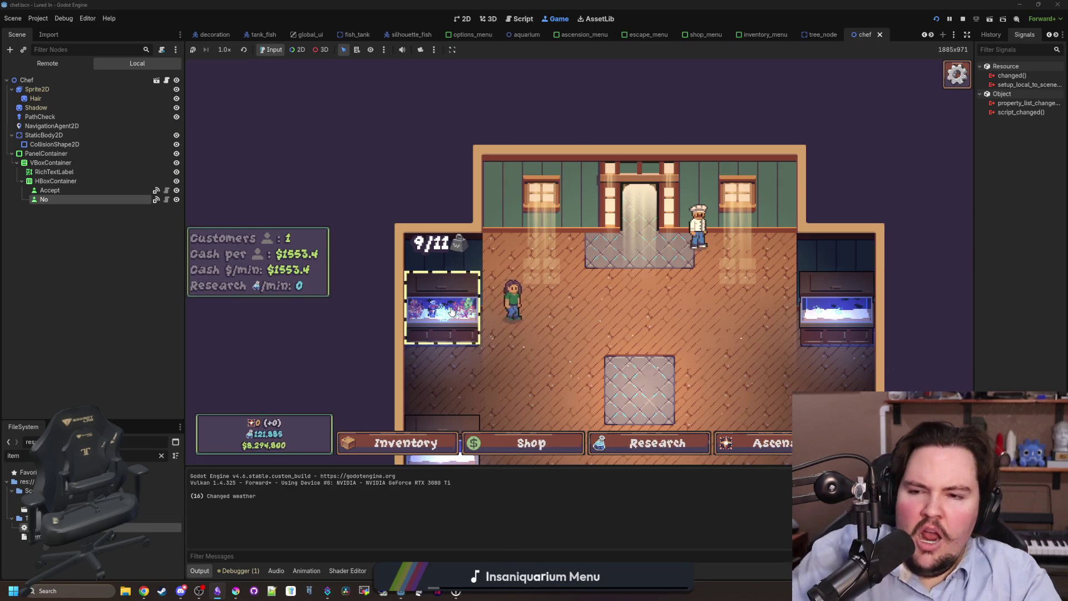
Inspect the Rainbow Trout in Fish Tank 1, then close the tank and stop the game
click(452, 311)
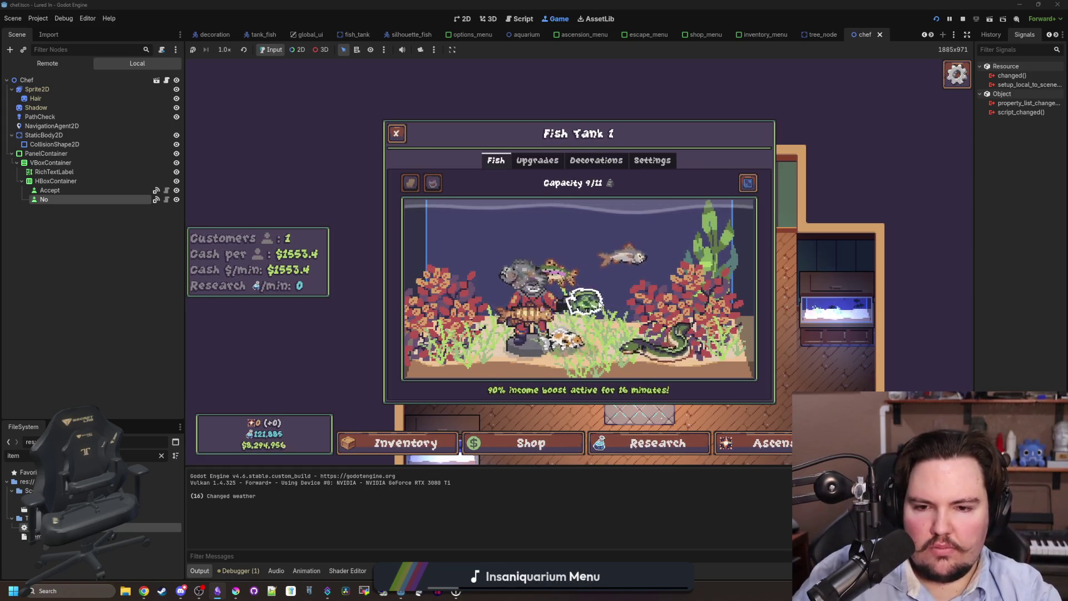
click(518, 293)
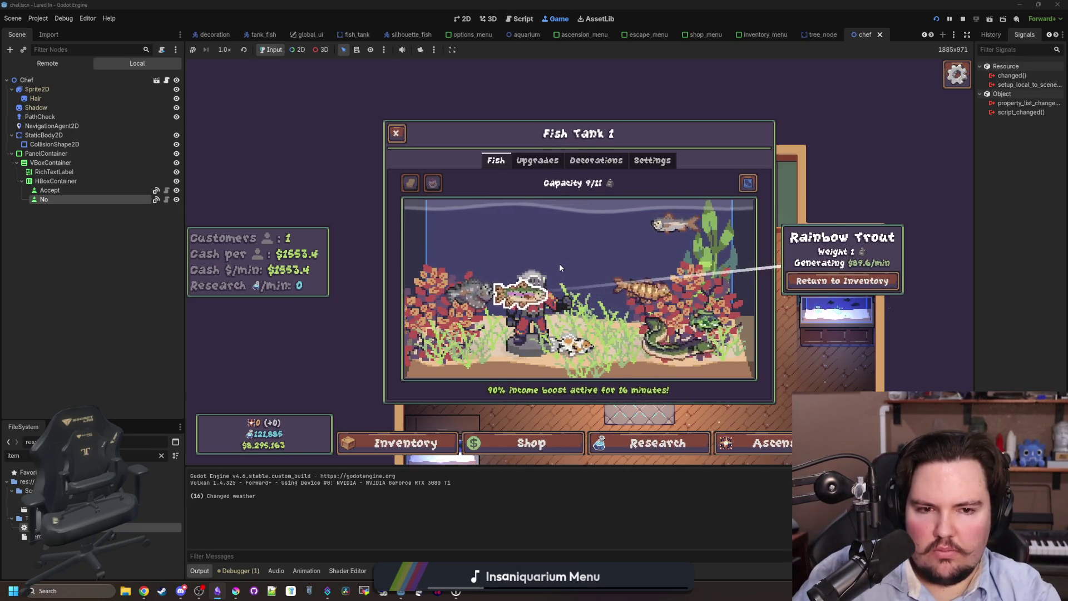
key(Escape)
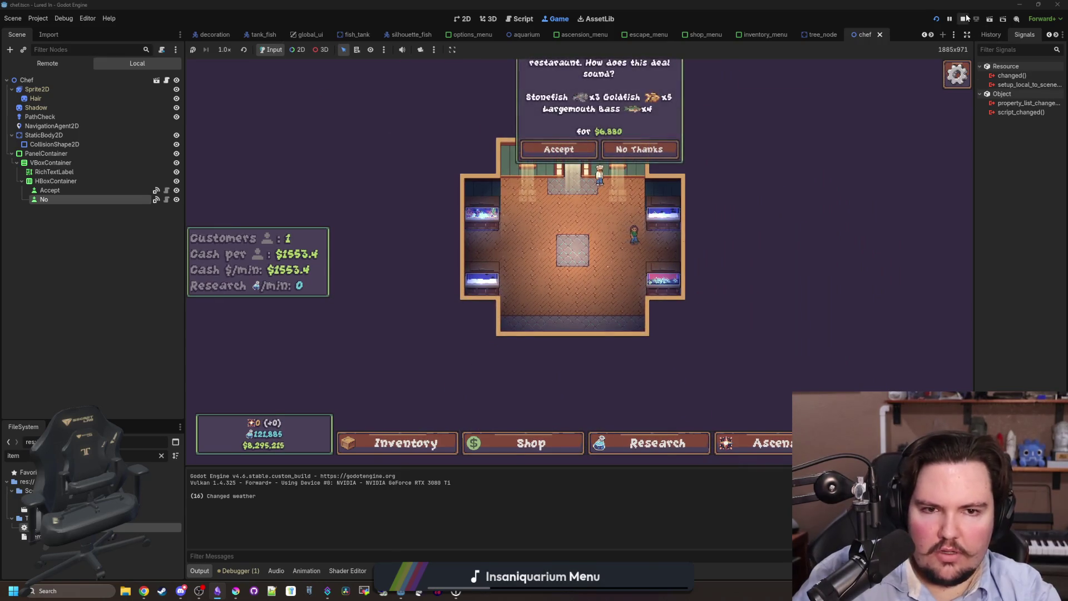
click(964, 19)
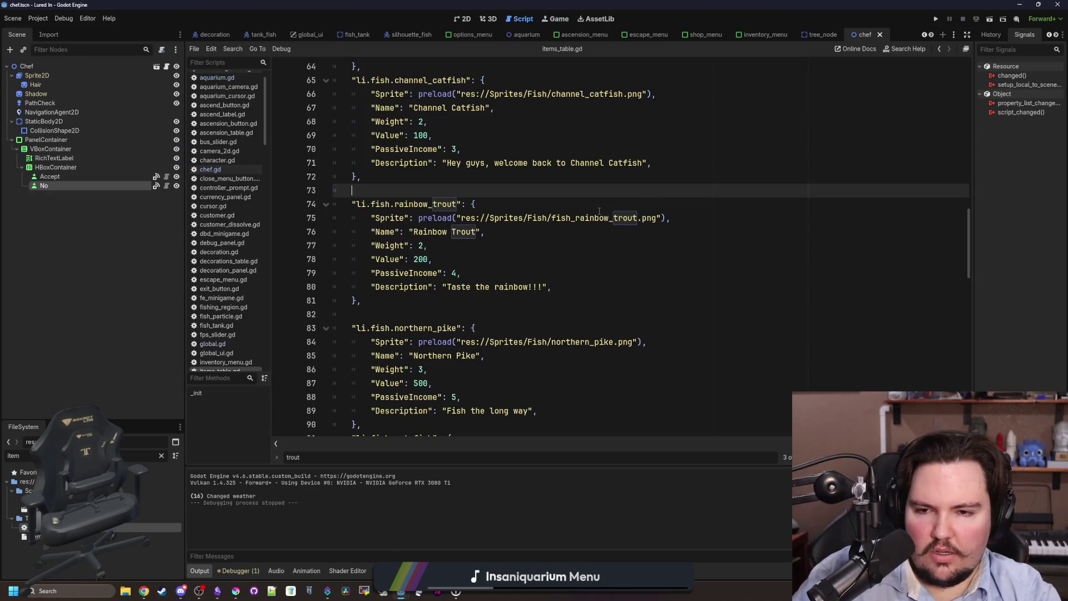
Clear the FileSystem filter, open chef.gd, and narrow the scene tree for more code room
click(162, 456)
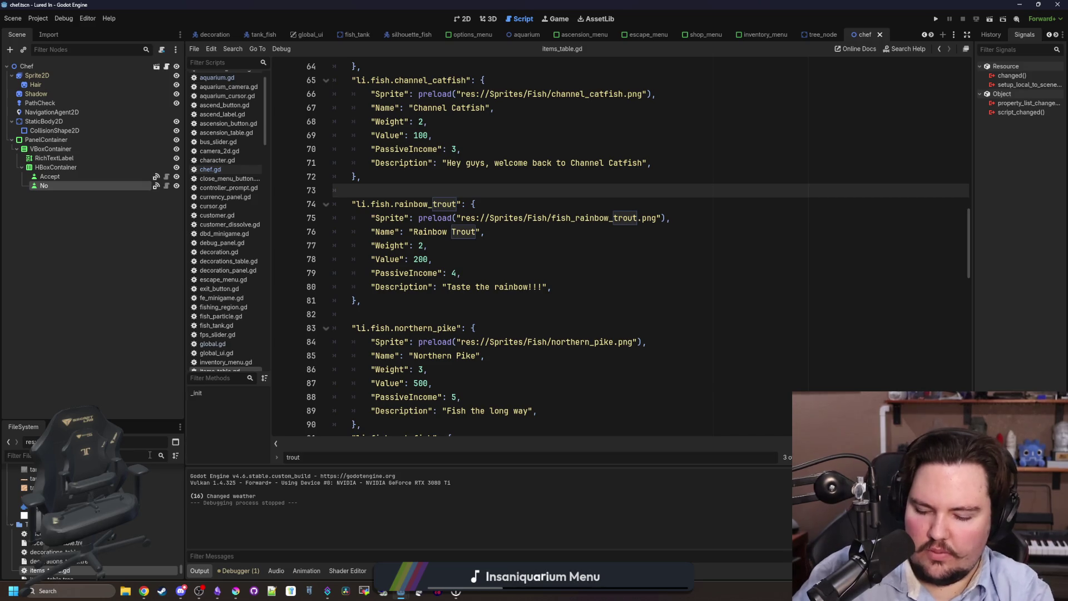
click(215, 170)
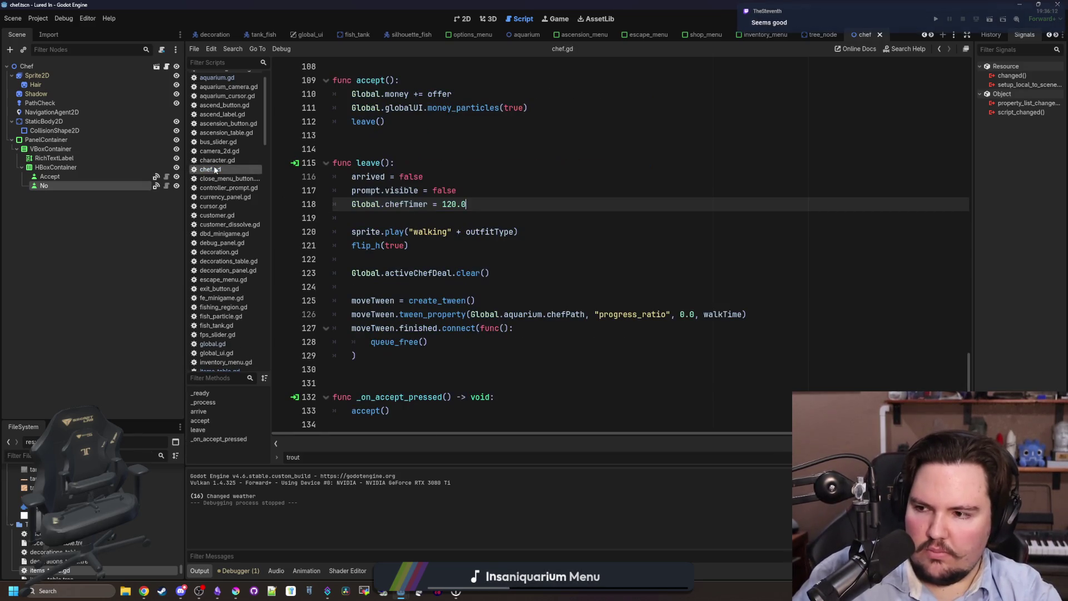
click(417, 236)
key(Up)
scroll(486, 373, up, 5)
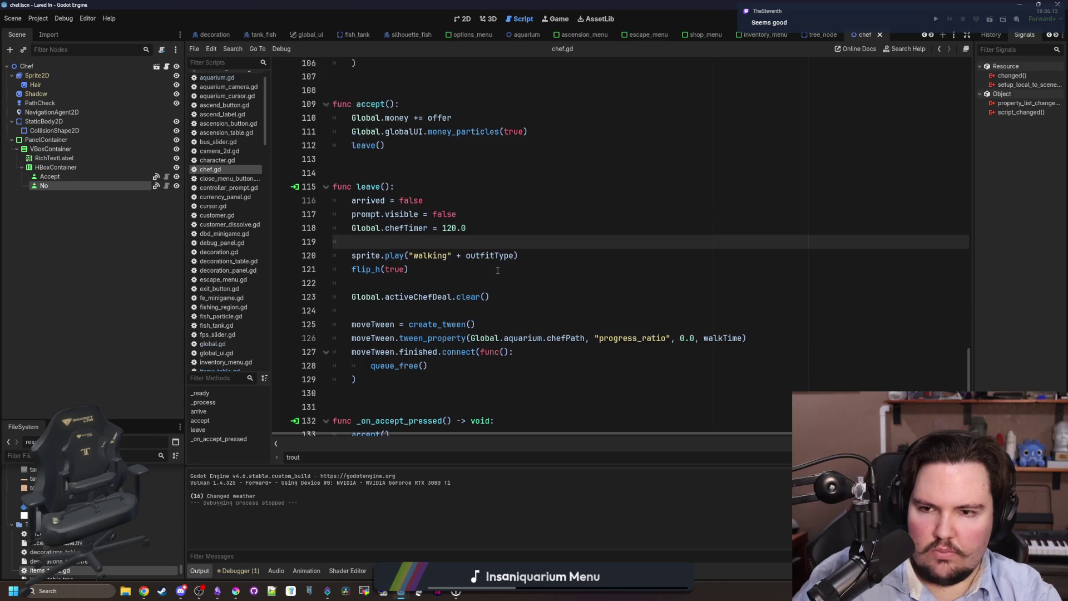
scroll(485, 372, up, 1)
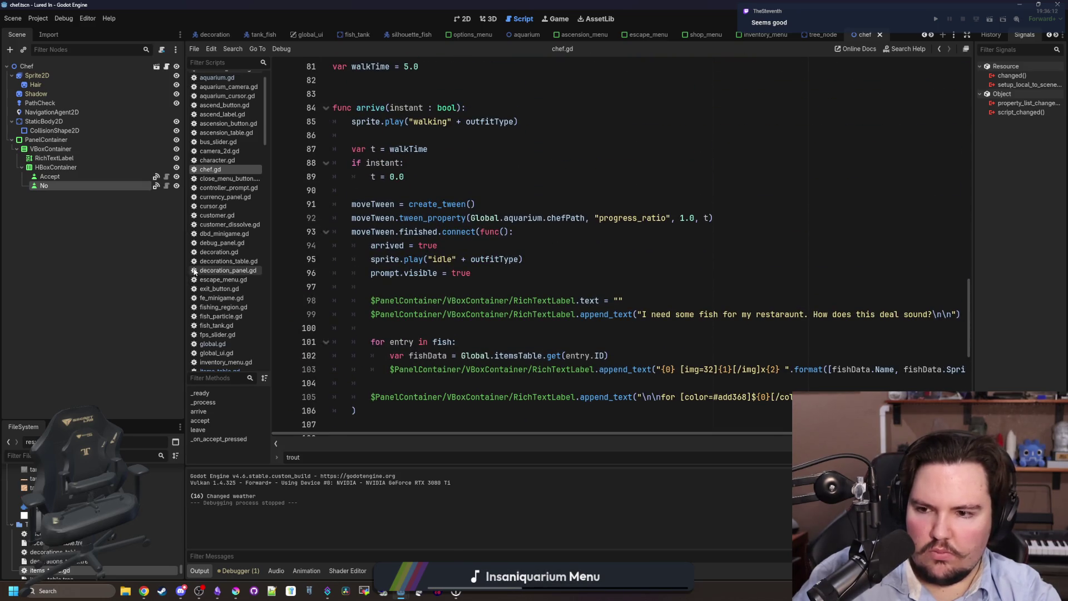
drag(185, 270, 114, 268)
Locate the chef's random fish deal code, including randi_range(1,5), and save the script
scroll(288, 261, up, 10)
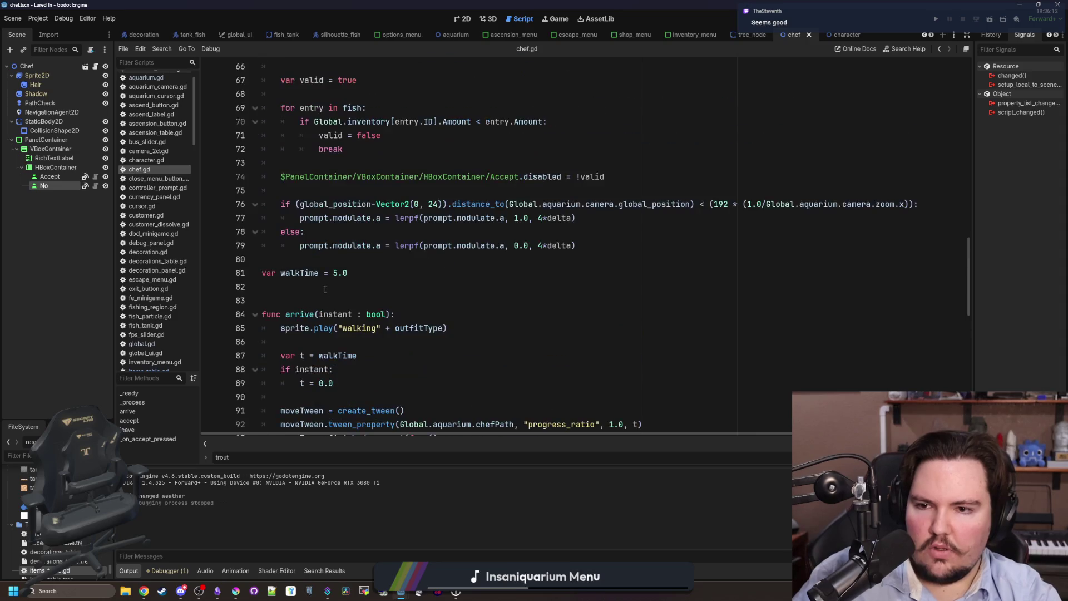
click(383, 330)
scroll(382, 330, up, 2)
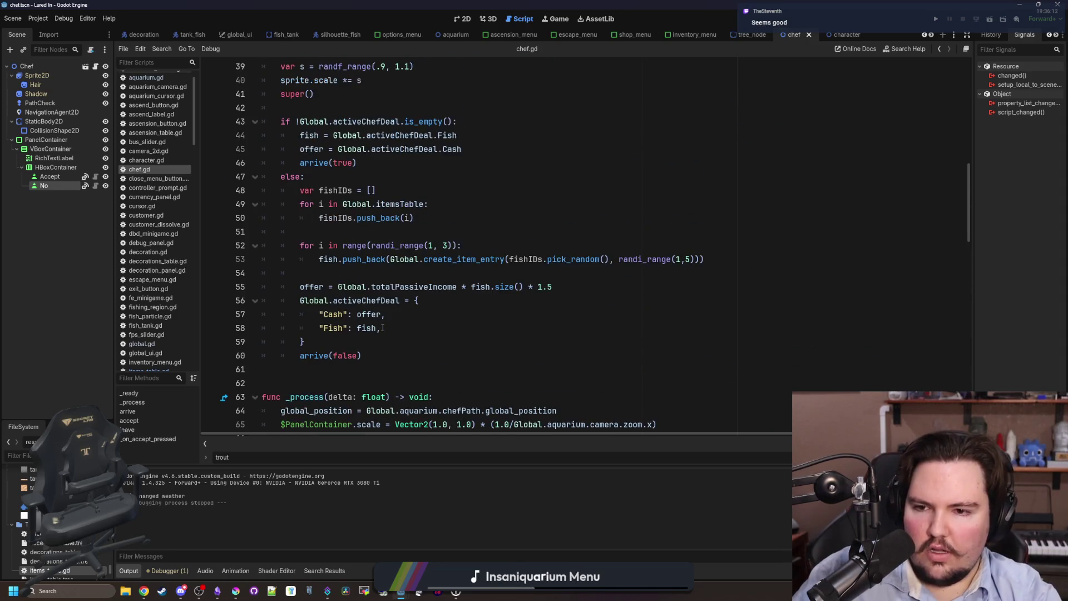
click(370, 272)
scroll(369, 272, up, 1)
click(420, 272)
key(ctrl+s)
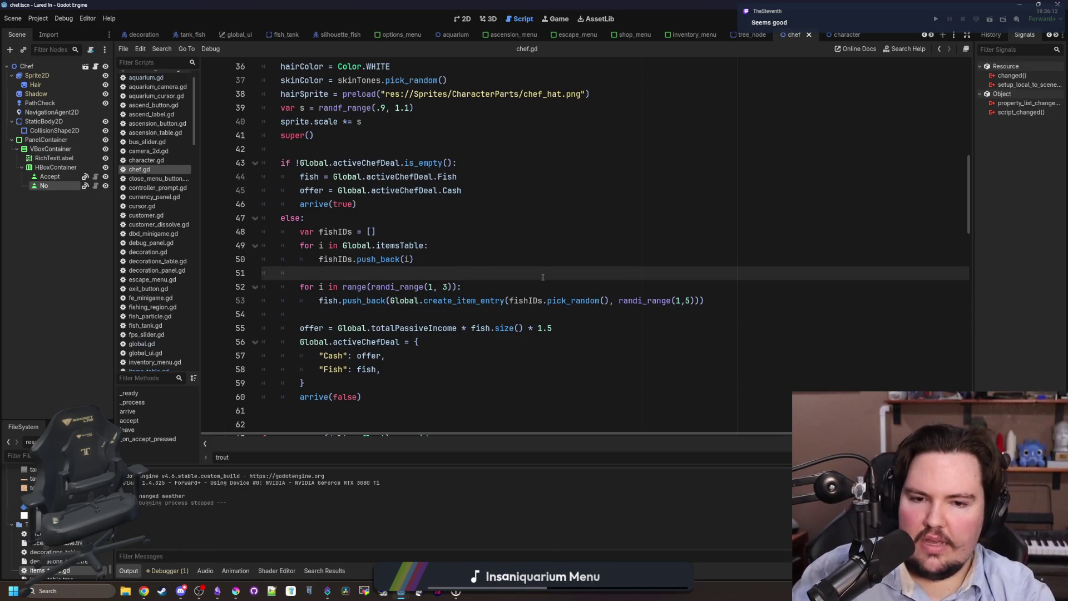
drag(620, 301, 699, 301)
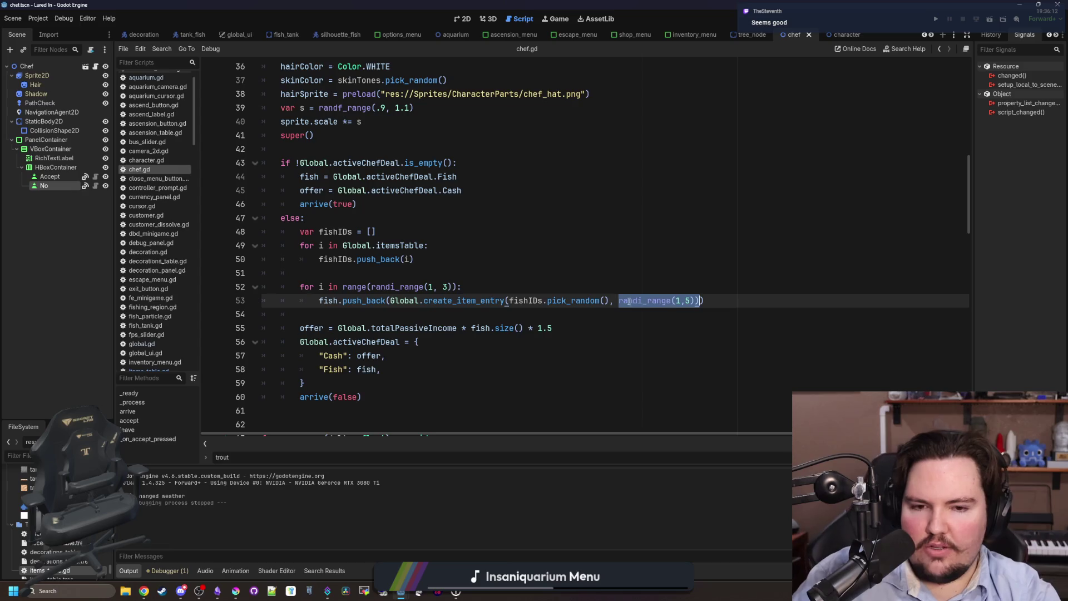
click(388, 273)
scroll(388, 278, down, 1)
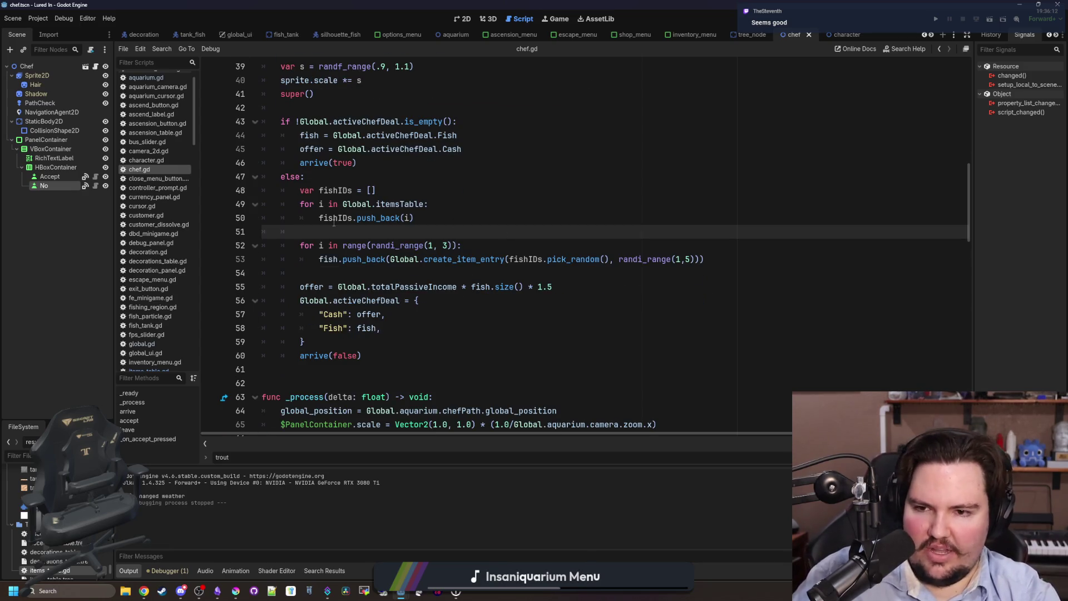
key(ctrl+s)
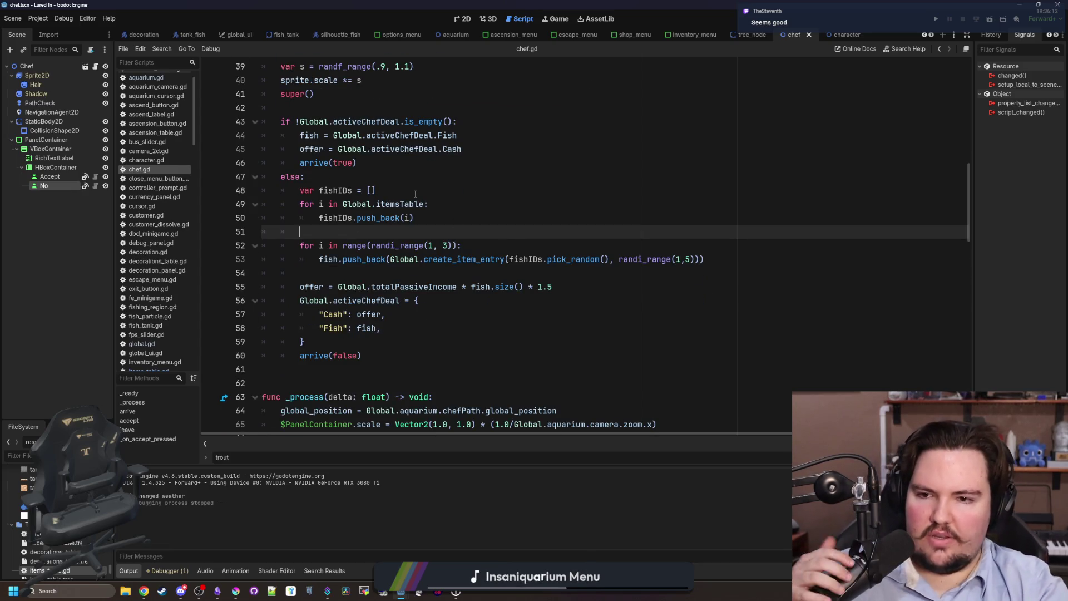
click(415, 194)
Add 'for i in Global.regionsTable:' in the chef script's else branch
key(Return)
key(Return)
key(Return)
key(Up)
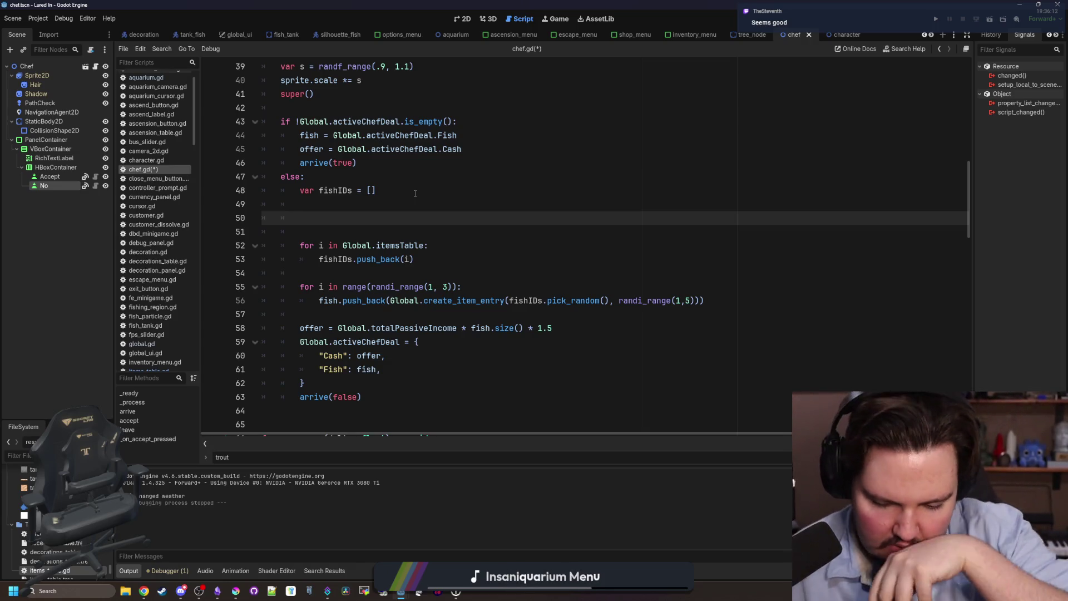
text(for )
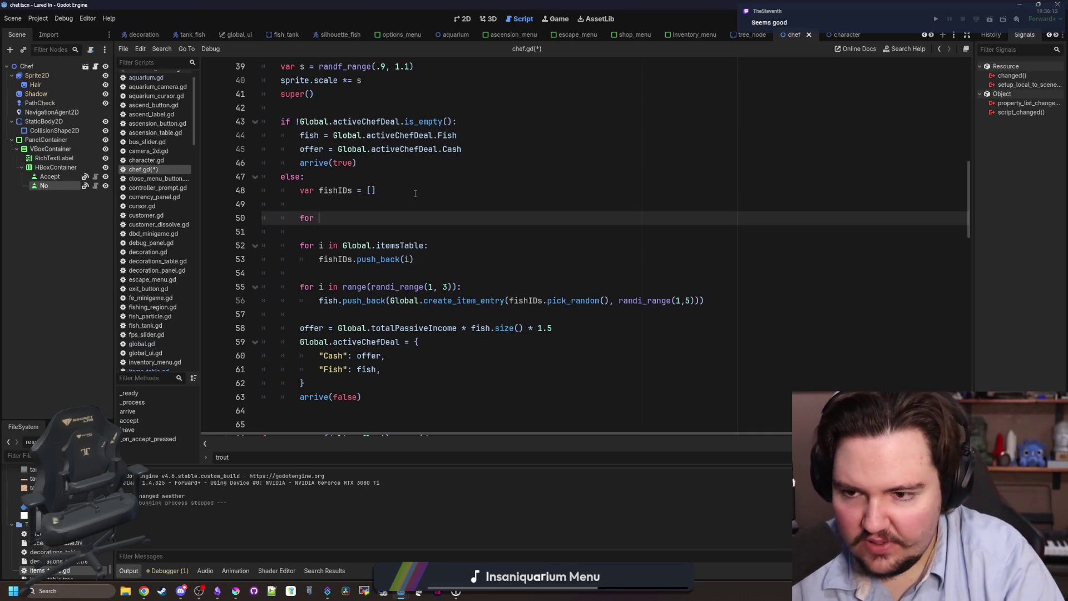
text(i in Global.regions)
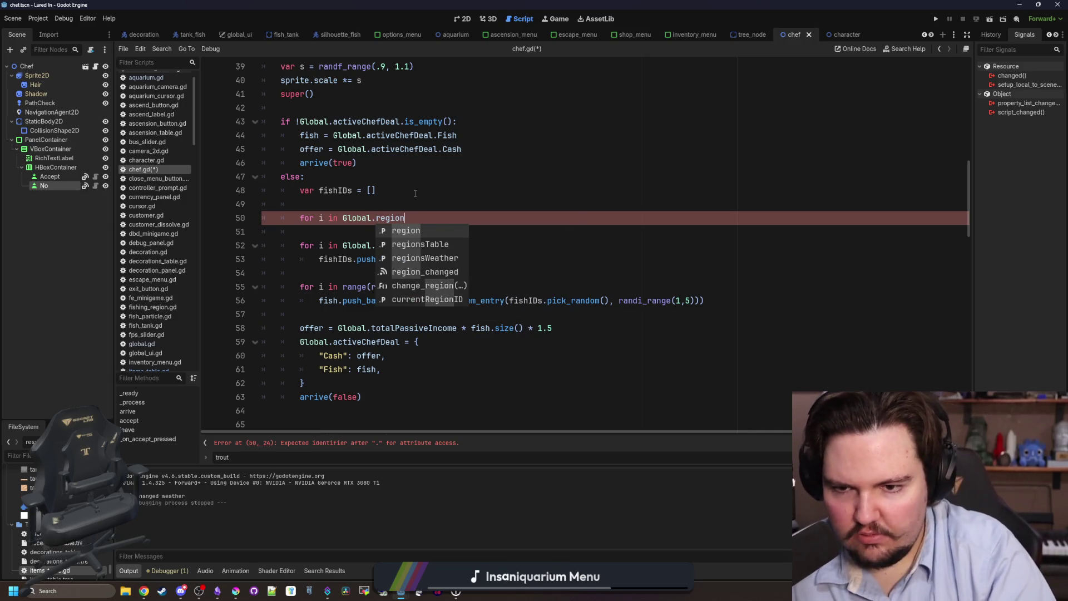
key(Return)
text(:)
key(Return)
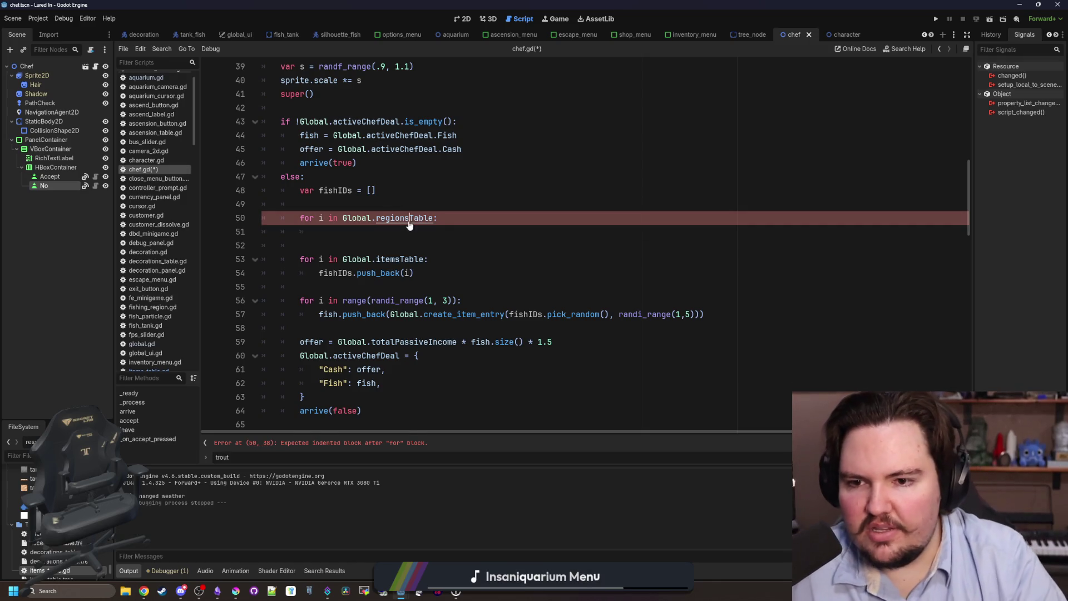
Look up the regionsTable definition and open regions_table.gd from files filtered by 'reg'
ctrl+click(409, 217)
click(34, 455)
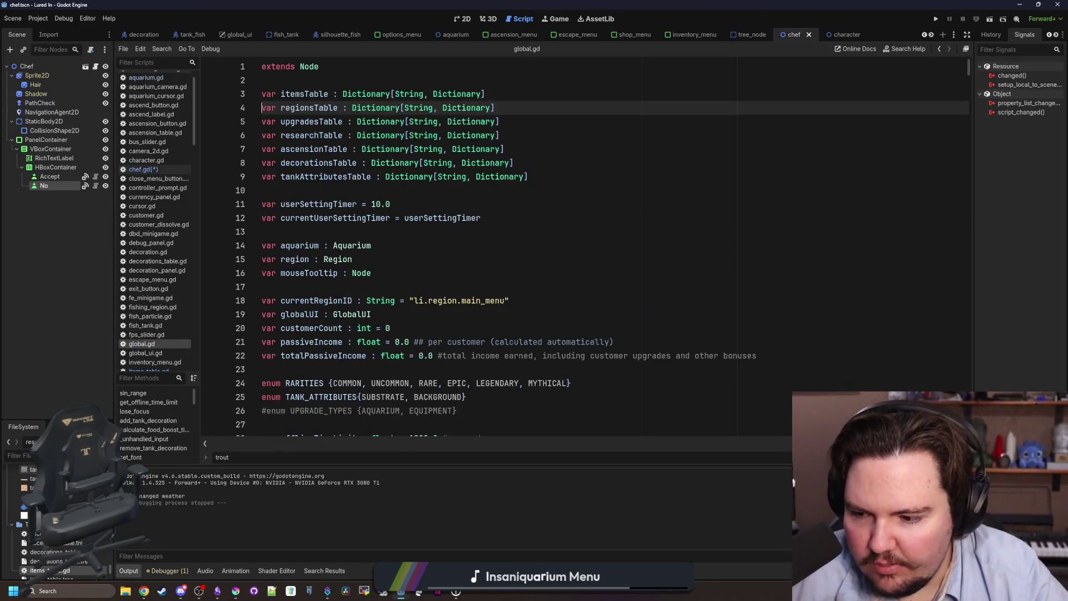
text(reg)
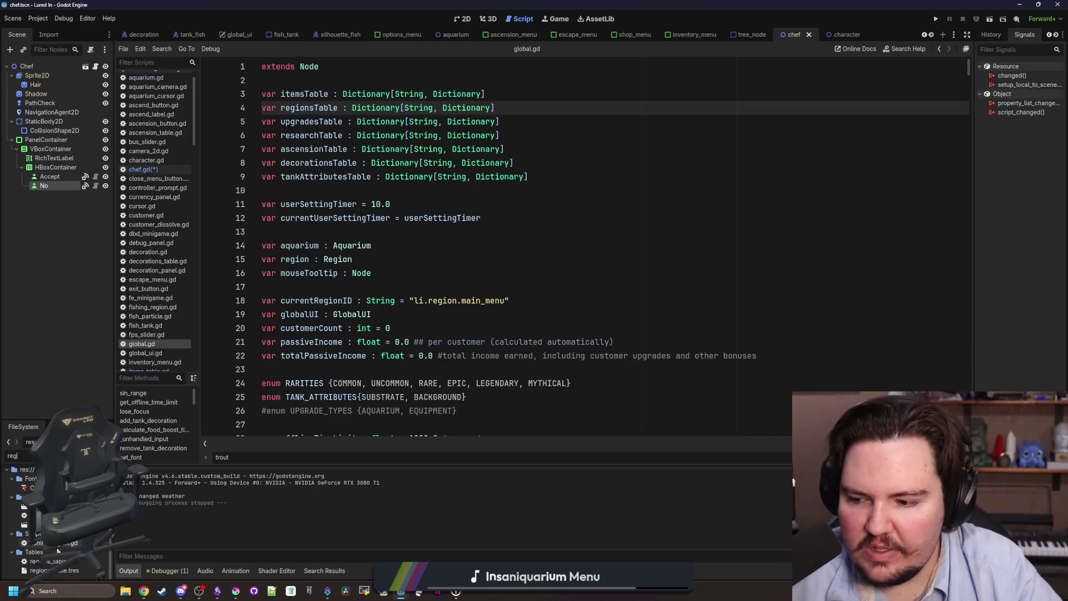
double_click(78, 543)
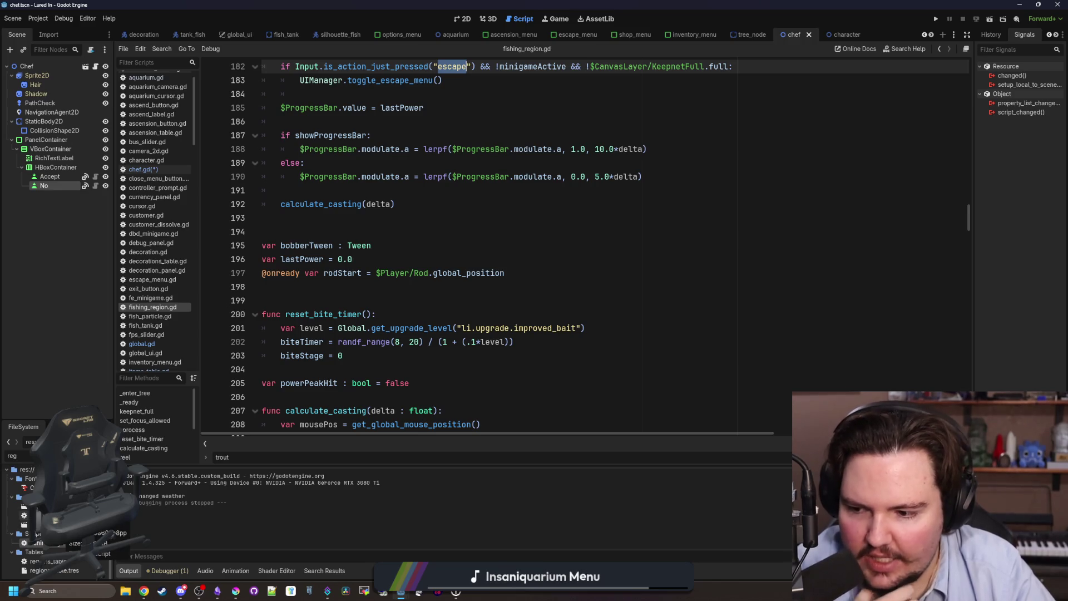
double_click(47, 561)
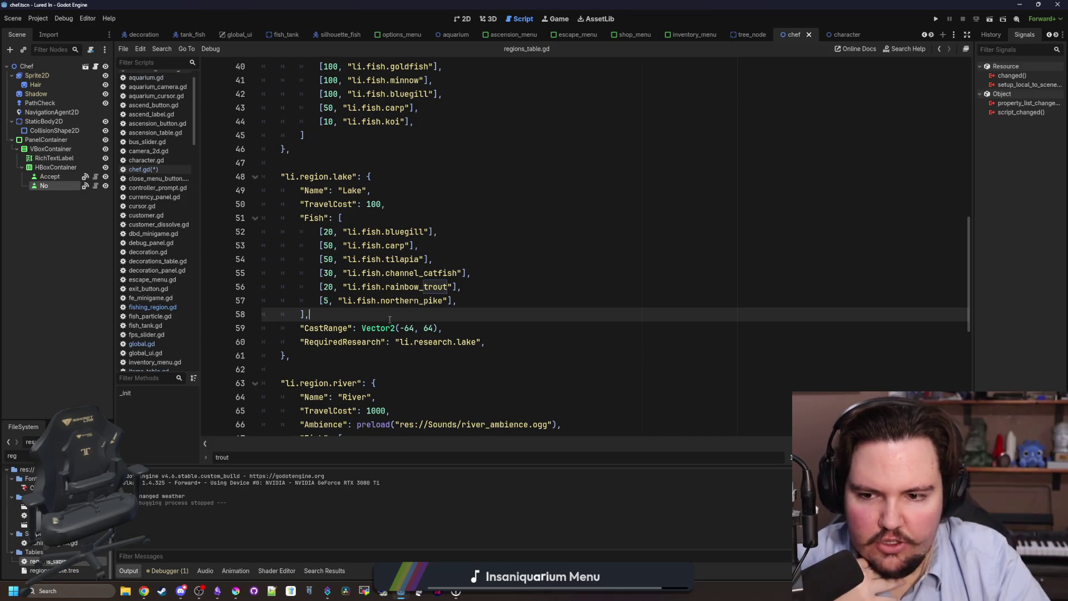
Review the Lake region's fish list in regions_table.gd, then return to the chef script's regionsTable reference
drag(389, 320, 212, 205)
key(shift+Down)
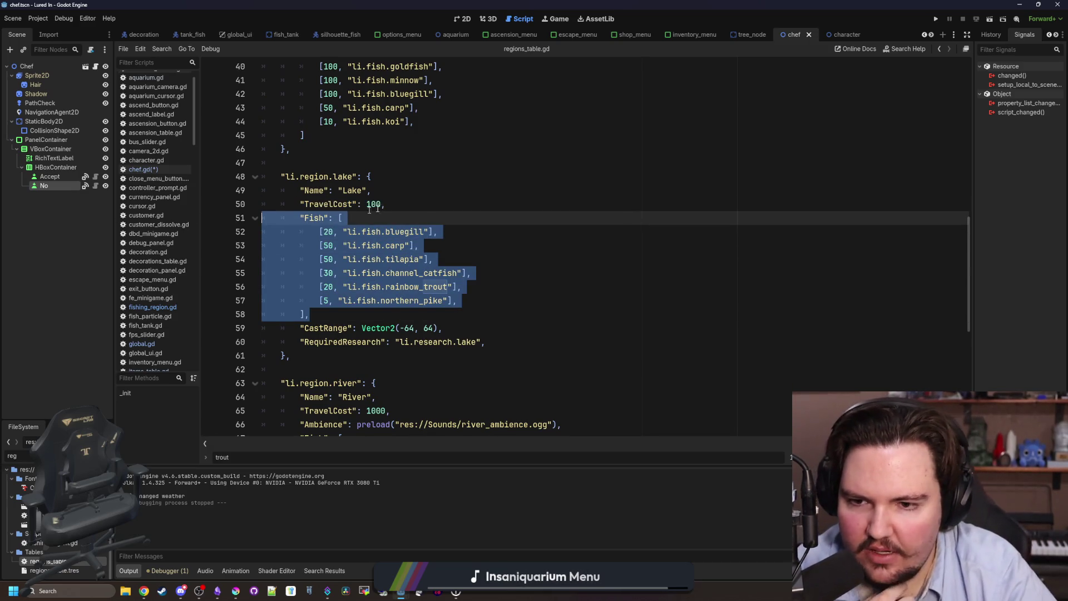
click(394, 213)
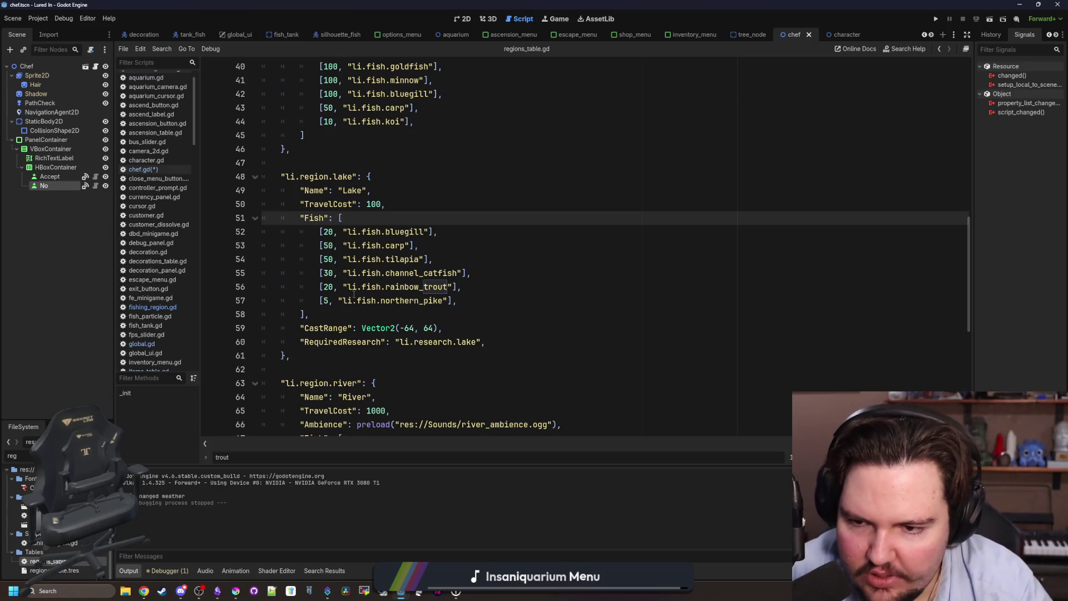
mouse_move(457, 301)
mouse_down()
mouse_move(247, 239)
mouse_move(262, 231)
mouse_up()
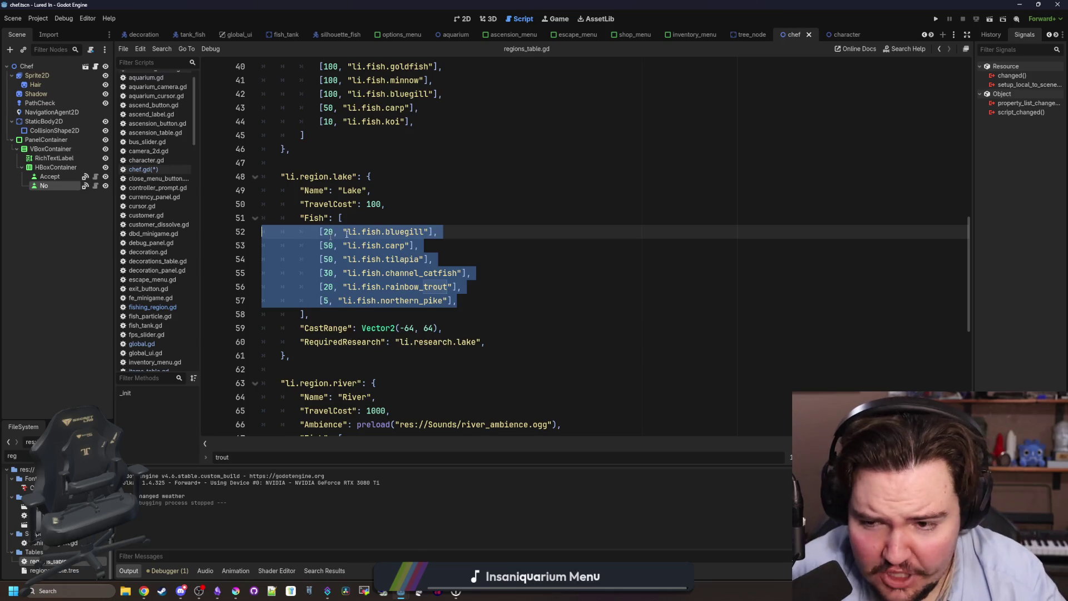
click(334, 232)
key(Down)
key(Down)
key(ctrl+shift+Left)
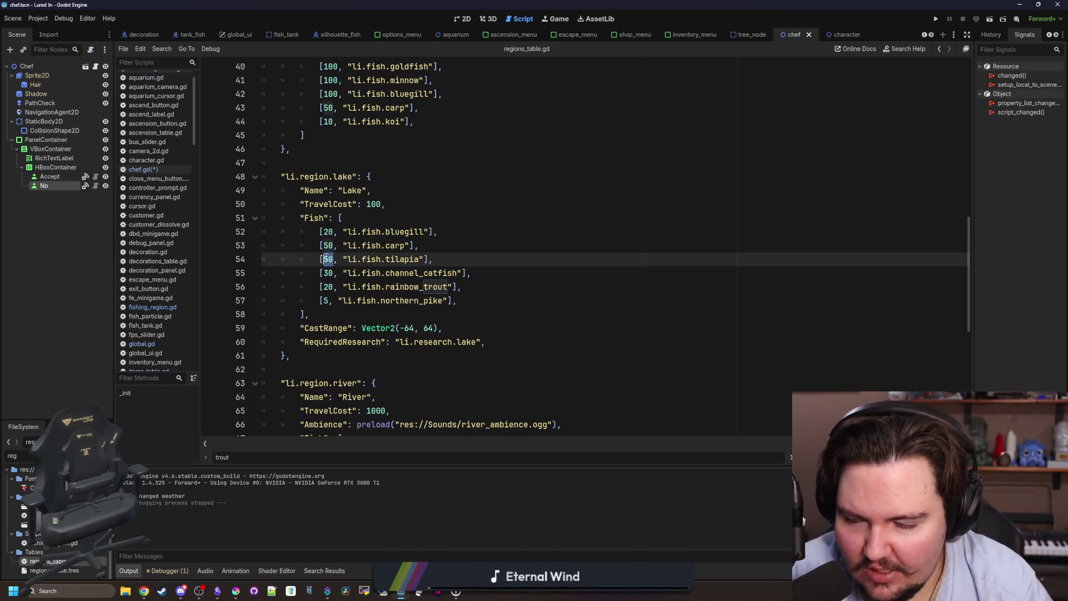
key(Left)
mouse_move(458, 301)
mouse_down()
mouse_move(320, 301)
mouse_move(331, 309)
mouse_up()
key(Down)
scroll(331, 310, down, 6)
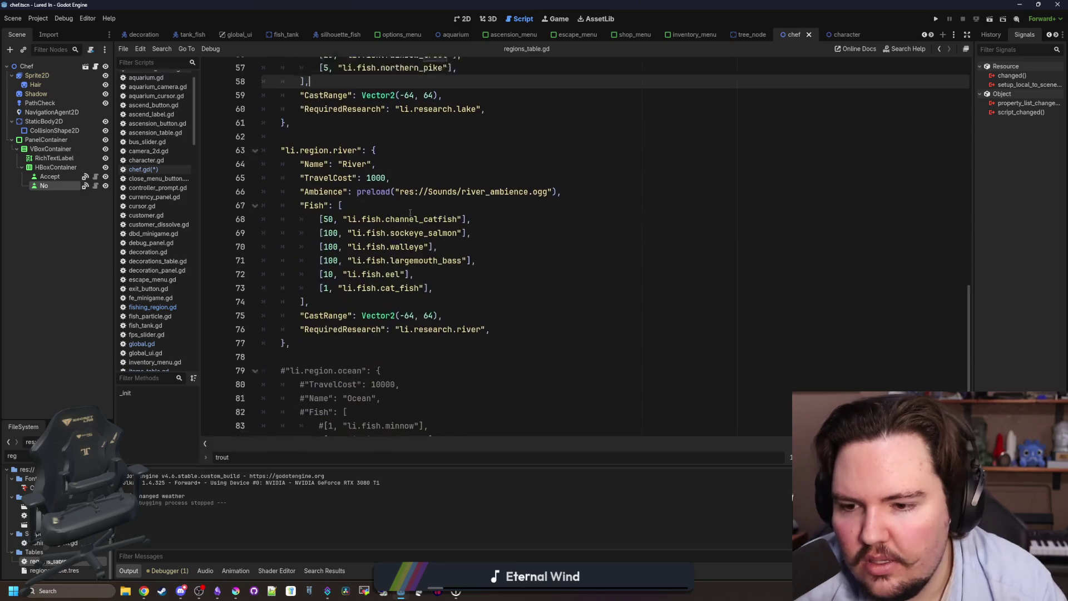
scroll(249, 184, up, 4)
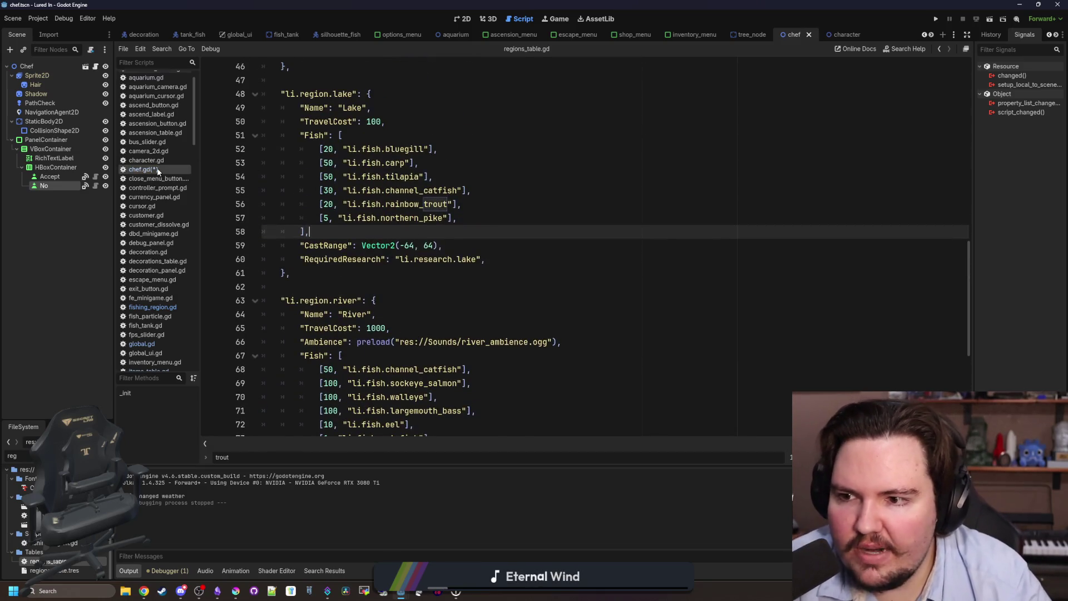
click(143, 169)
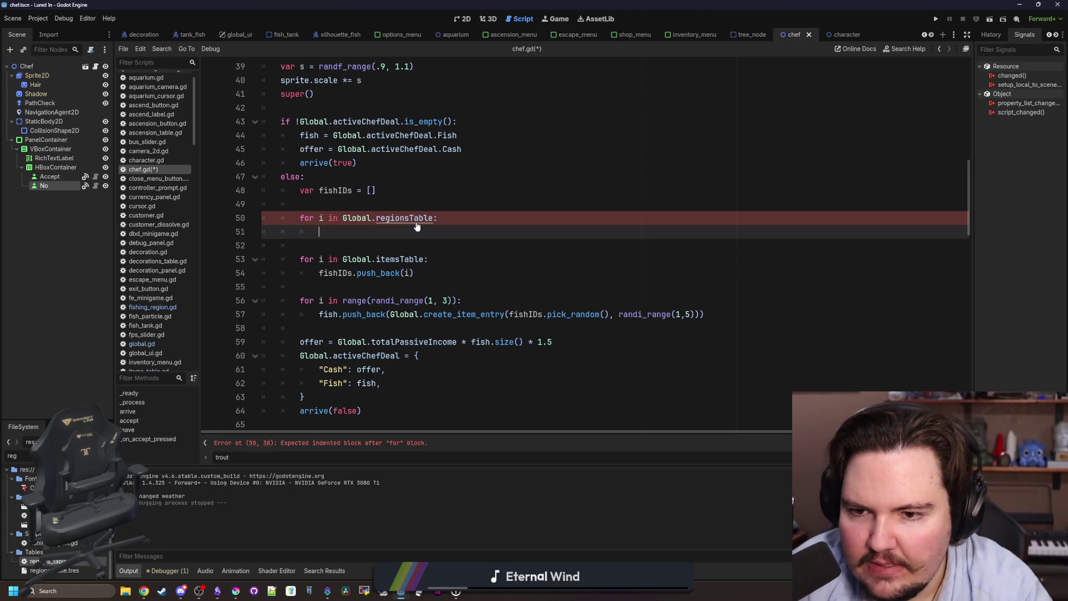
ctrl+click(415, 219)
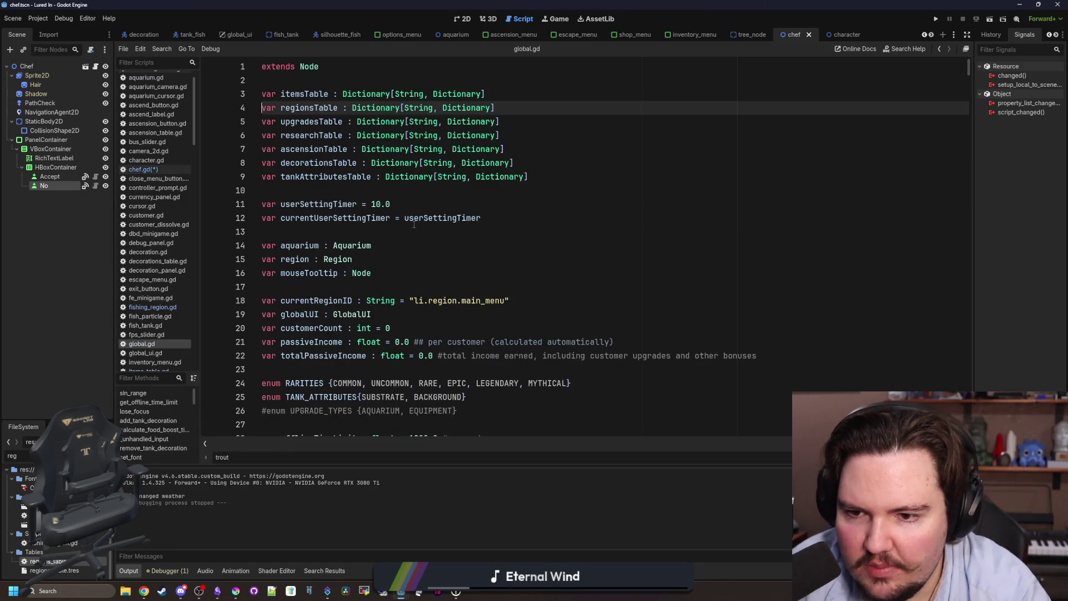
Rename the loop variable to regionID and add 'var regionData = Global.regionsTable.get(regionID)'
double_click(56, 562)
click(443, 259)
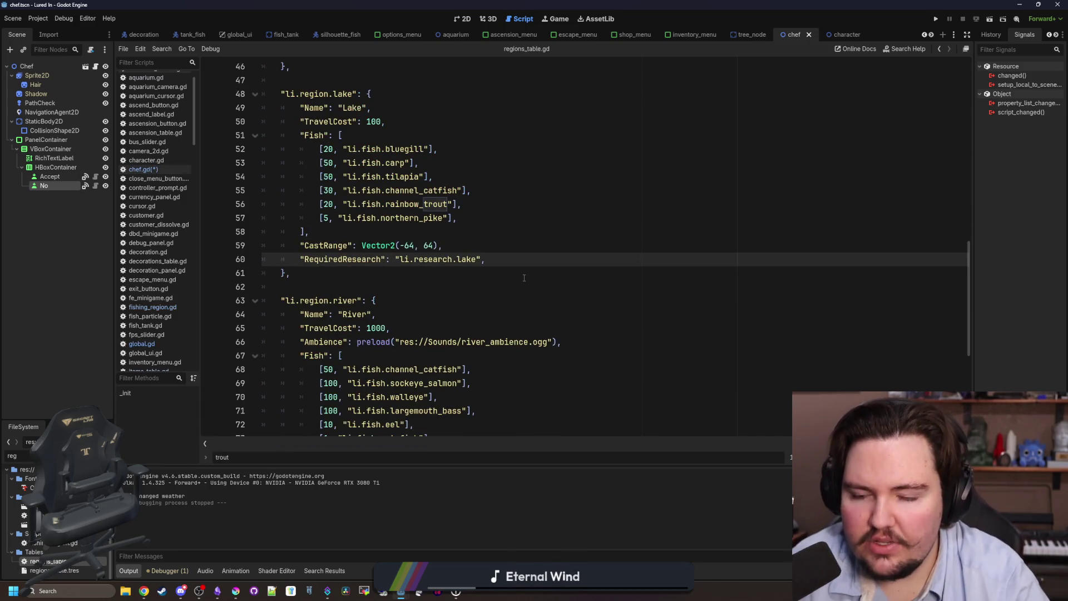
key(alt+Left)
key(alt+Left)
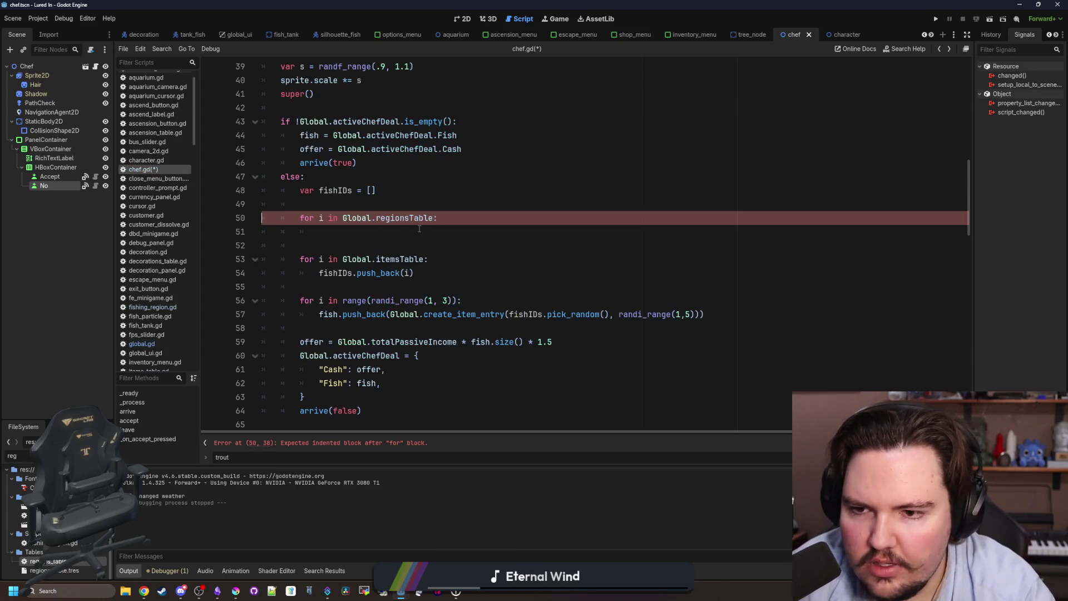
key(ctrl+Right)
key(ctrl+Right)
key(BackSpace)
text(regionID)
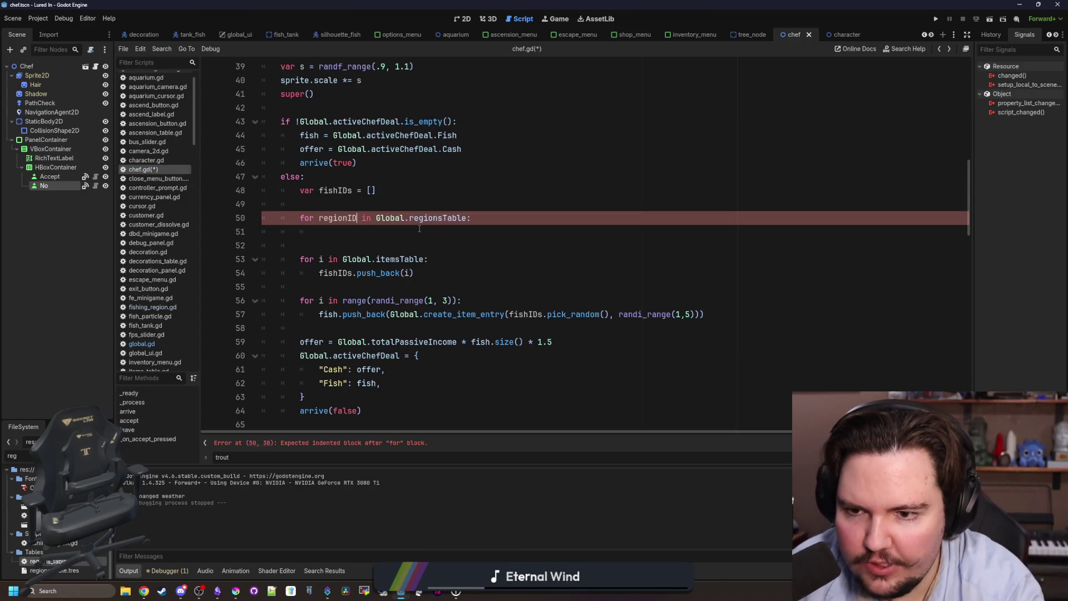
key(Down)
key(Tab)
text(var regionDat)
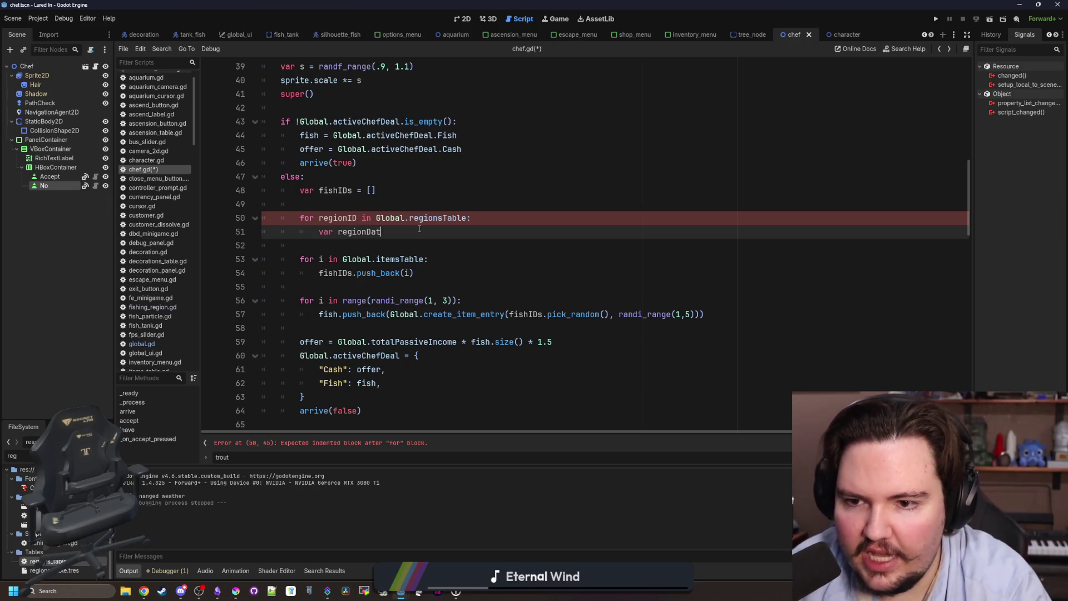
text(a = Global.regi)
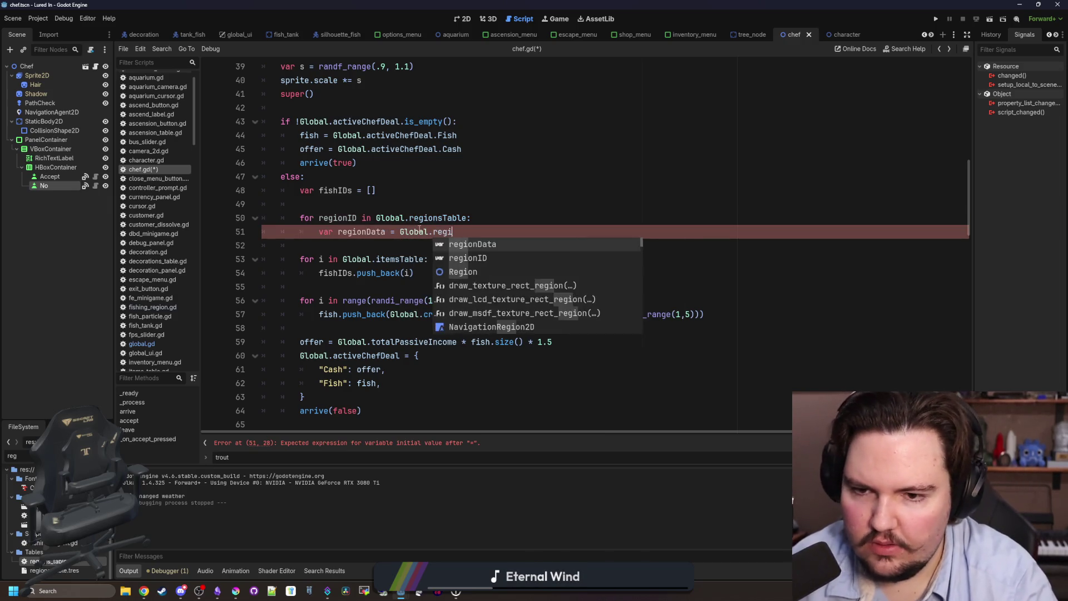
text(onsTab)
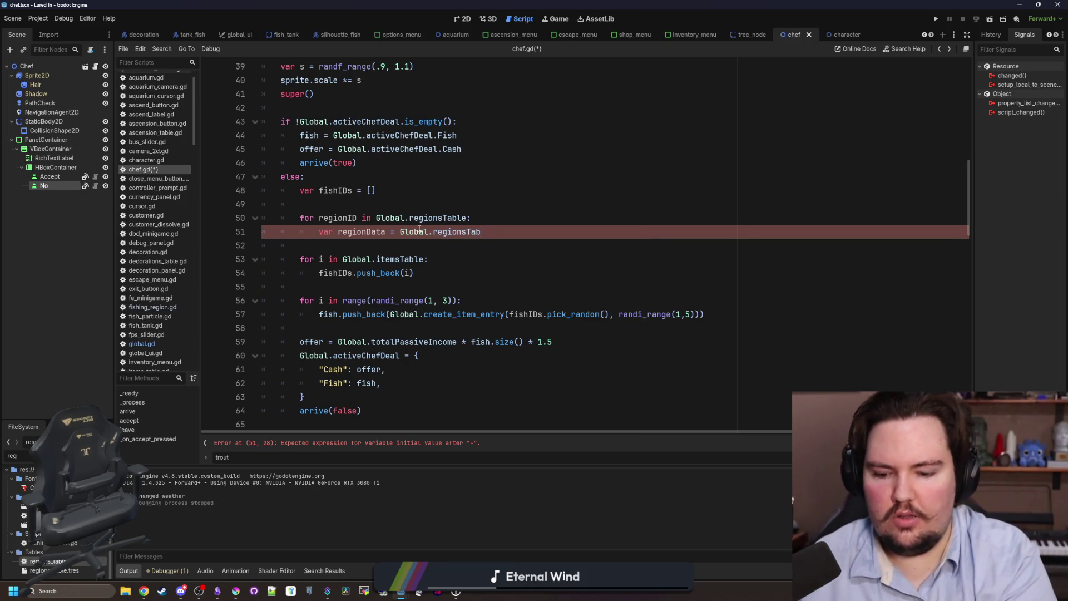
text(le.get(regionID))
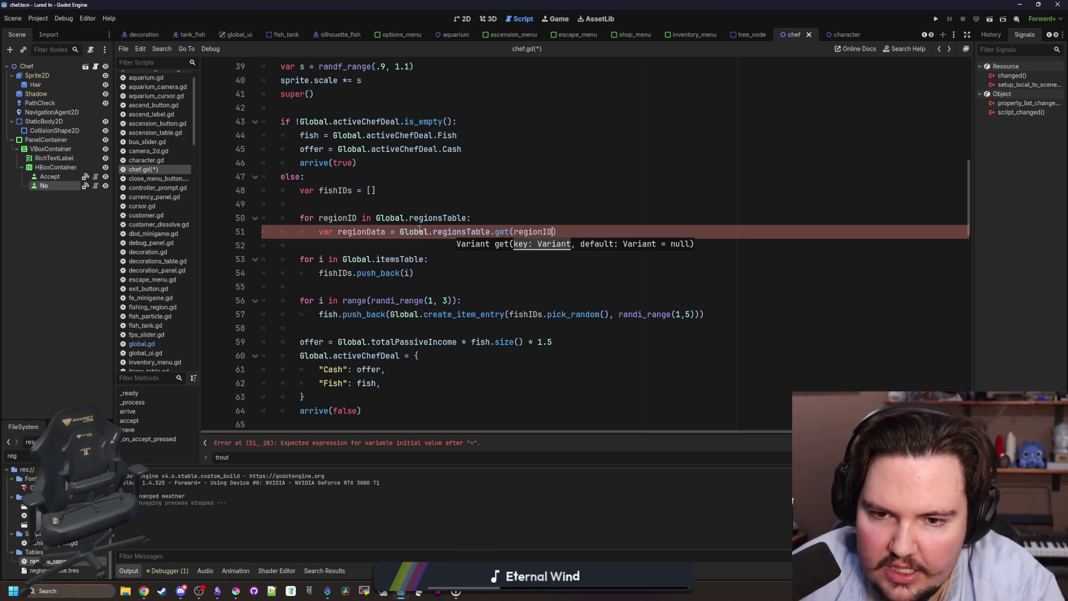
Add the check 'if regionData.has("RequiredResearch"):' below the region data lookup
key(Return)
text(if region)
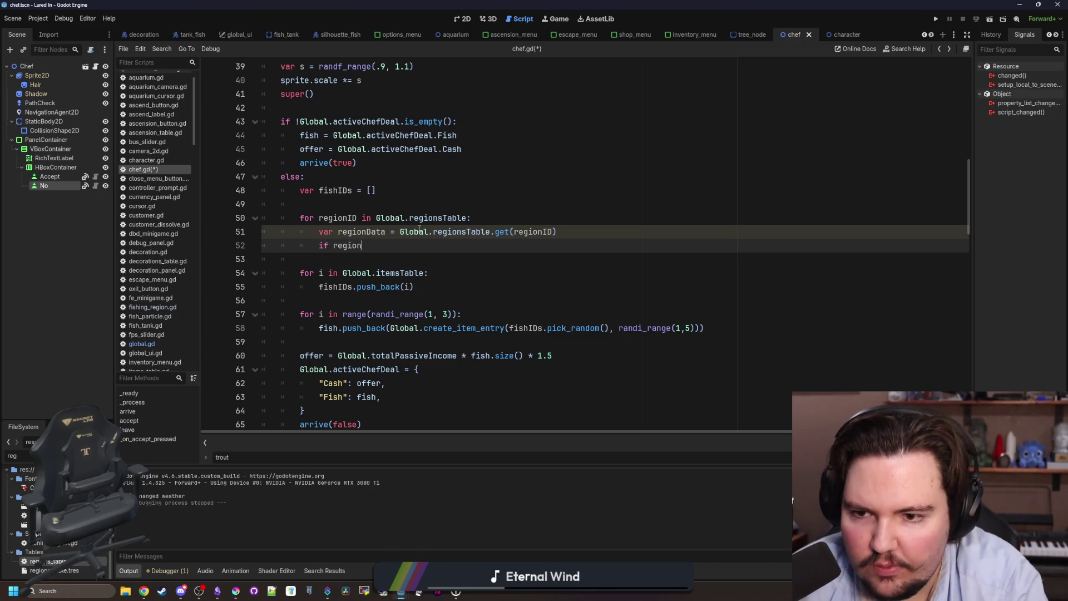
text(Dathas(")
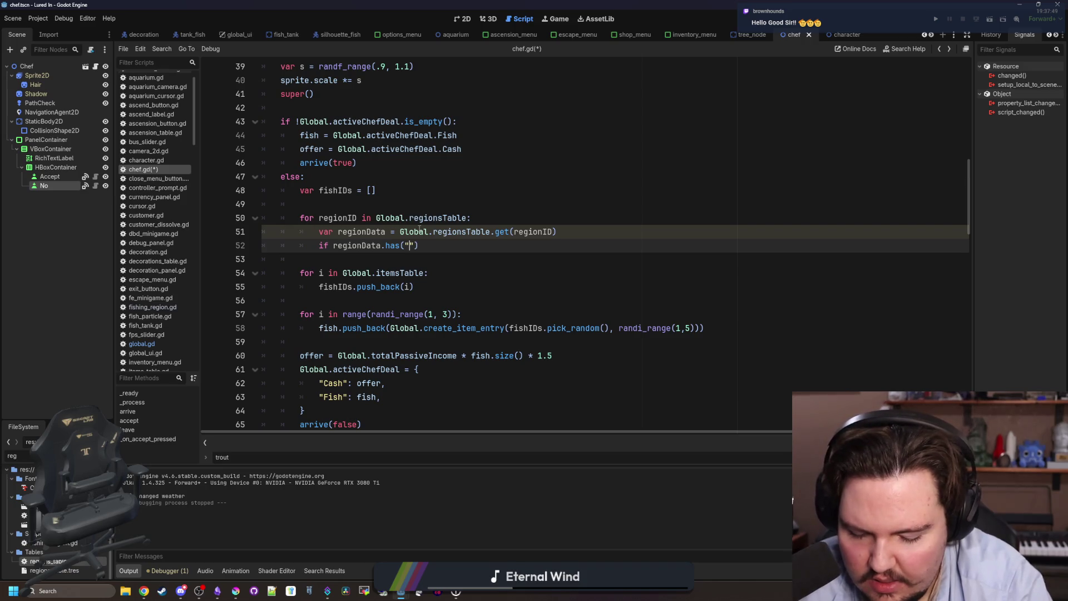
text(requiredResearch)
key(End)
text(:)
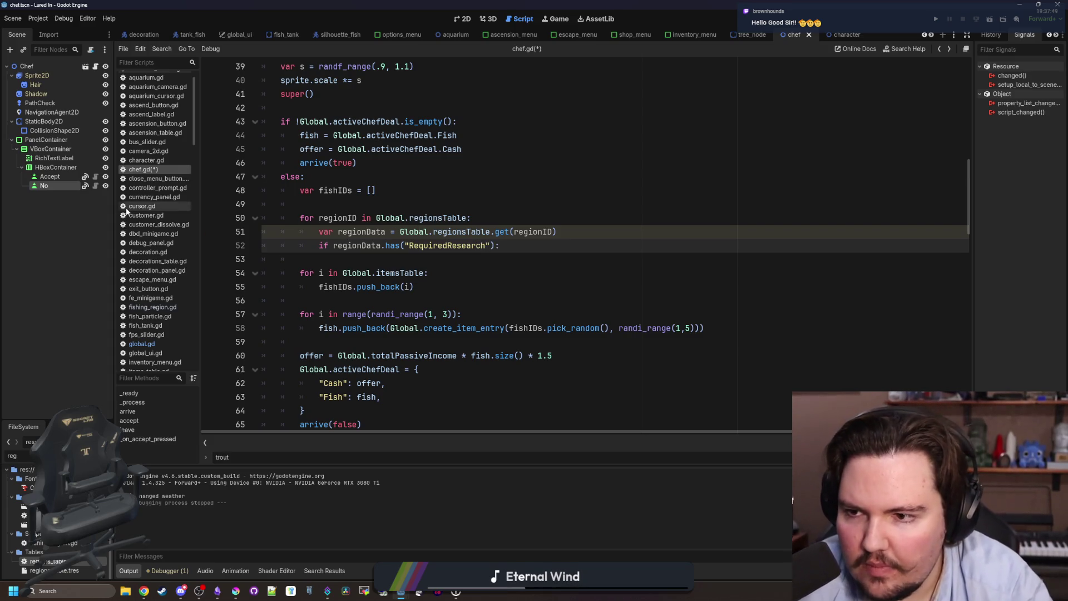
Check the lake's research id li.research.lake in regions_table.gd, then start the research check's body
click(142, 344)
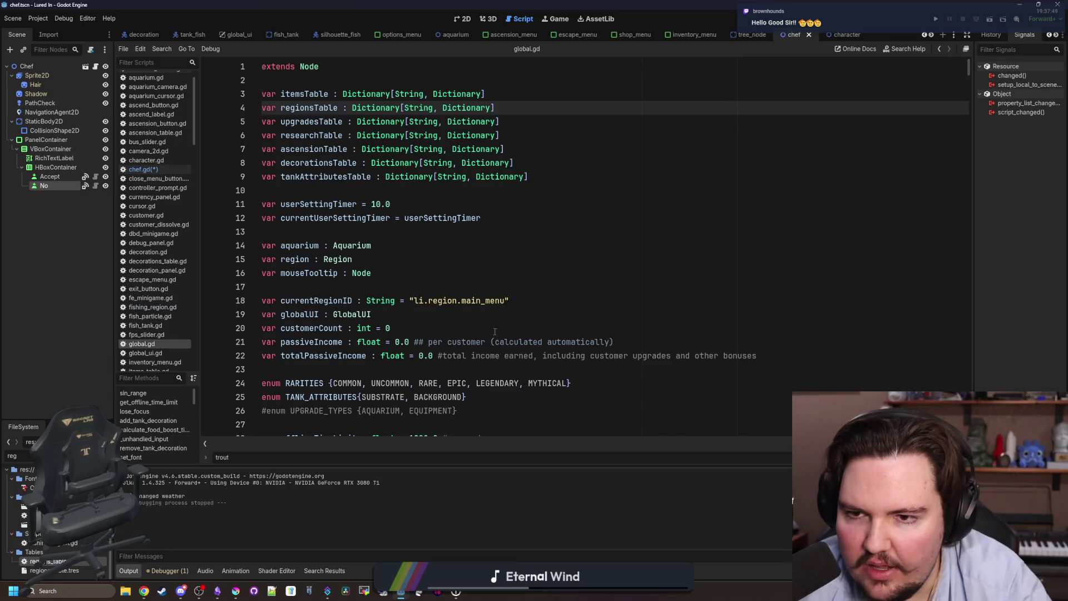
double_click(78, 562)
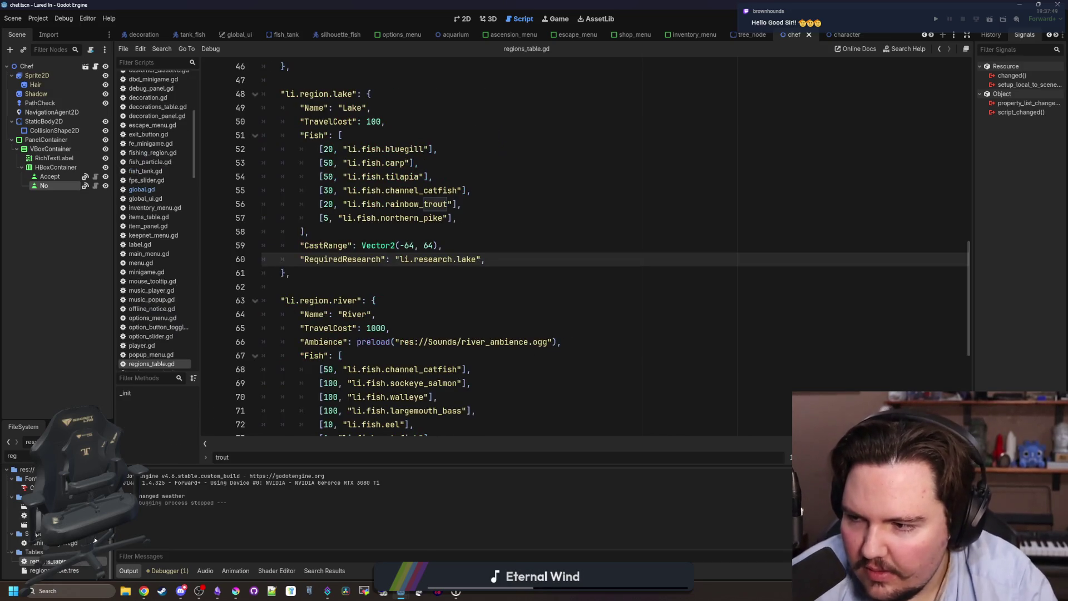
click(418, 293)
double_click(342, 259)
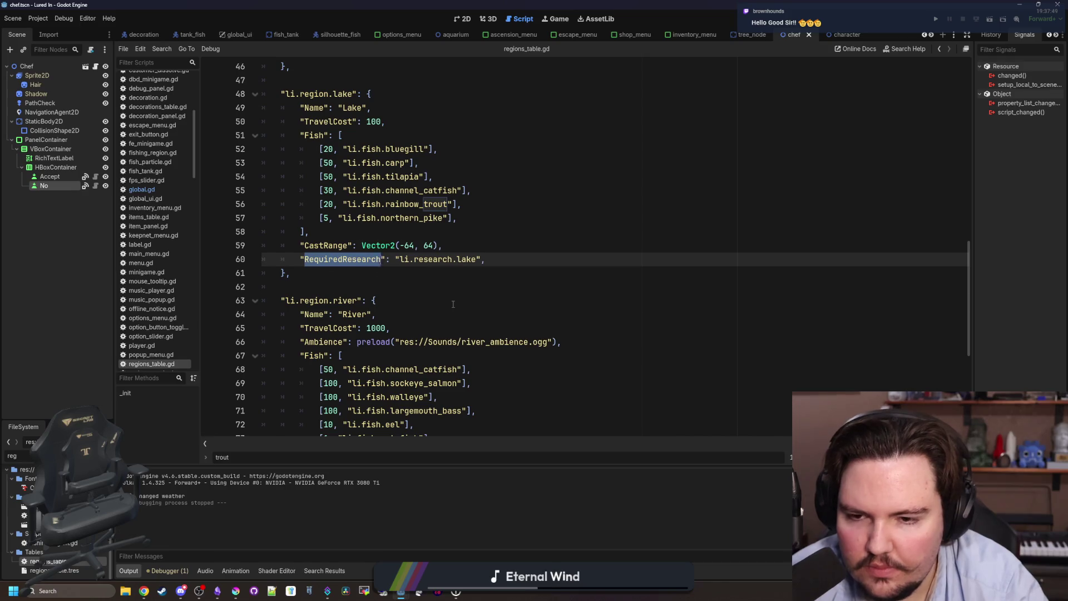
click(453, 304)
drag(483, 259, 399, 259)
key(alt+Left)
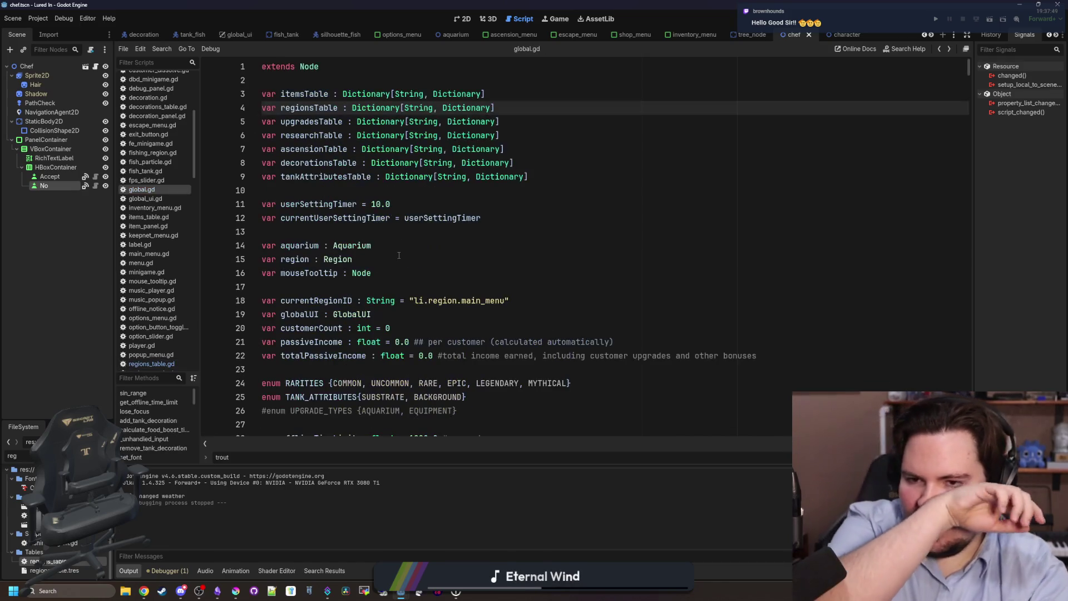
key(alt+Left)
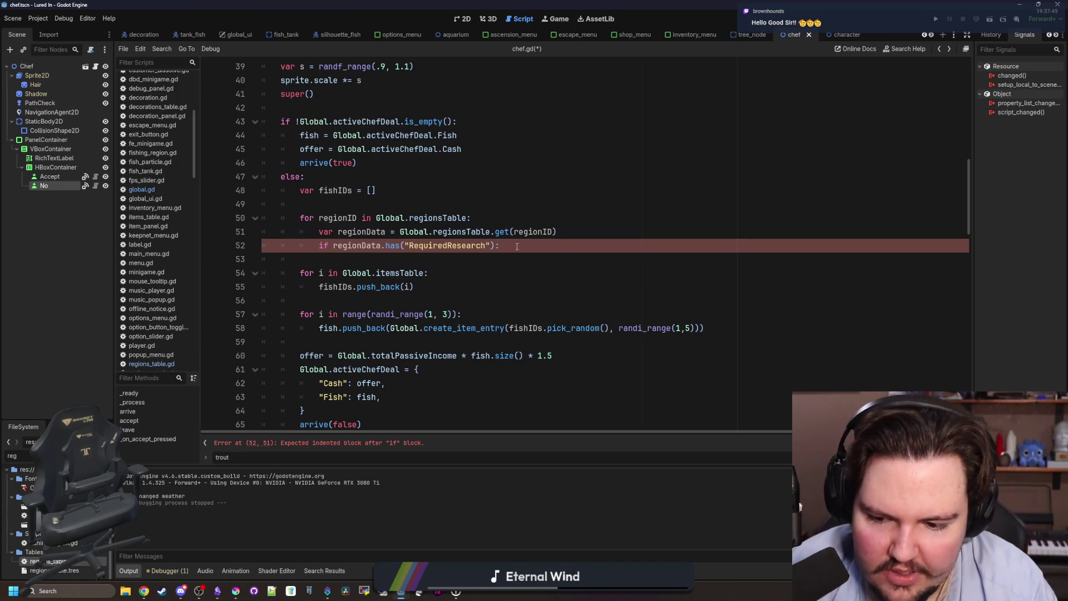
key(Return)
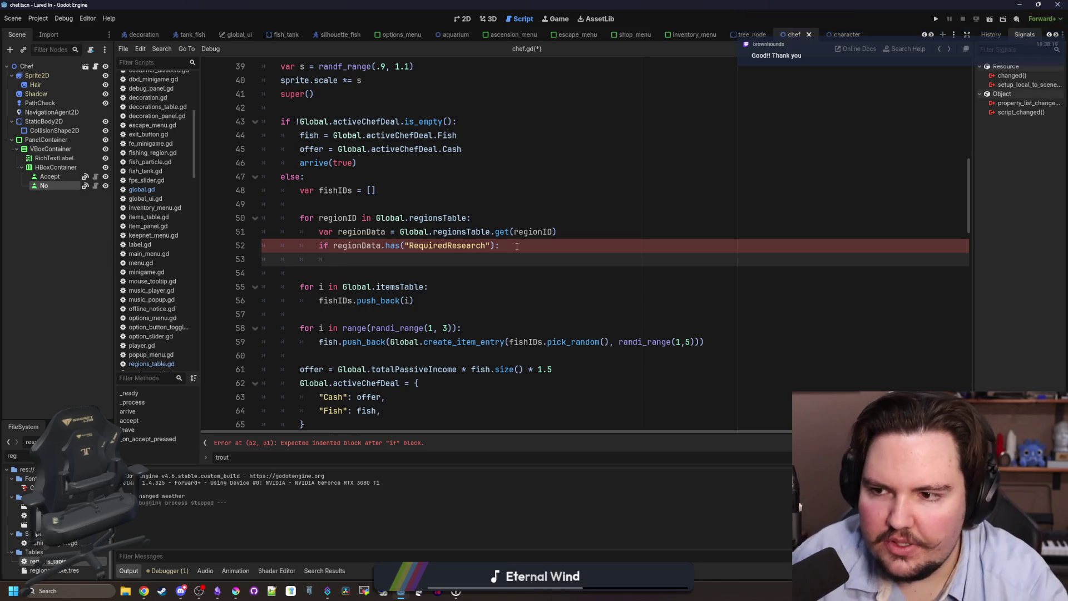
click(171, 360)
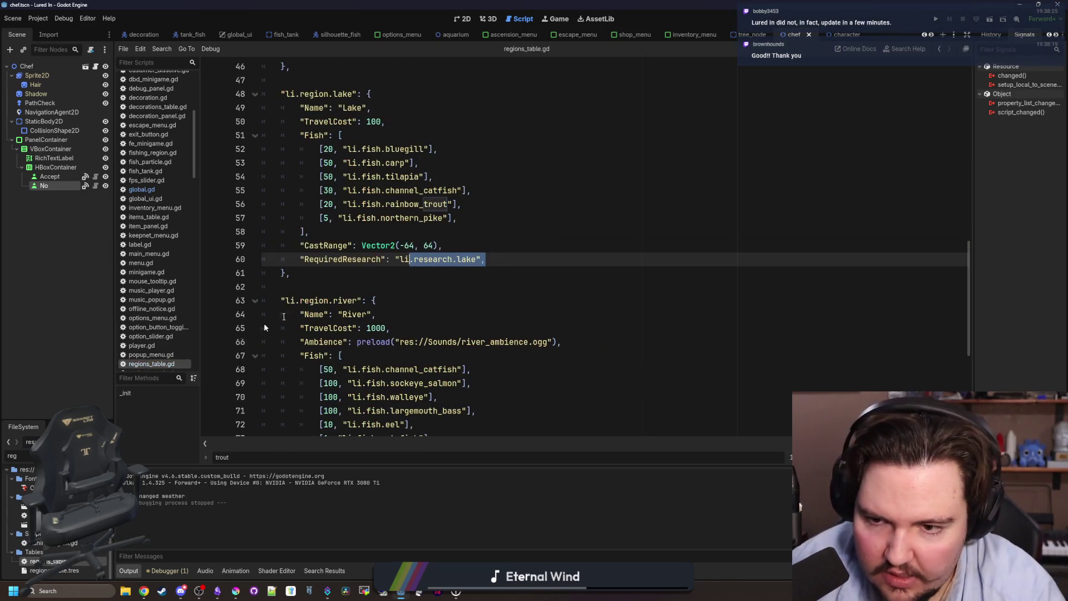
Review the default and lake RequiredResearch entries in regions_table.gd
scroll(381, 225, up, 15)
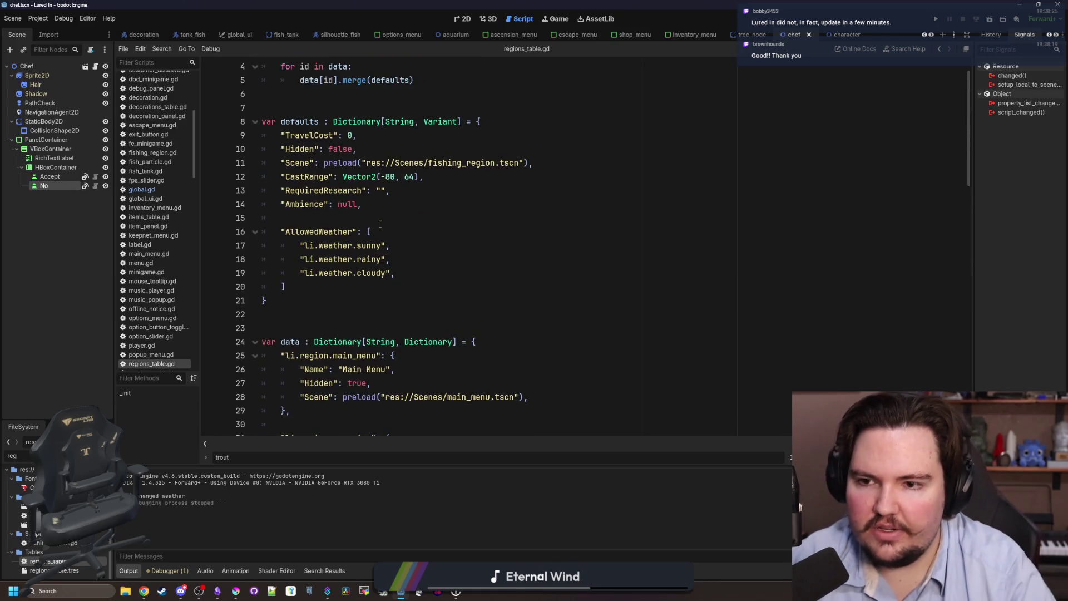
drag(412, 193, 282, 190)
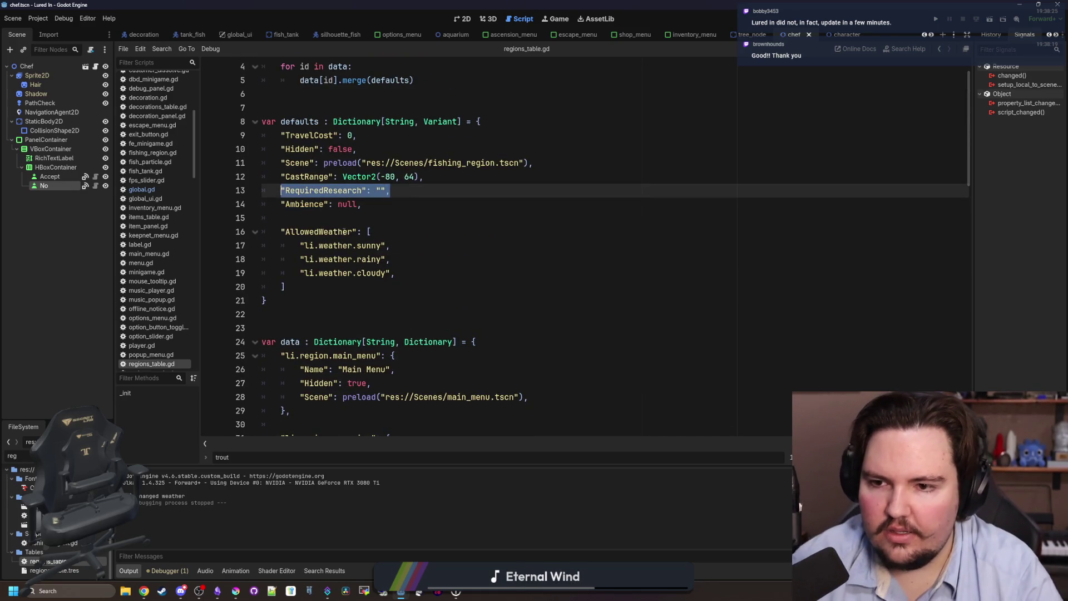
scroll(345, 232, down, 14)
click(456, 259)
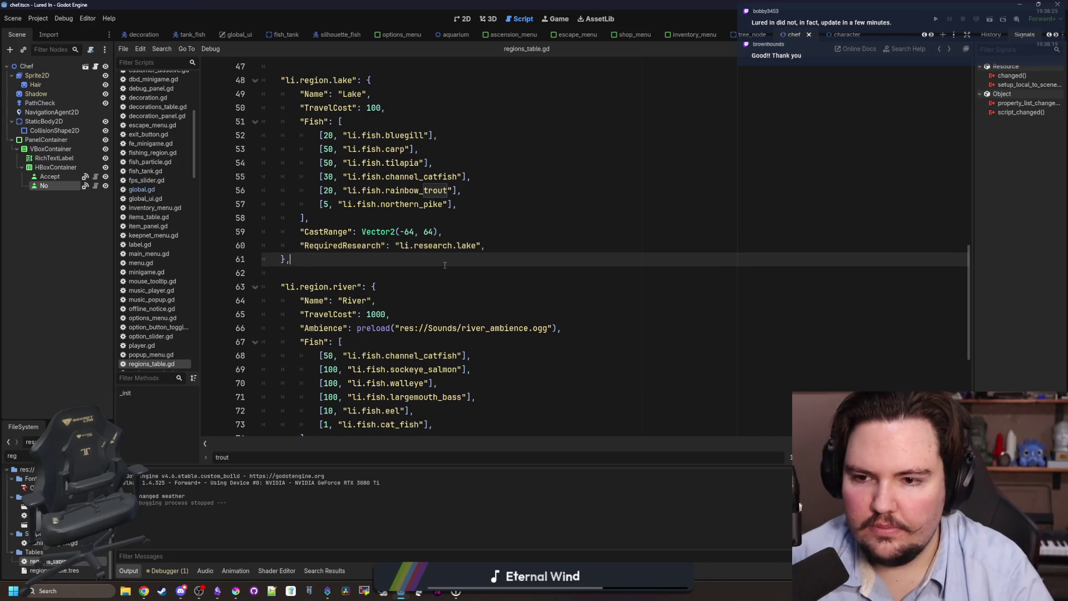
drag(489, 247, 300, 232)
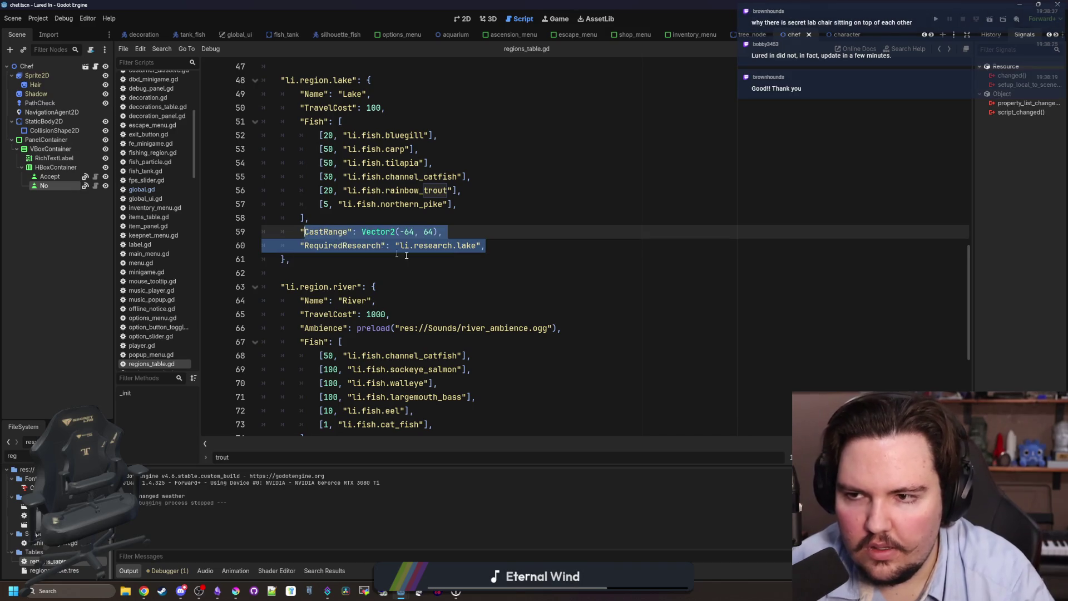
Add Global.get_research_level() on line 53 of chef.gd and inspect its definition
key(alt+Left)
text(Glob)
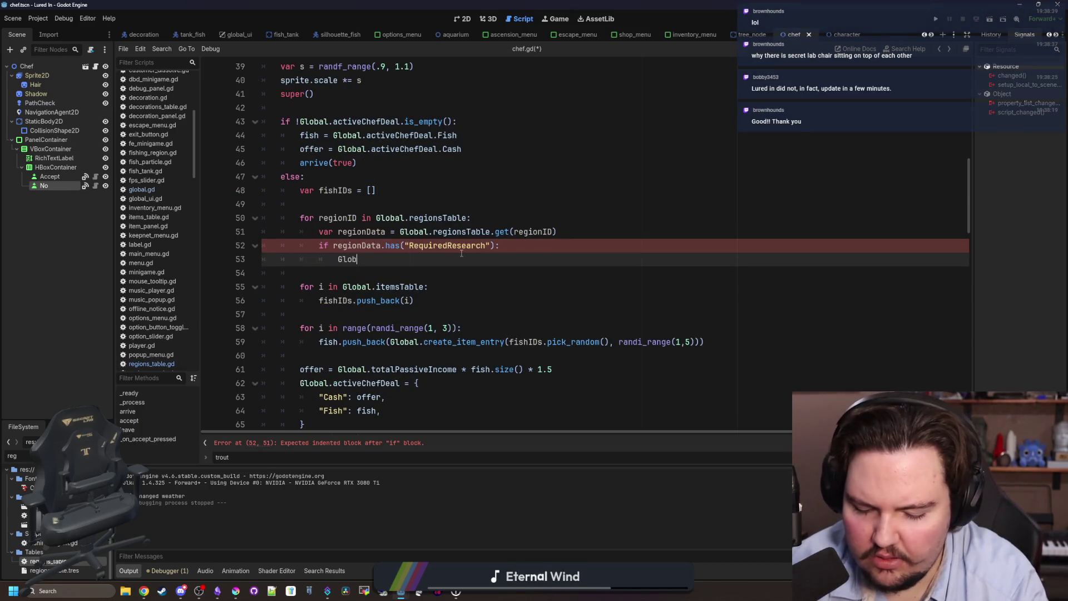
text(al.get_res)
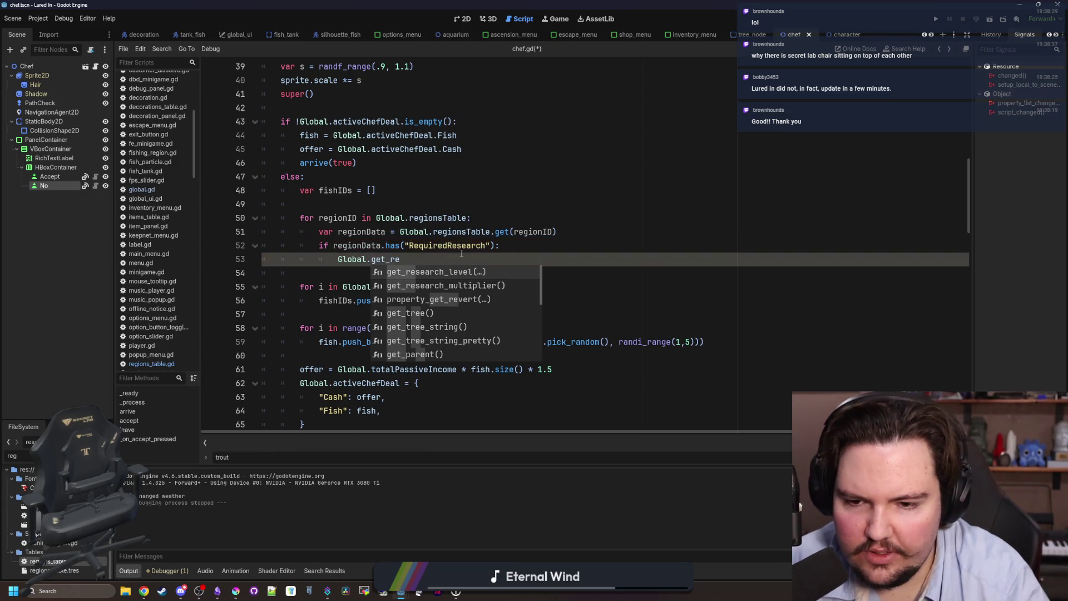
key(Return)
ctrl+click(420, 260)
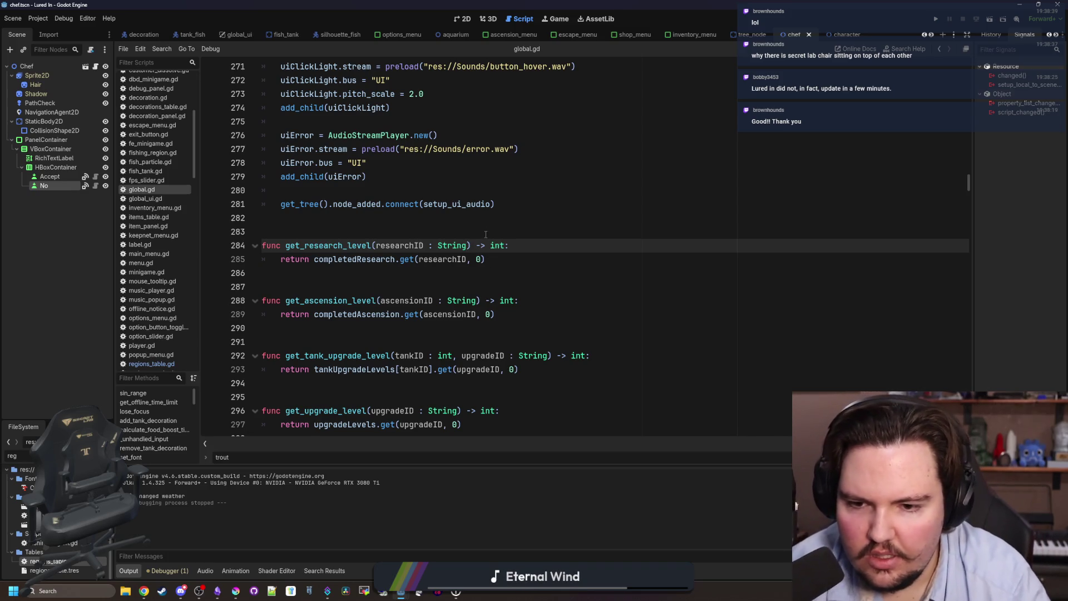
key(alt+Left)
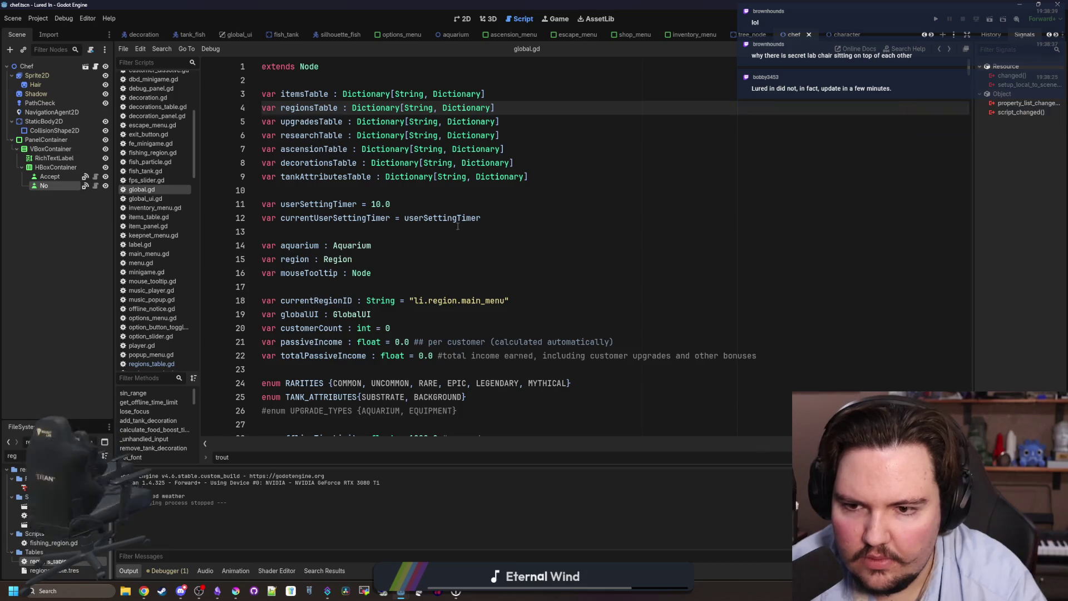
key(alt+Left)
Declare 'var researchValid : bool = true' below the region data lookup
key(Up)
key(Up)
key(End)
key(Return)
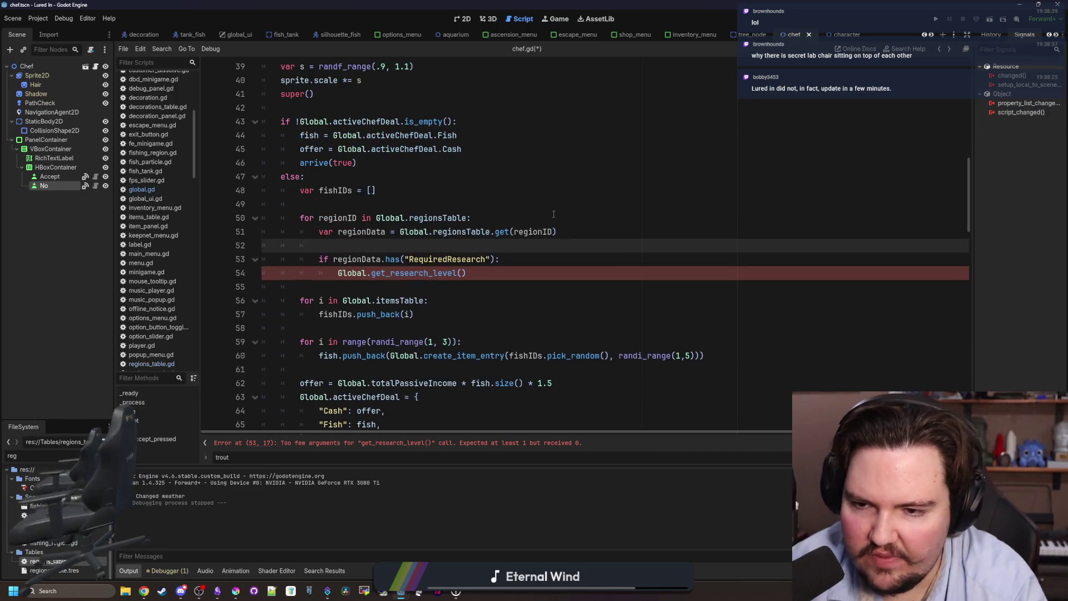
text(var researchValid : bool )
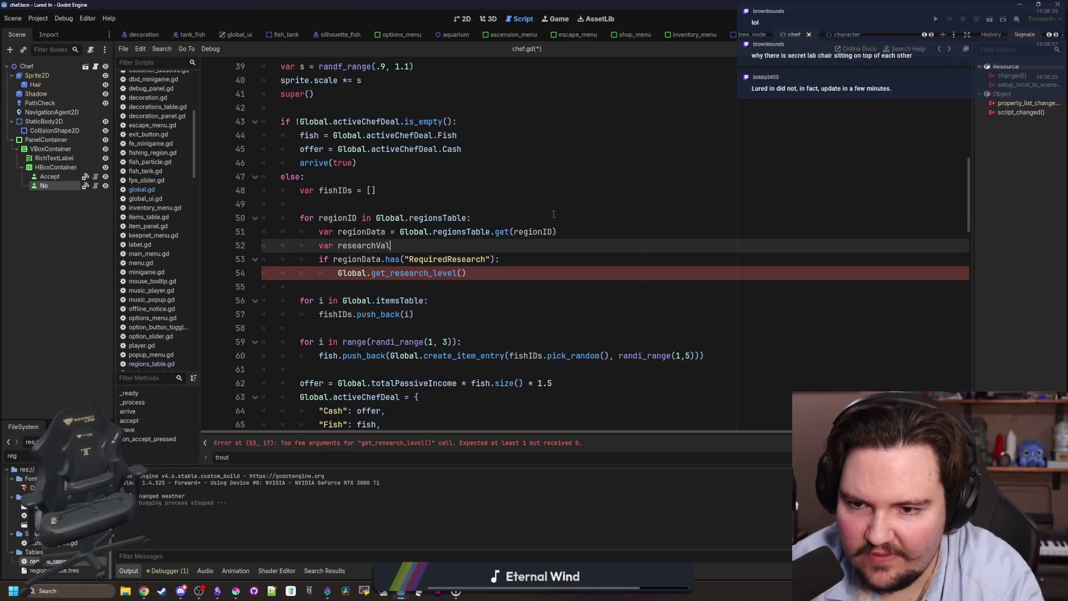
text(= true)
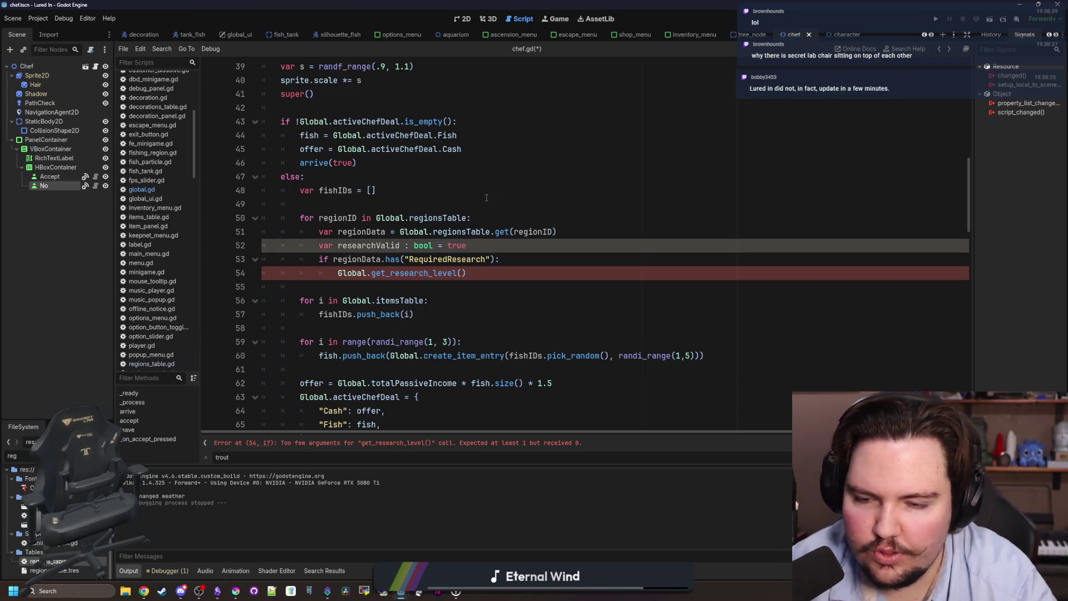
key(Return)
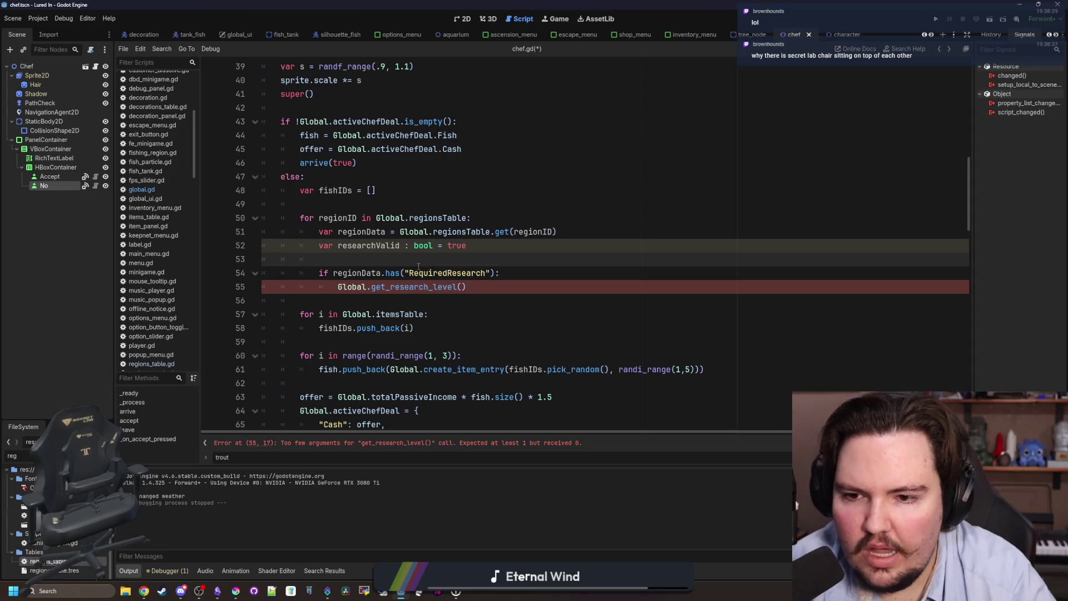
Add 'var researchID = regionData.get("RequiredResearch")', moving the lookup out of the if condition
scroll(418, 266, down, 1)
click(494, 232)
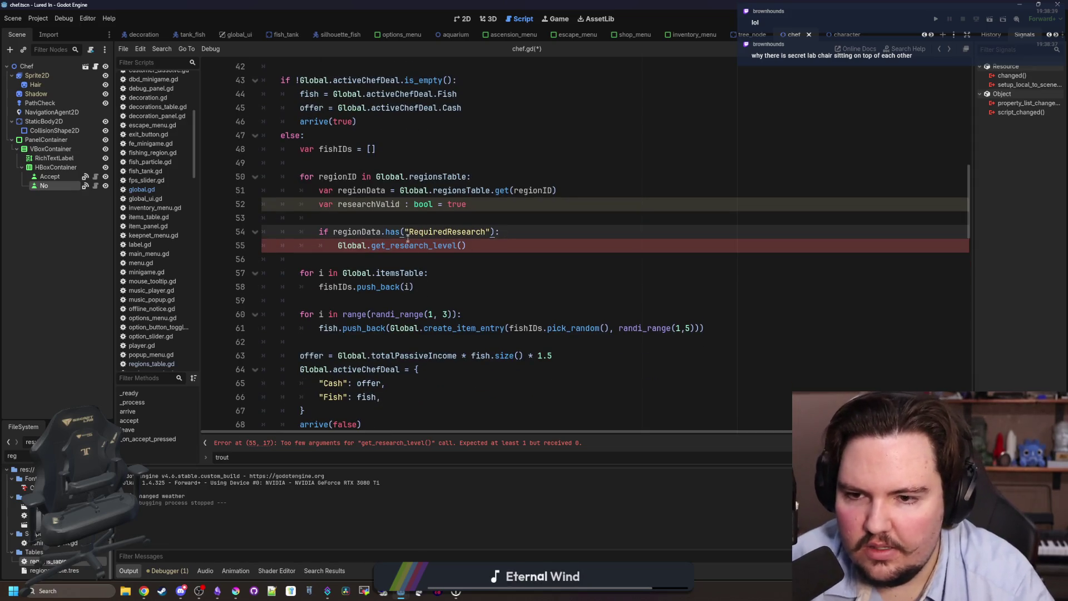
click(382, 221)
text(var researchID)
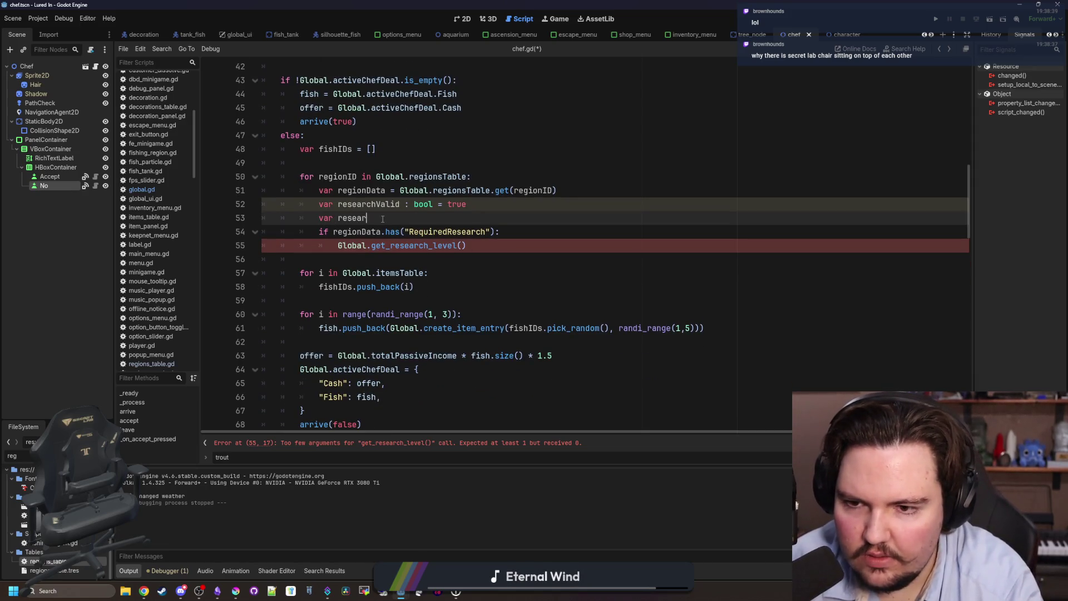
drag(496, 231, 333, 232)
key(ctrl+x)
click(416, 218)
text(=)
key(ctrl+v)
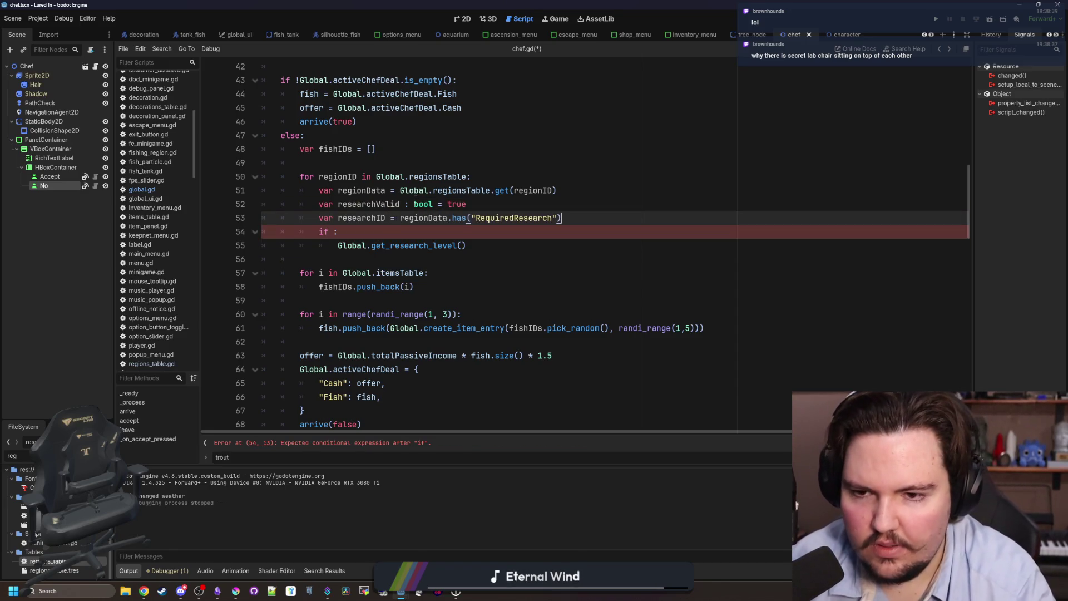
double_click(459, 217)
text(get)
Change the condition to 'if !researchID.is_empty():'
click(460, 230)
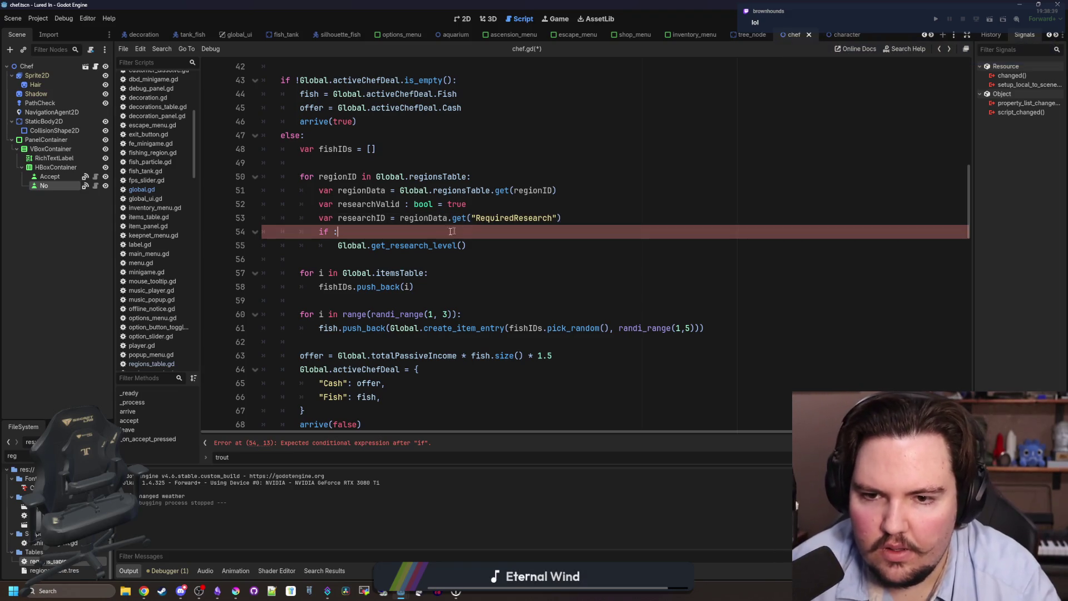
key(BackSpace)
text(researchID.is)
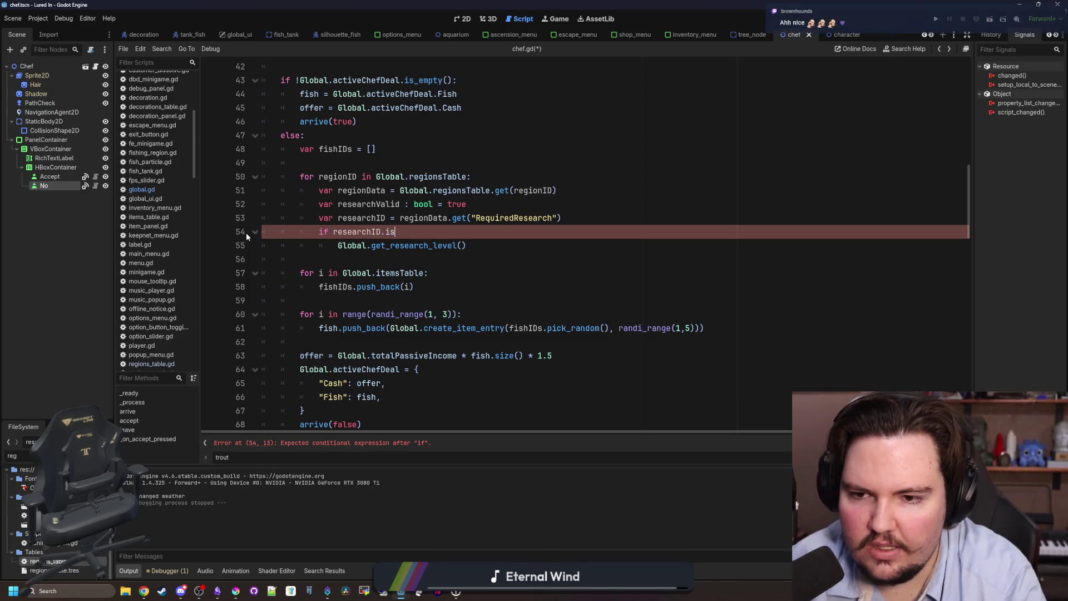
text(_empty)
key(Return)
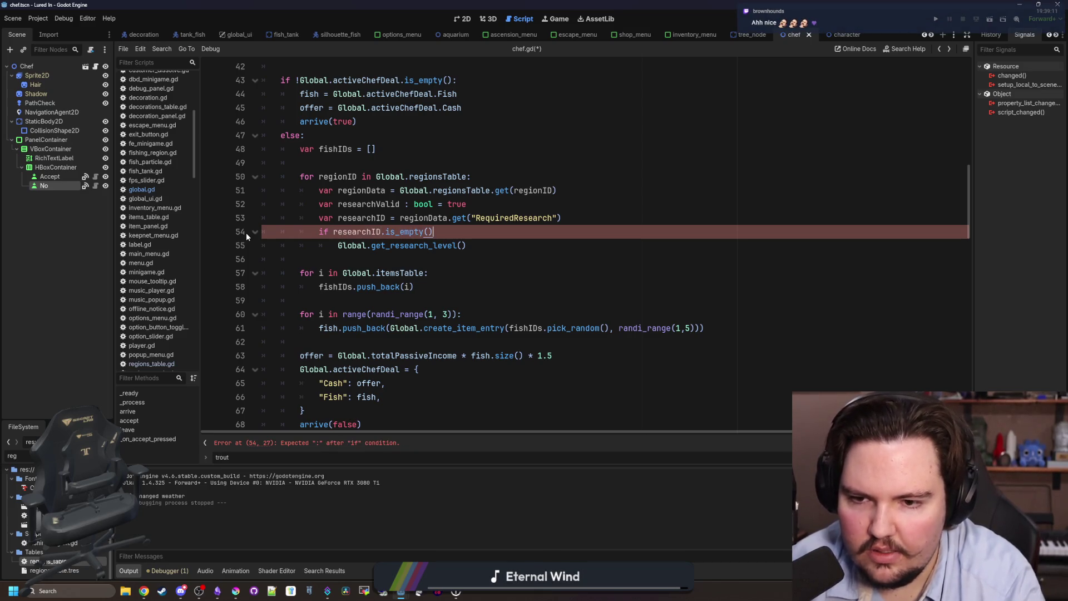
click(333, 232)
text(!)
click(441, 232)
text(:)
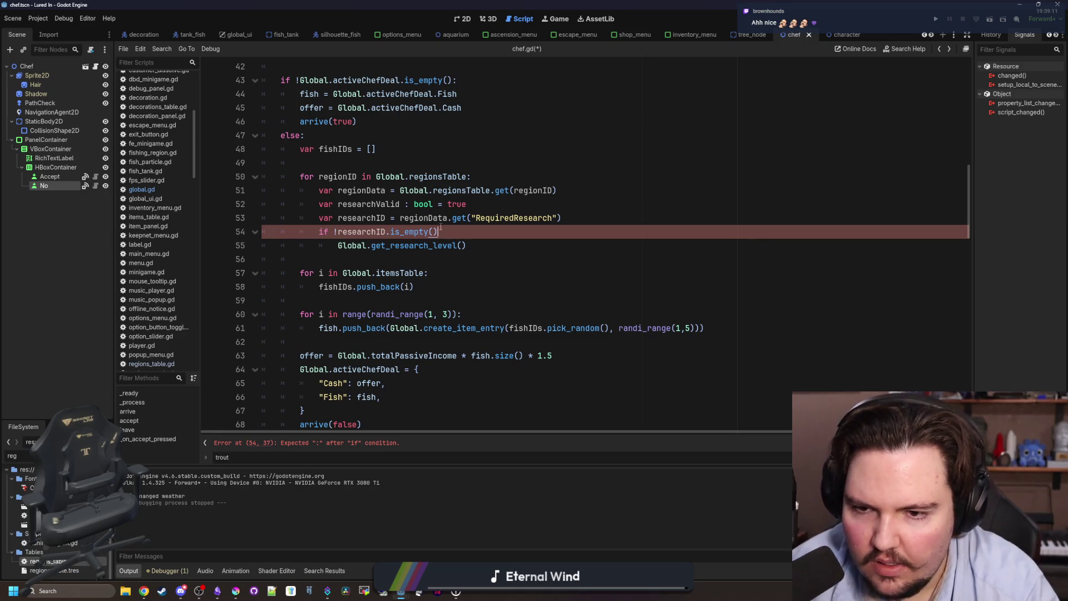
Set 'researchValid = Global.get_research_level(researchID) > 0' inside the check
click(336, 245)
text(researc)
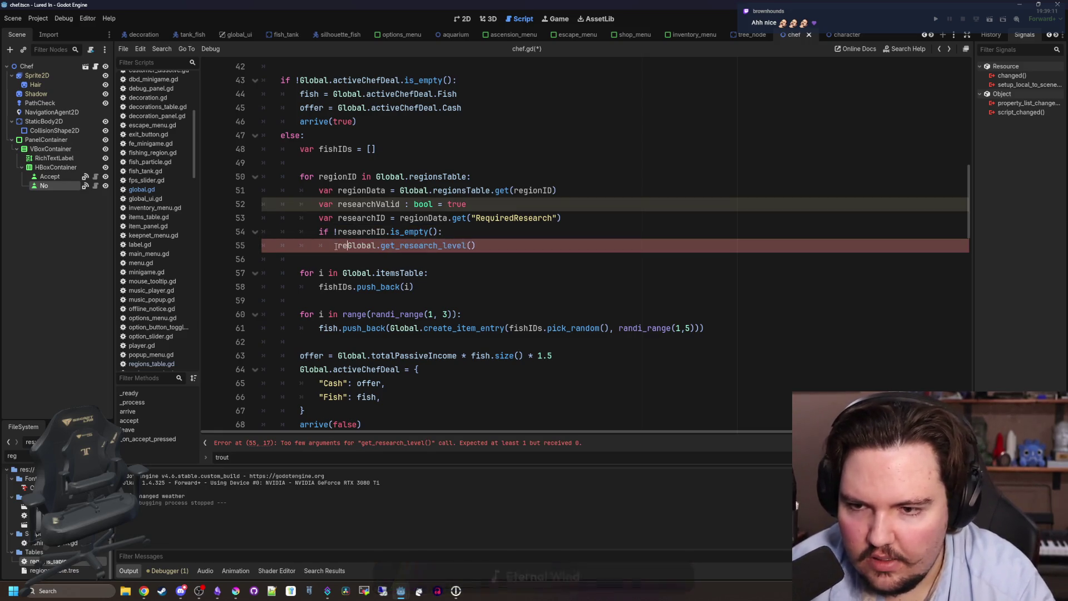
text(hValid =)
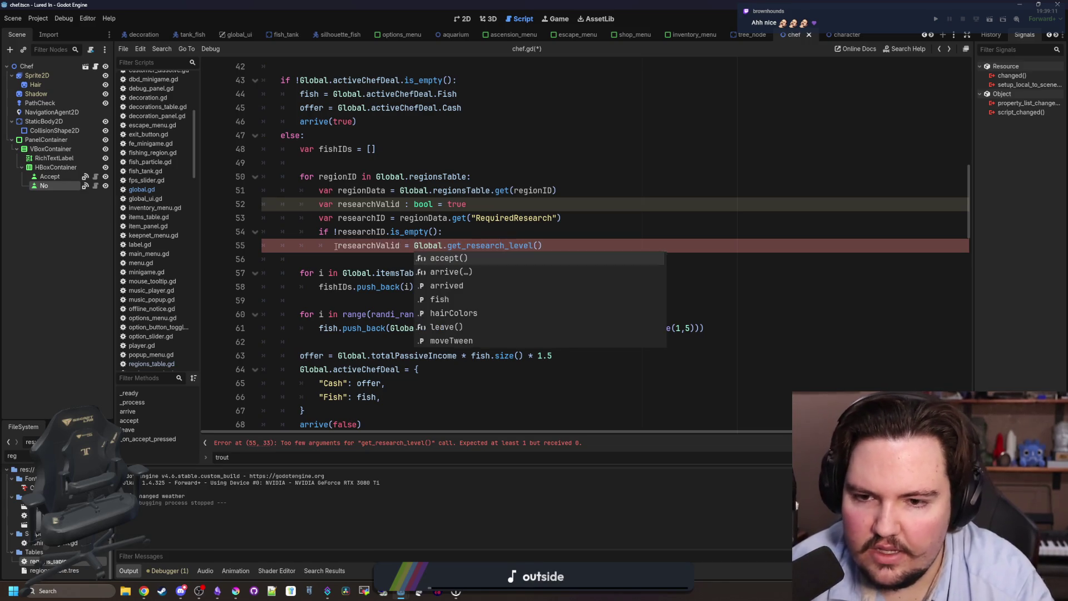
click(539, 245)
text(researchID) > 0)
key(Down)
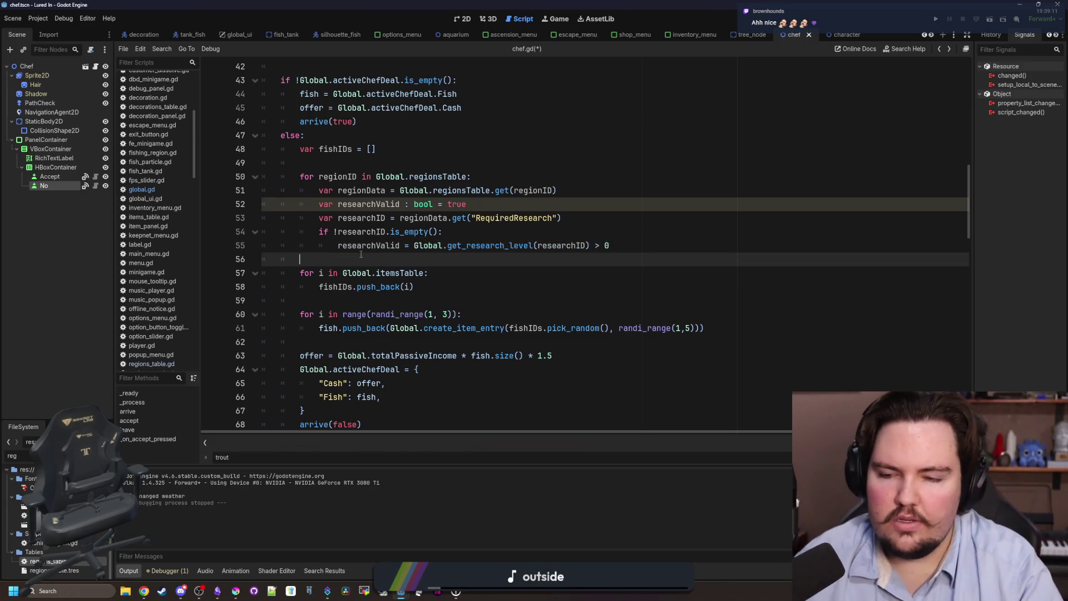
key(Return)
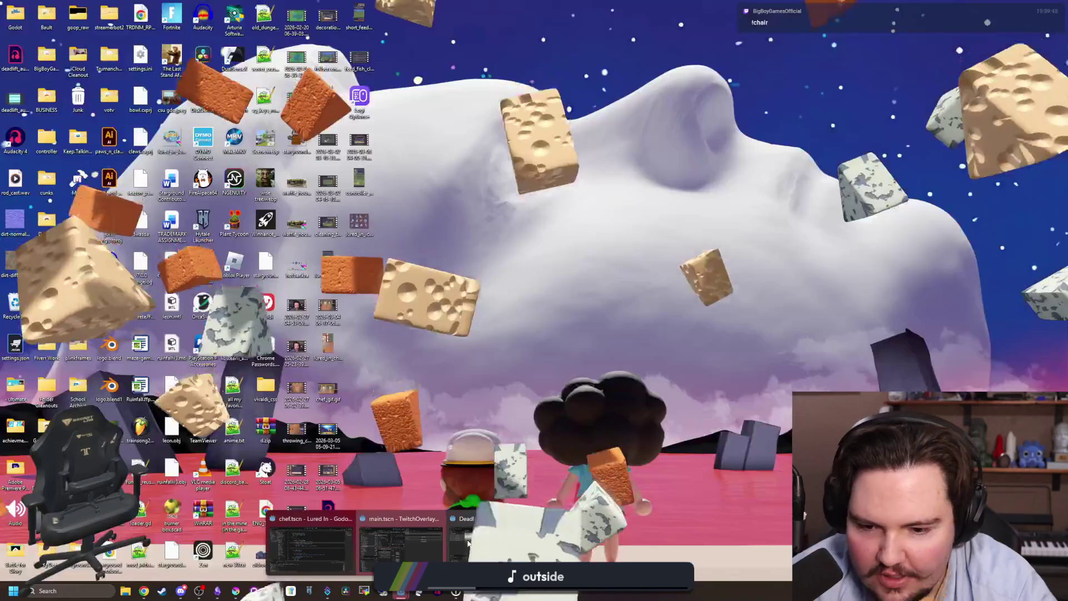
In the TwitchOverlay project, replace $Events/TwitchIrcChannel with Twitch on line 312
click(414, 549)
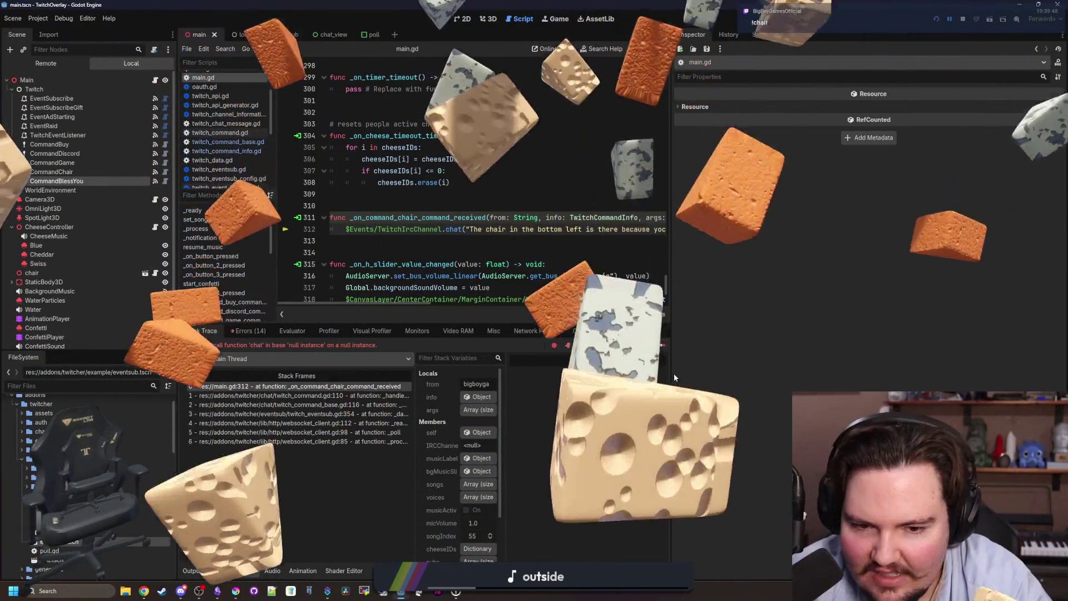
drag(671, 356, 896, 356)
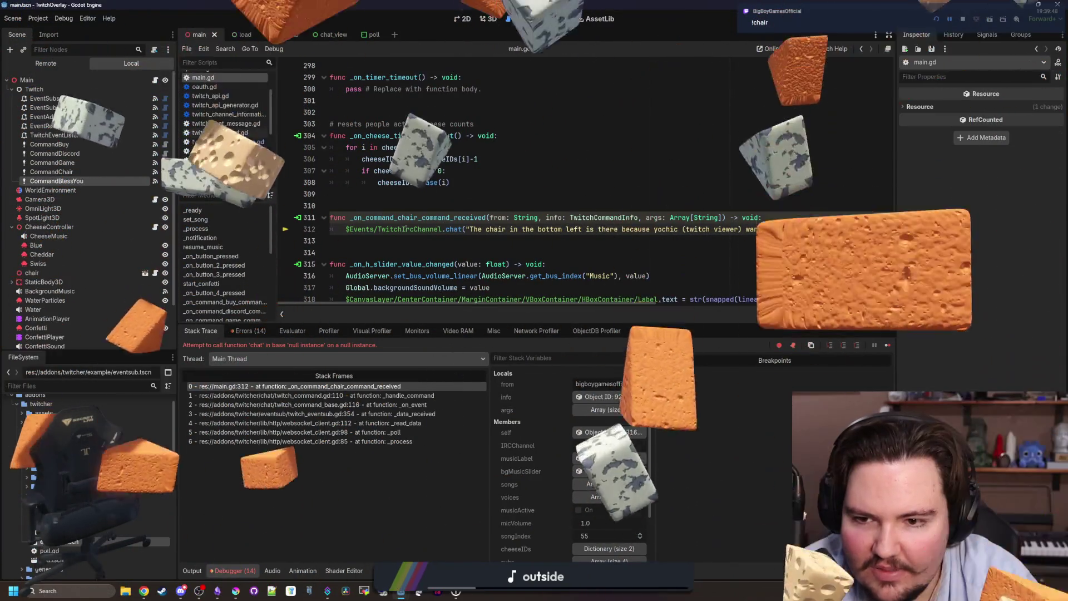
scroll(423, 209, down, 1)
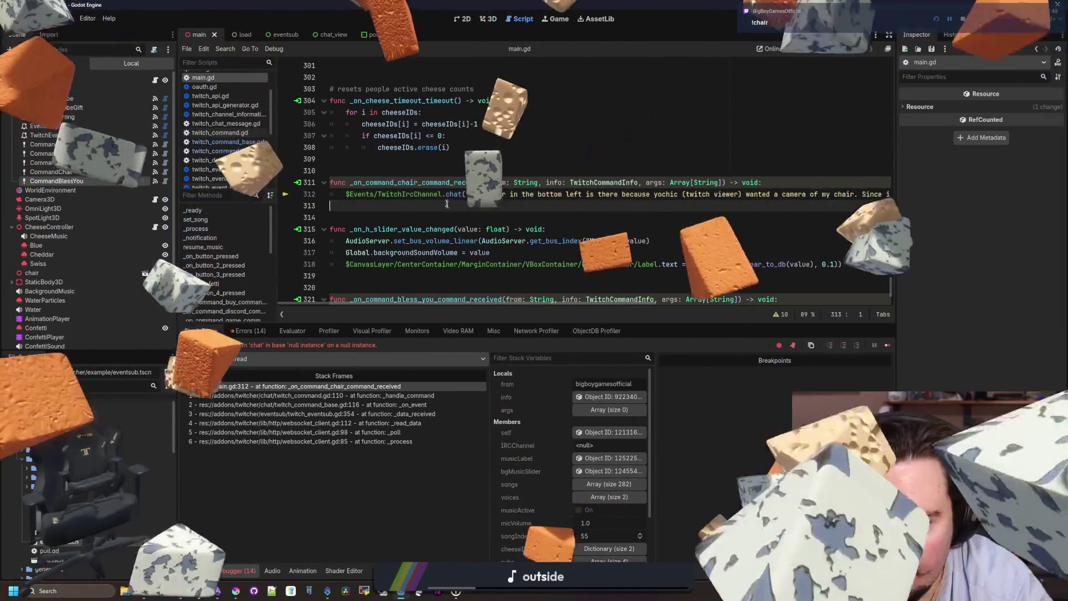
drag(442, 194, 346, 194)
text(TwitchAP)
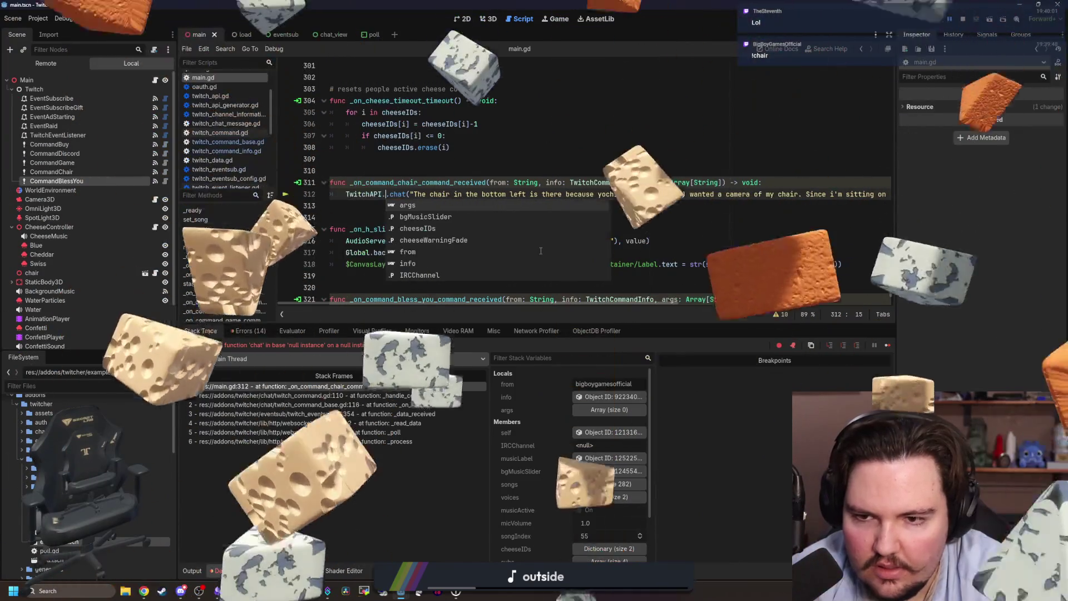
text(I)
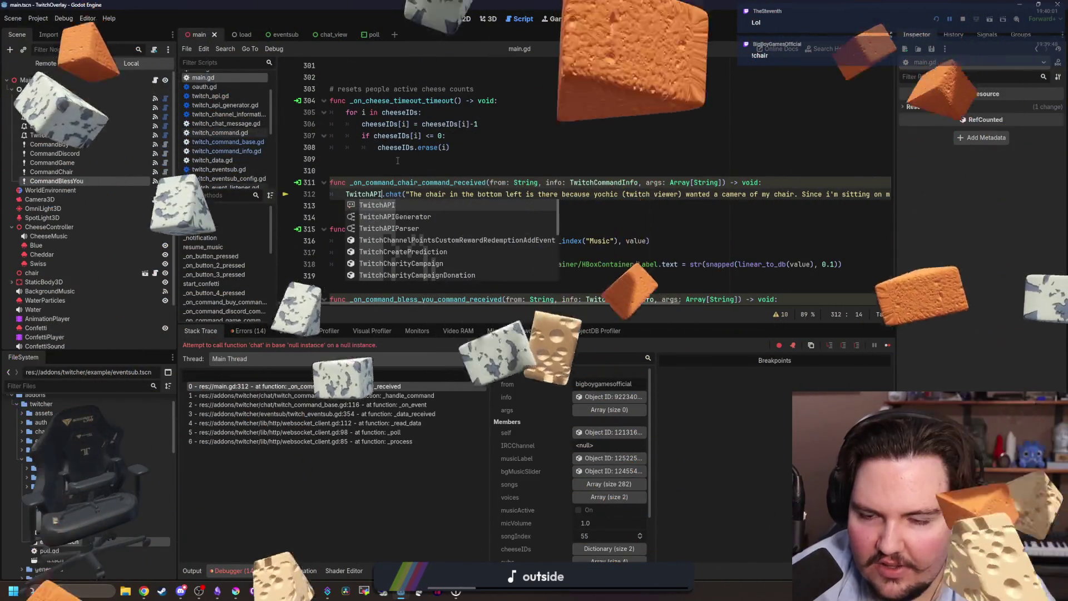
click(352, 194)
double_click(362, 194)
text(Twitch)
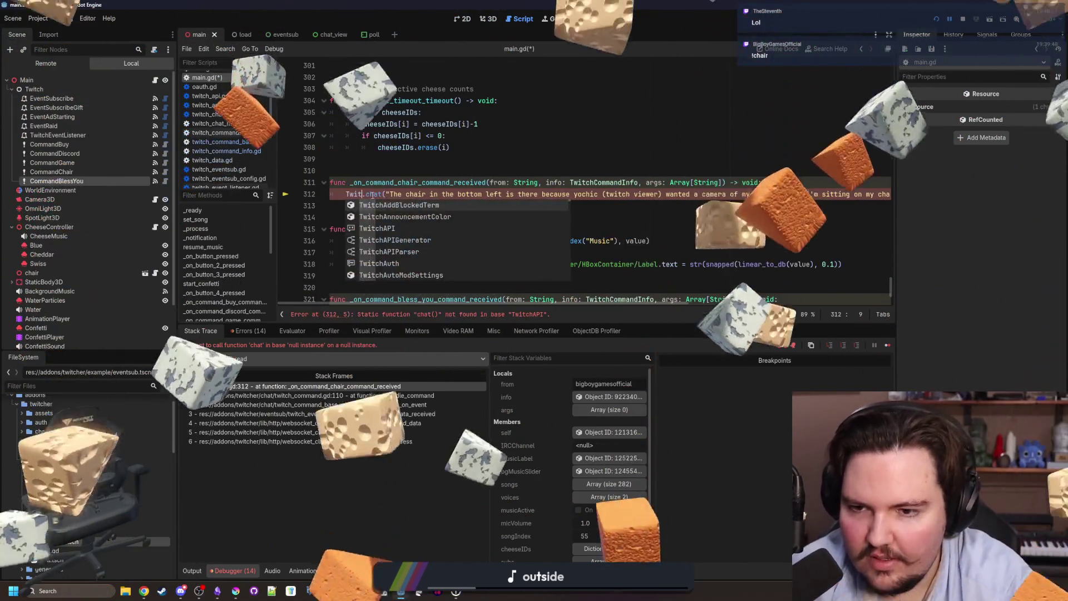
click(407, 174)
Replace $Events/TwitchIrcChannel with Twitch on line 322 as well
scroll(407, 178, down, 2)
click(407, 199)
drag(440, 234, 346, 234)
text(Tw)
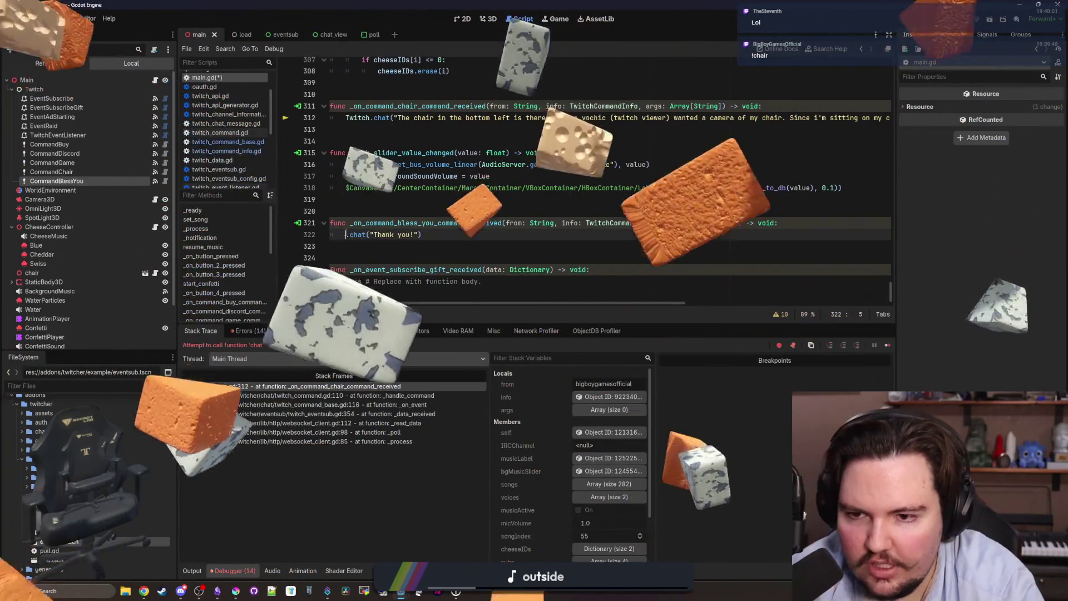
text(itch)
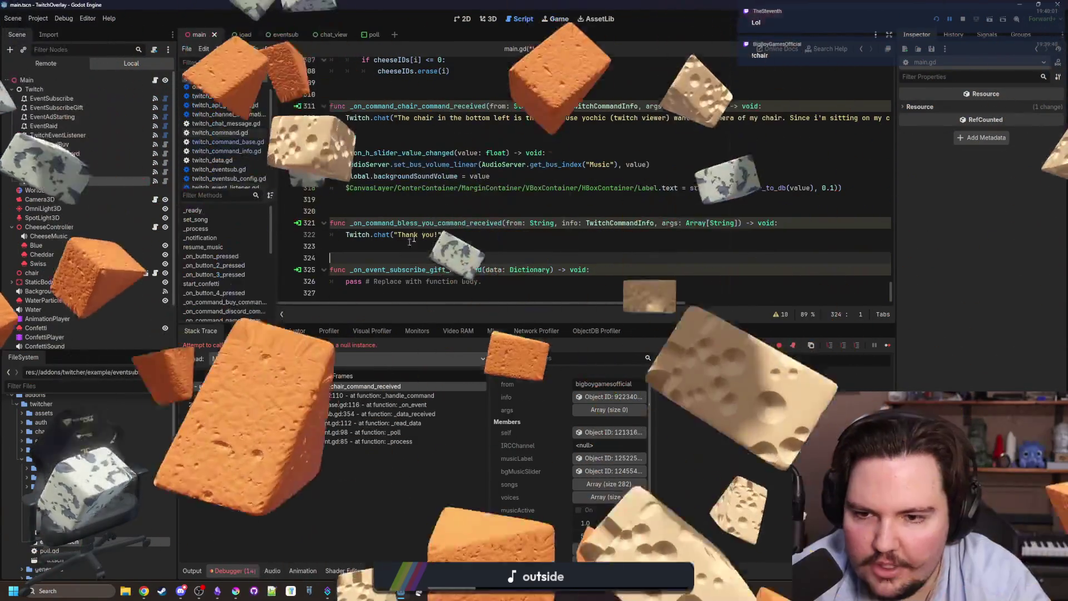
click(447, 199)
key(ctrl+shift+f)
Search the project for 'chat(' and open the commented-out call on line 178
text(chat)
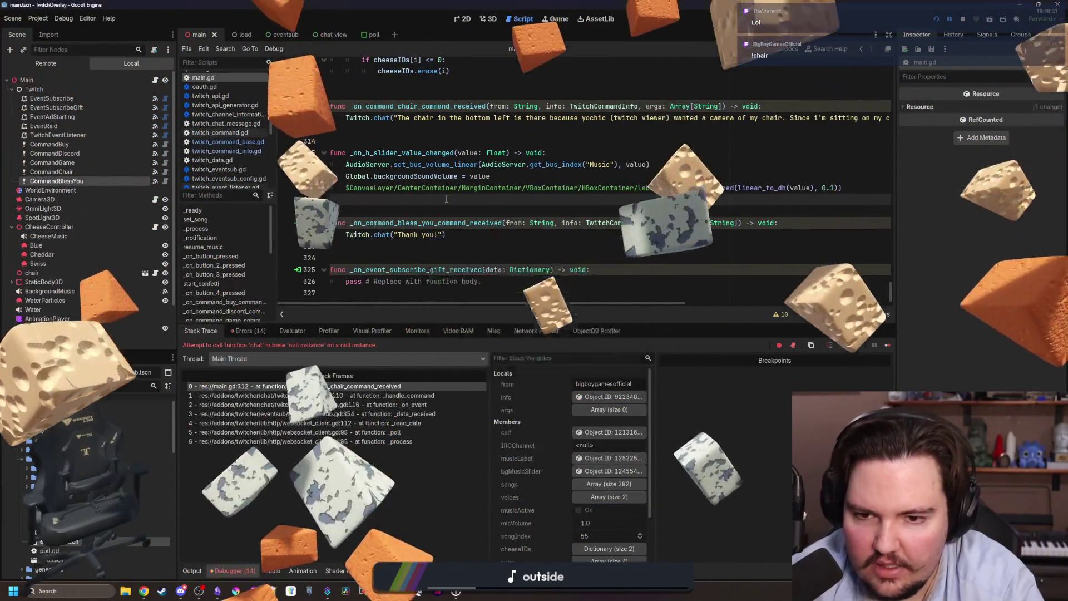
key(Return)
key(ctrl+shift+f)
text(chat()
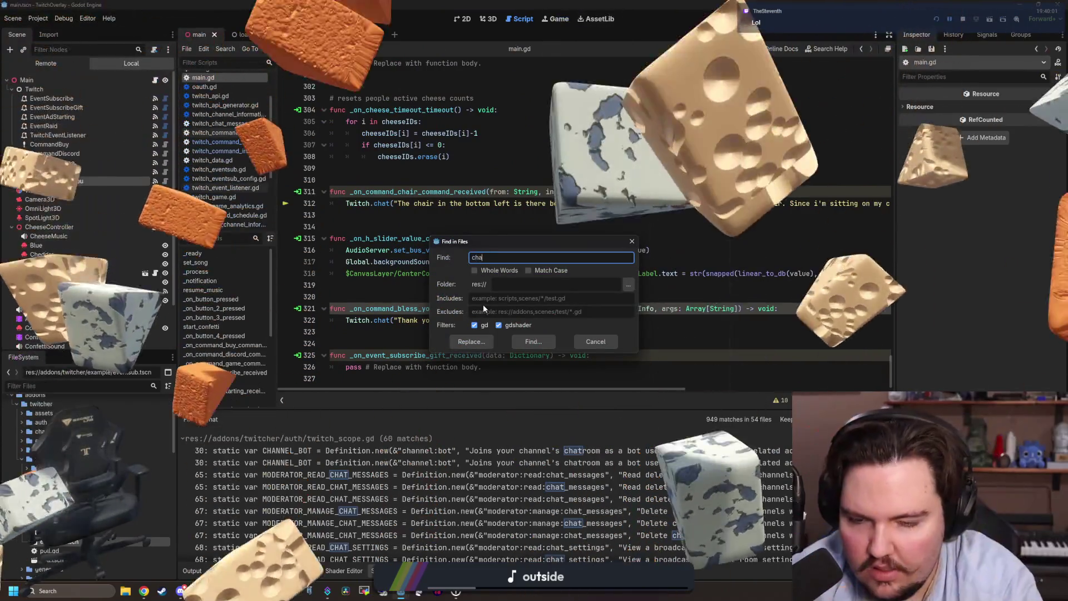
key(Return)
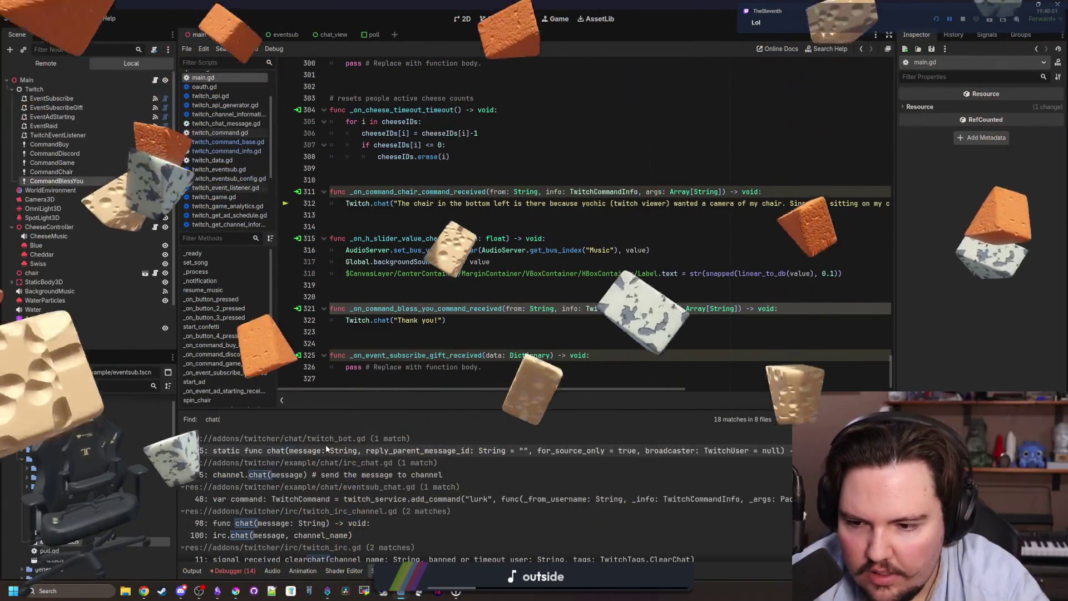
scroll(316, 472, down, 2)
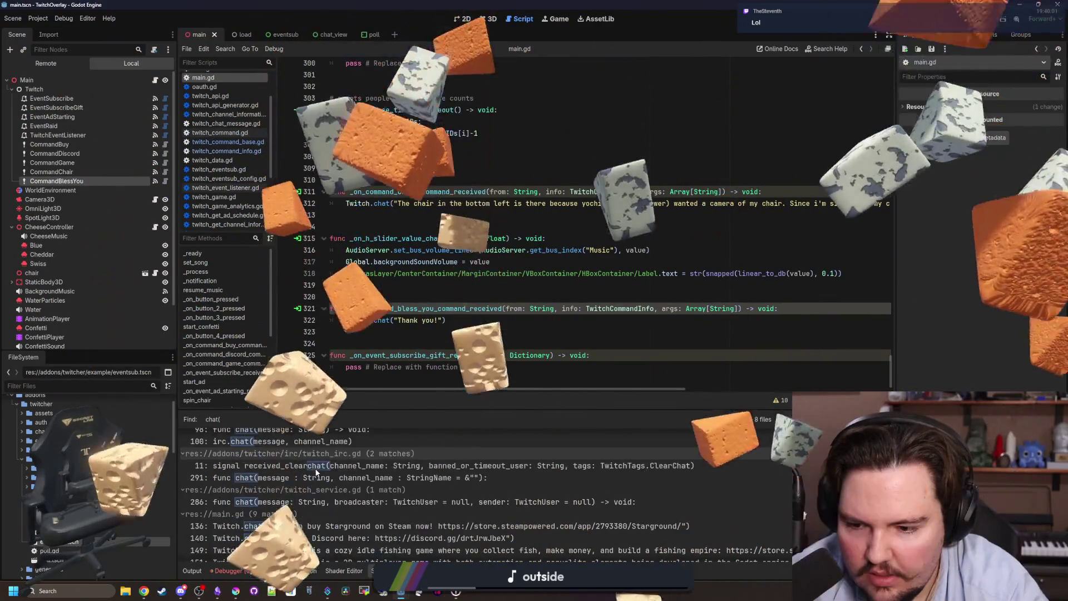
scroll(315, 472, down, 5)
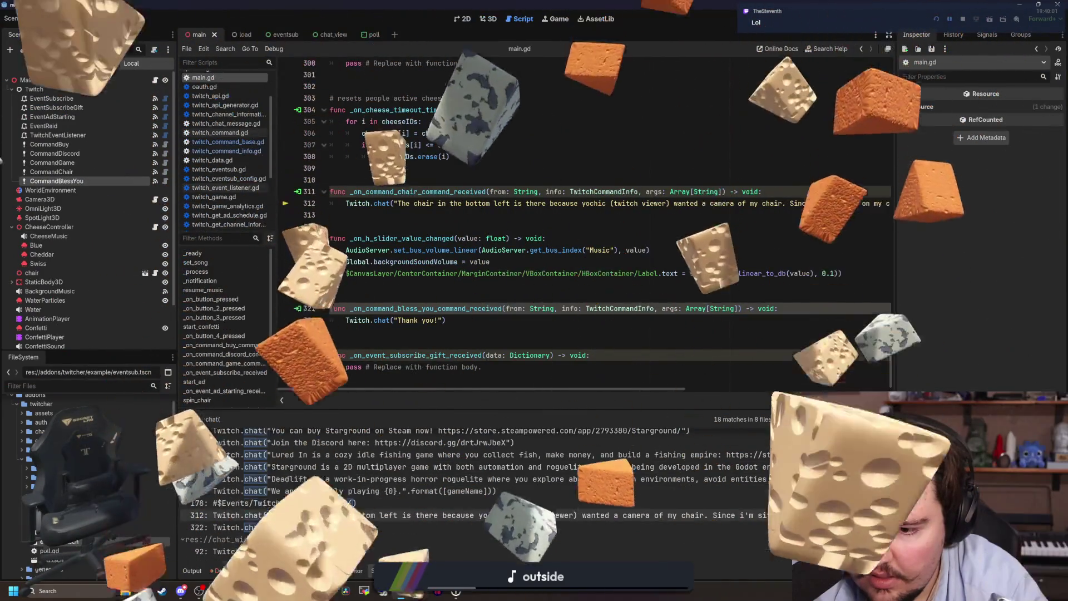
click(315, 503)
Delete the commented-out IRC chat line and save main.gd
scroll(472, 311, up, 4)
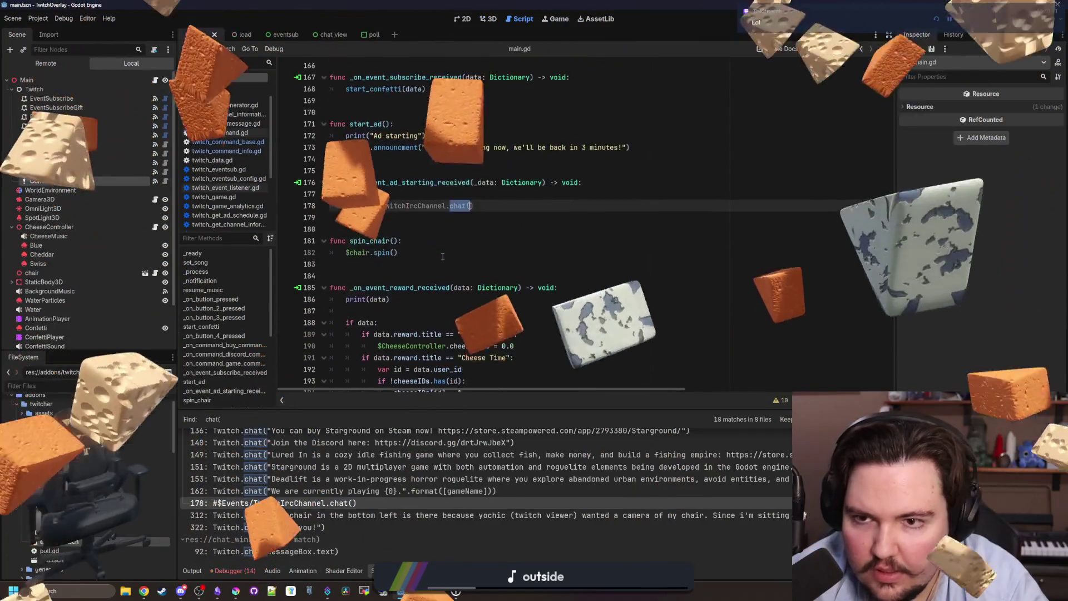
drag(474, 206, 334, 211)
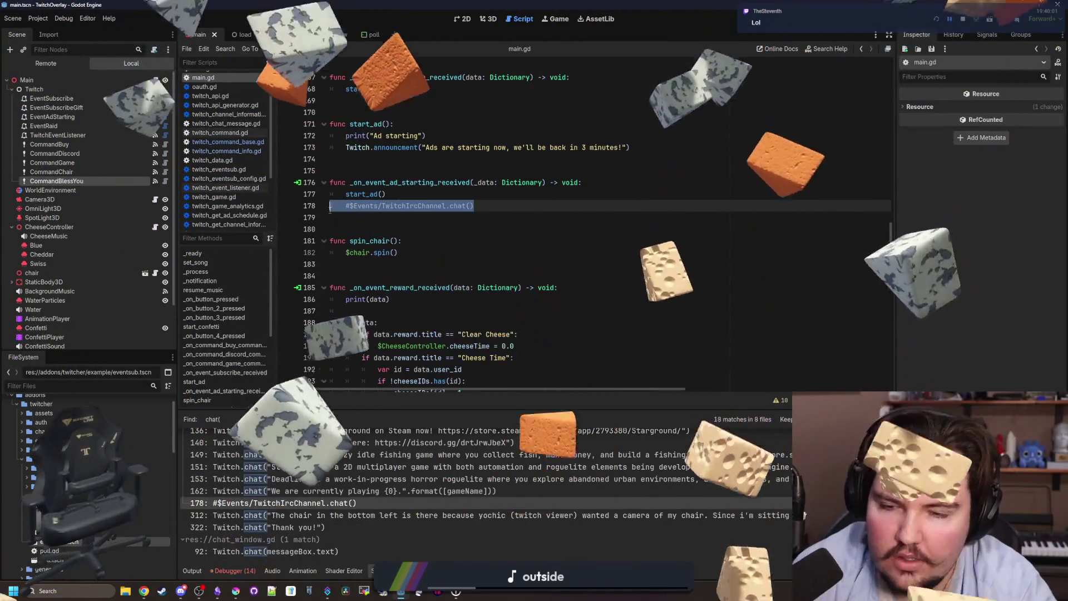
key(BackSpace)
key(BackSpace)
scroll(379, 199, up, 3)
click(398, 262)
key(ctrl+s)
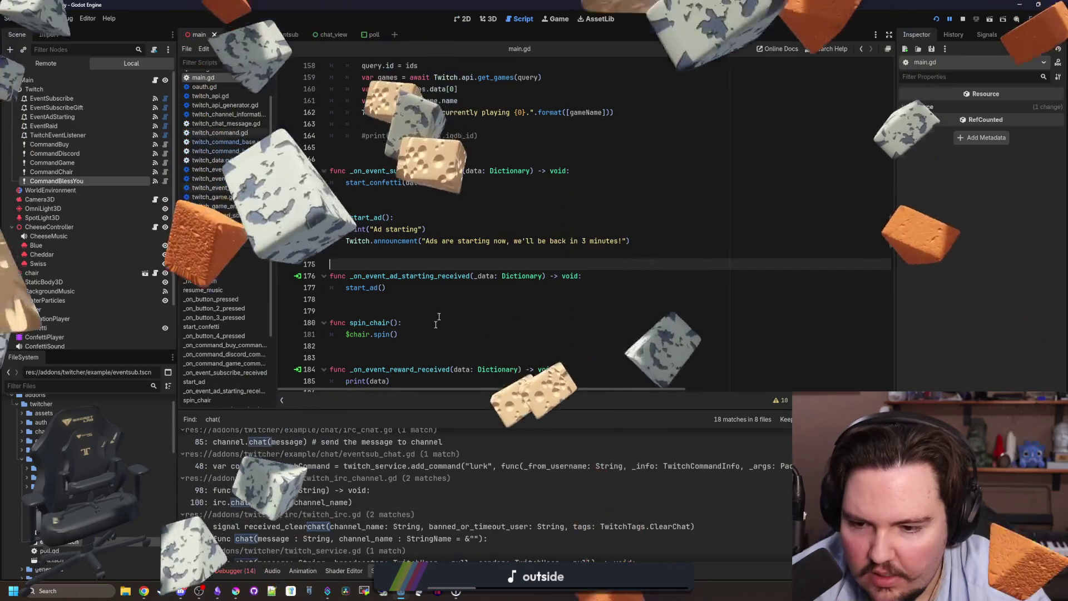
key(alt+Tab)
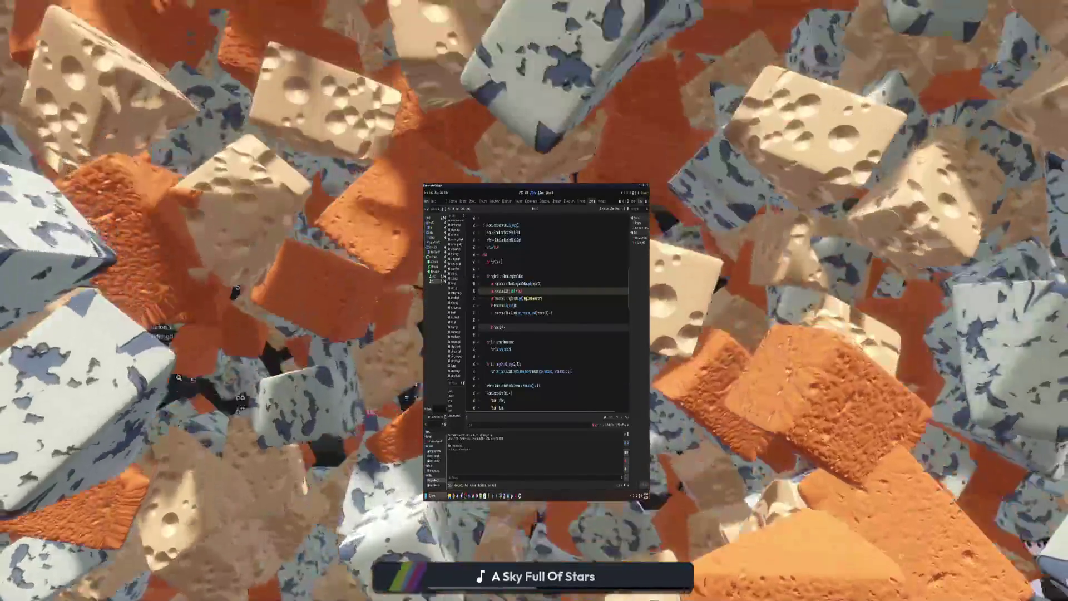
Add a new line below the return statement in chef.gd
key(Return)
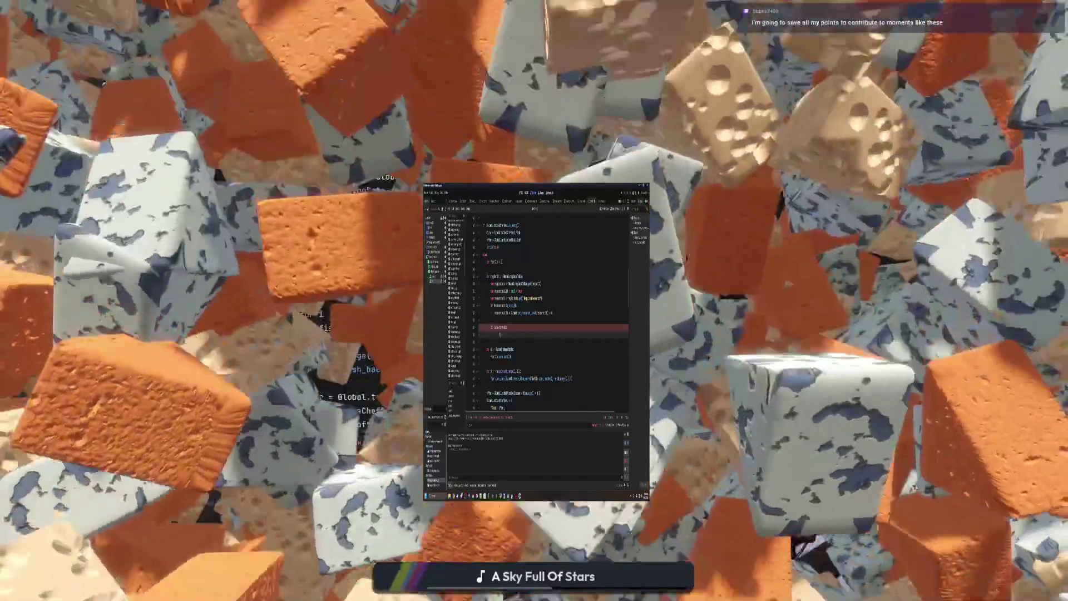
Type a fail() call with a blank line below it and check its documentation
text(fail())
key(Return)
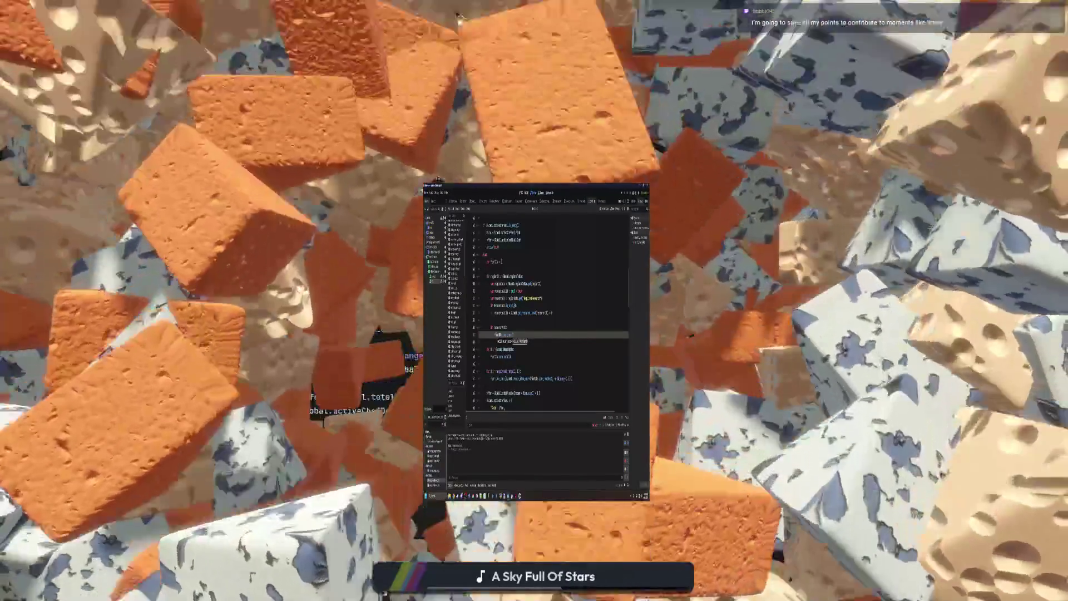
key(Return)
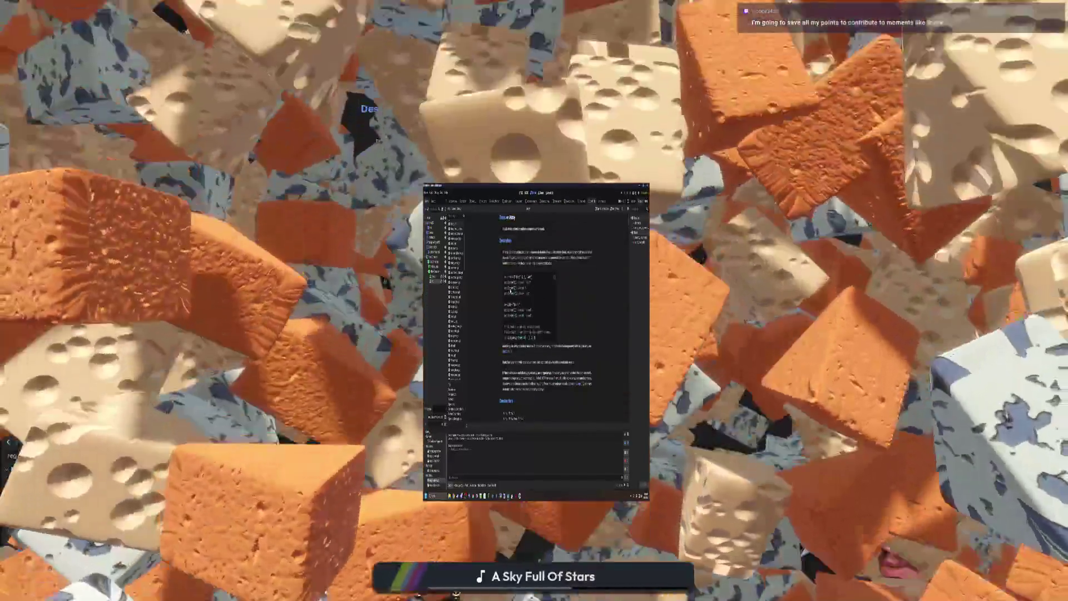
scroll(510, 291, down, 5)
click(522, 321)
scroll(515, 370, down, 2)
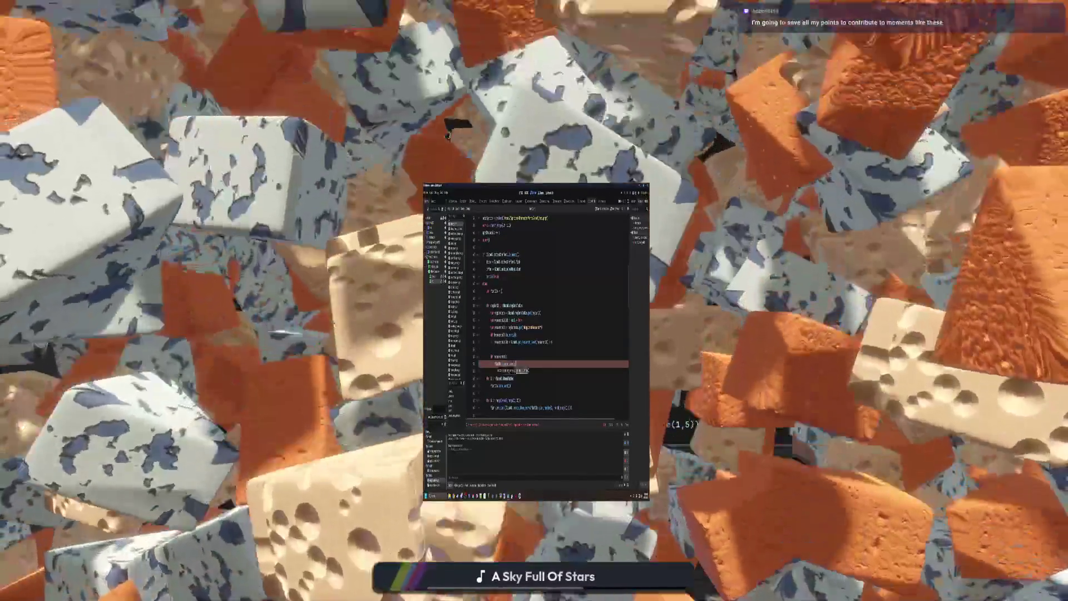
Undo the erroring edits and add 'if fail = false("")' above the existing if check
key(ctrl+z)
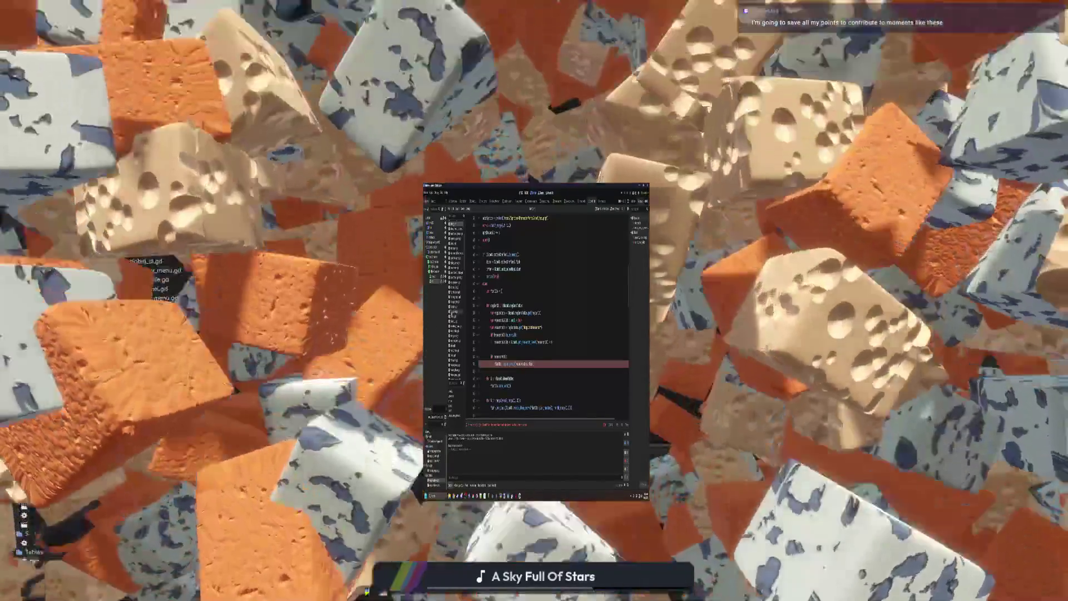
key(ctrl+z)
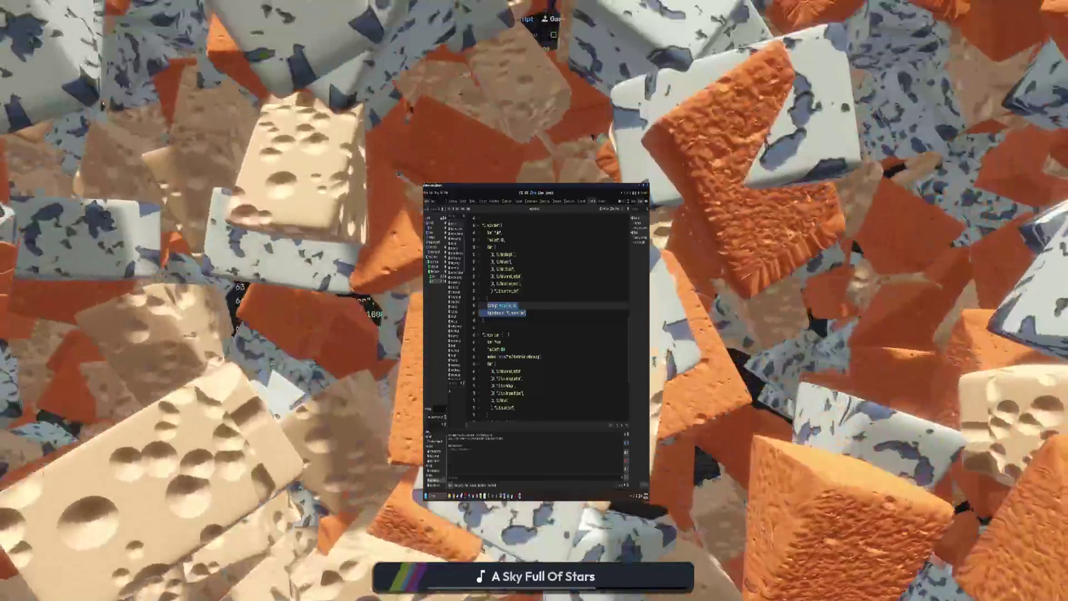
click(489, 246)
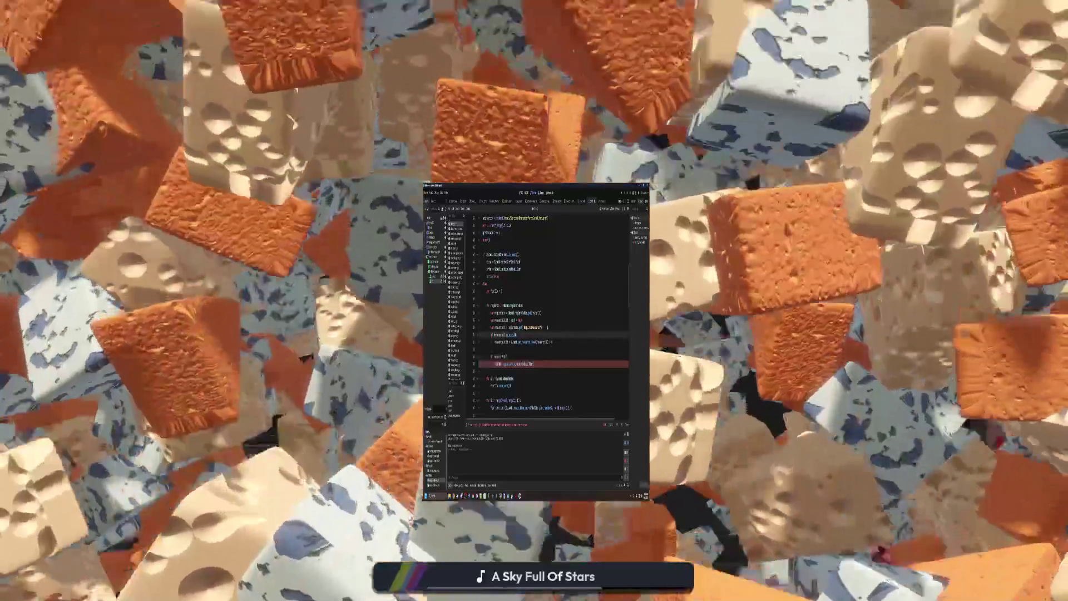
key(Return)
text(if fail = false)
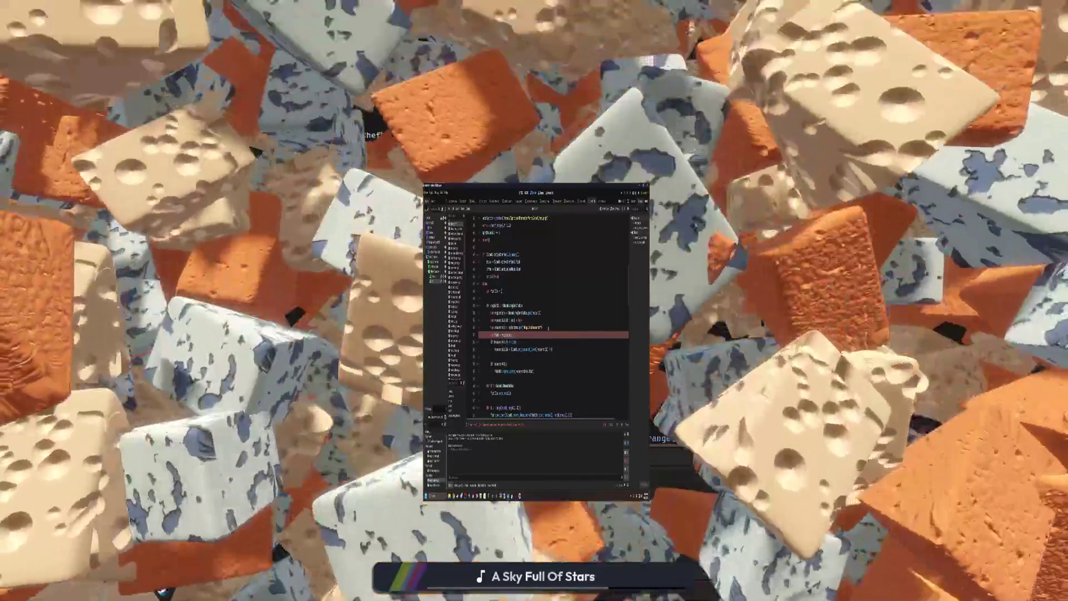
text((""))
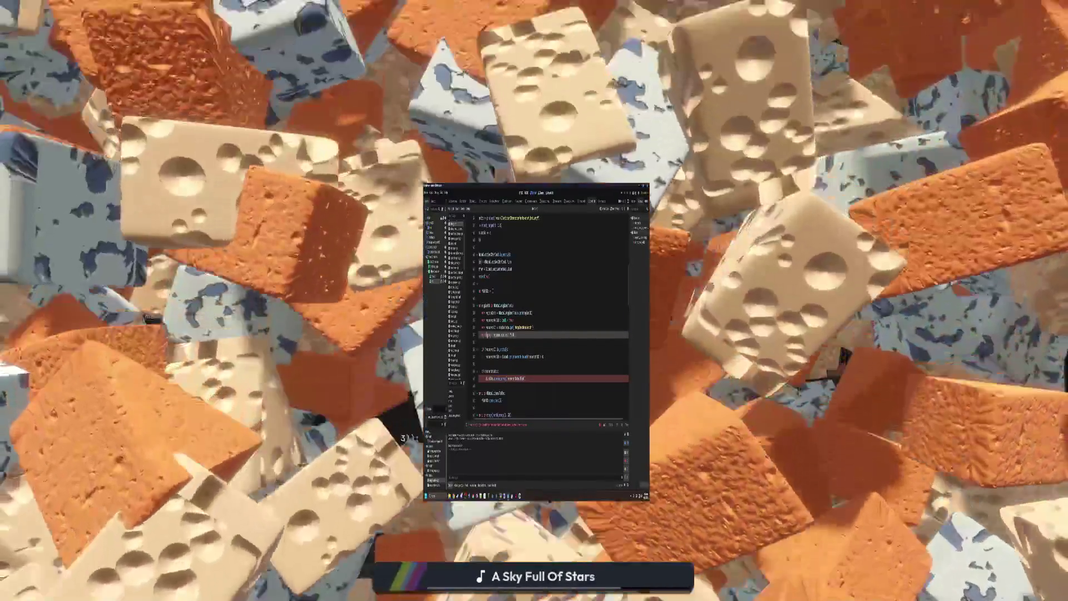
scroll(551, 317, down, 3)
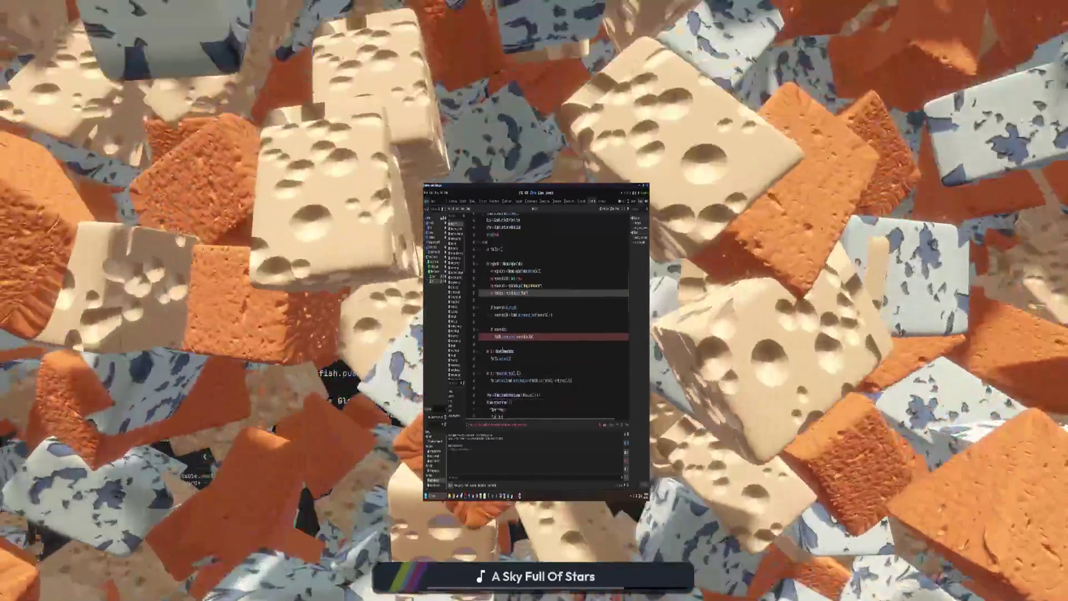
scroll(550, 318, down, 1)
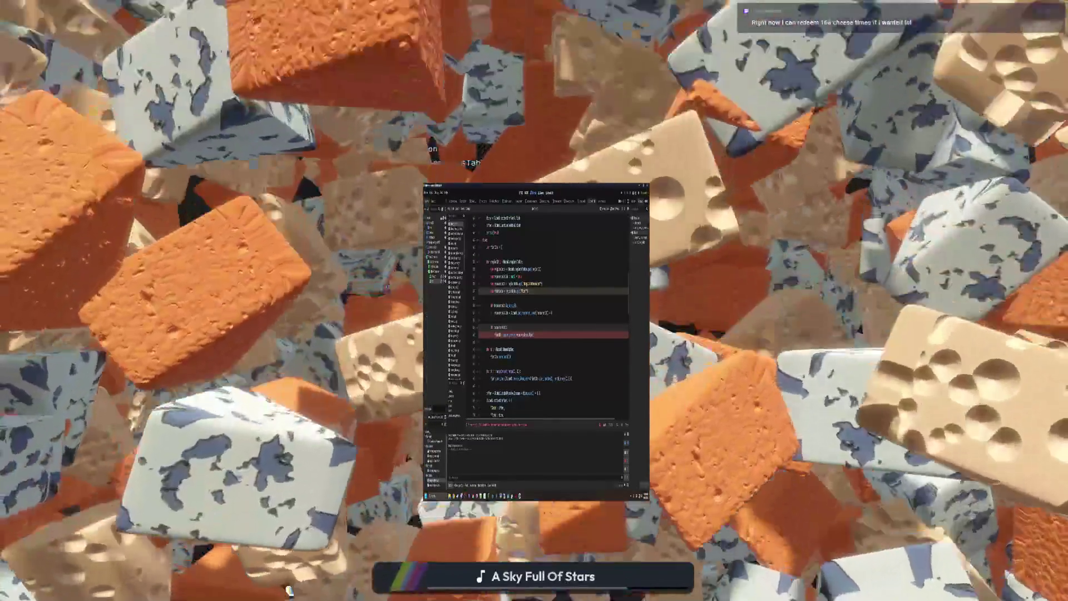
mouse_move(505, 328)
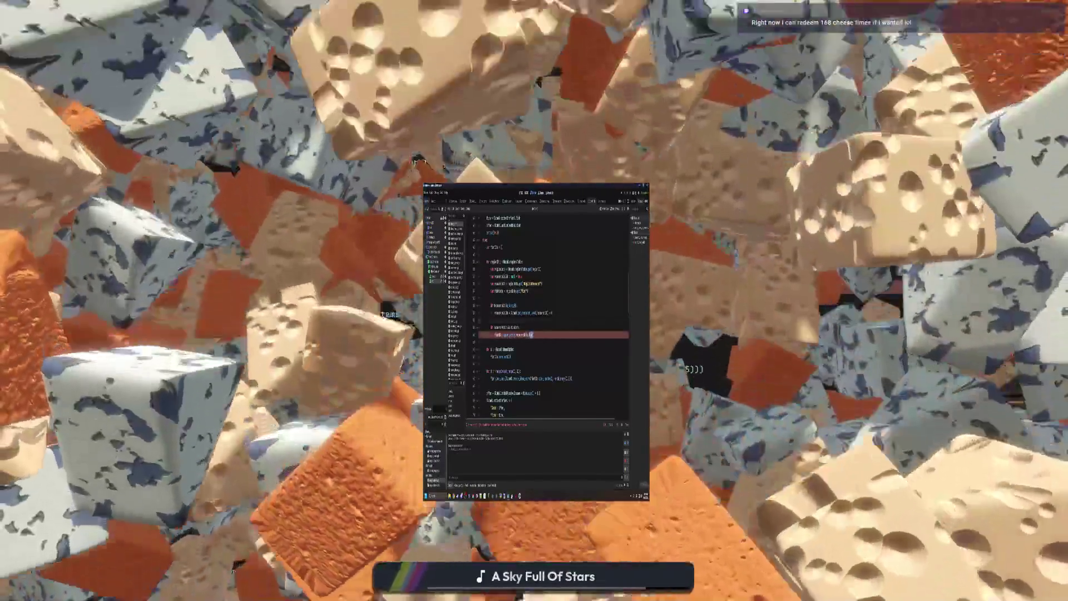
Accept the completion, delete the two selected lines, and add 'if (i == 0): frame.remove(item)' under the for loop
text(.)
key(Return)
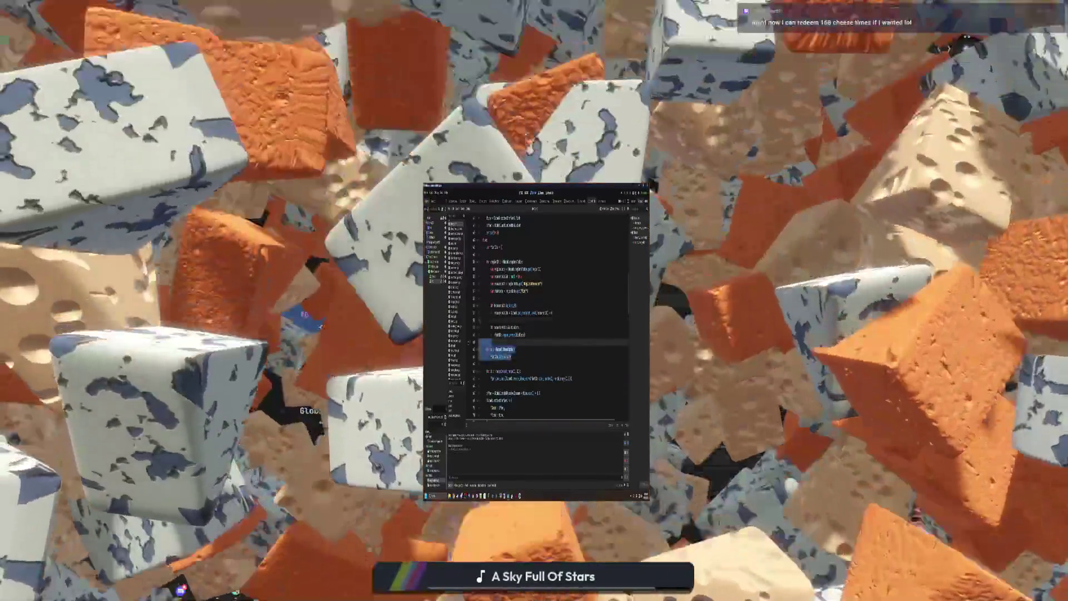
key(BackSpace)
key(BackSpace)
click(523, 349)
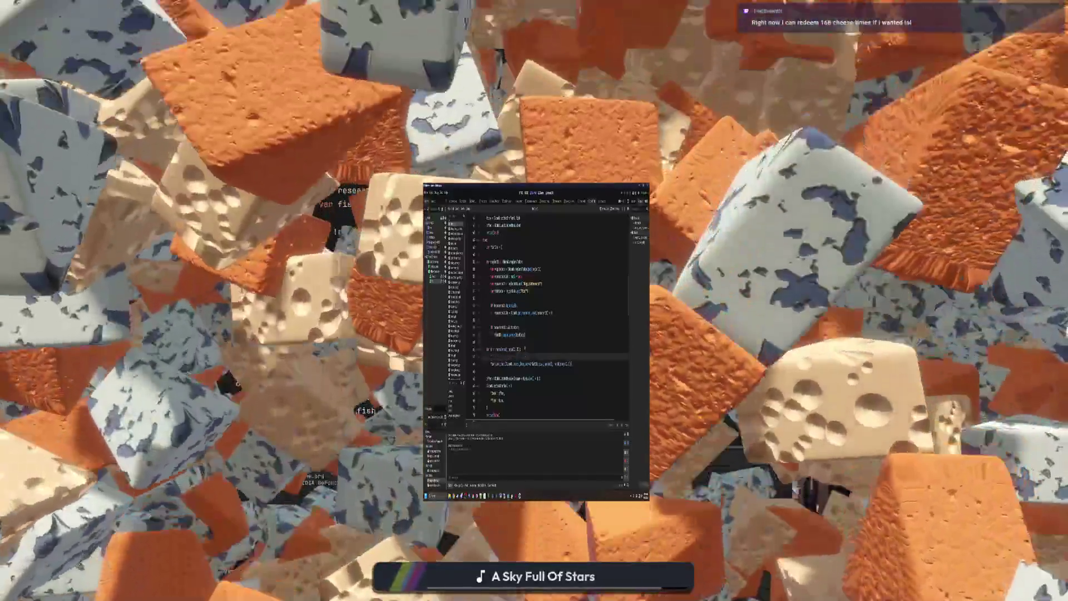
text(if ()
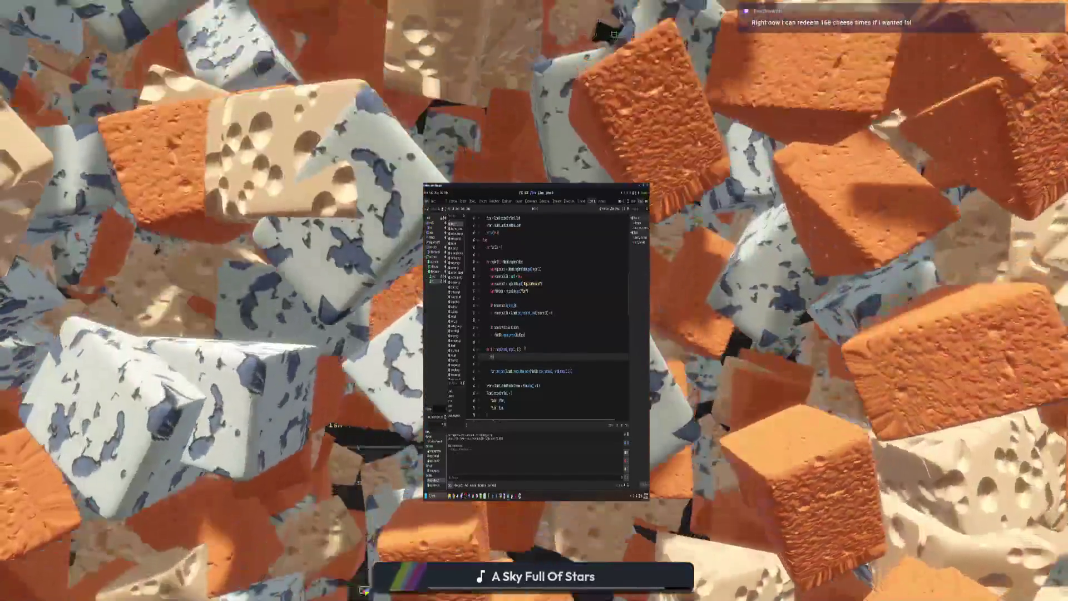
text(if (i == 0): 	frame.remove(item))
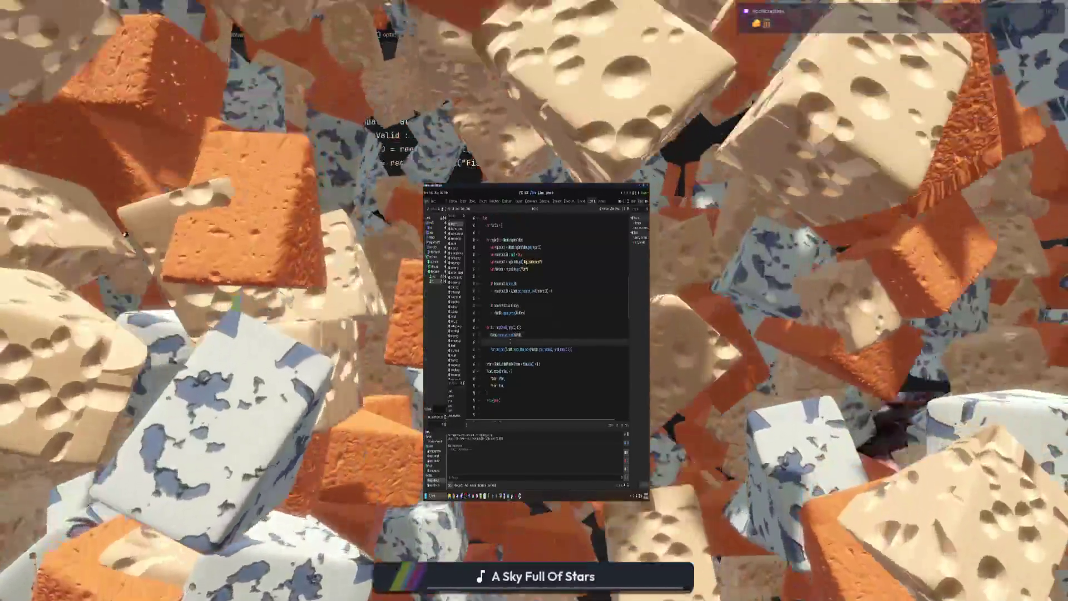
scroll(551, 317, down, 1)
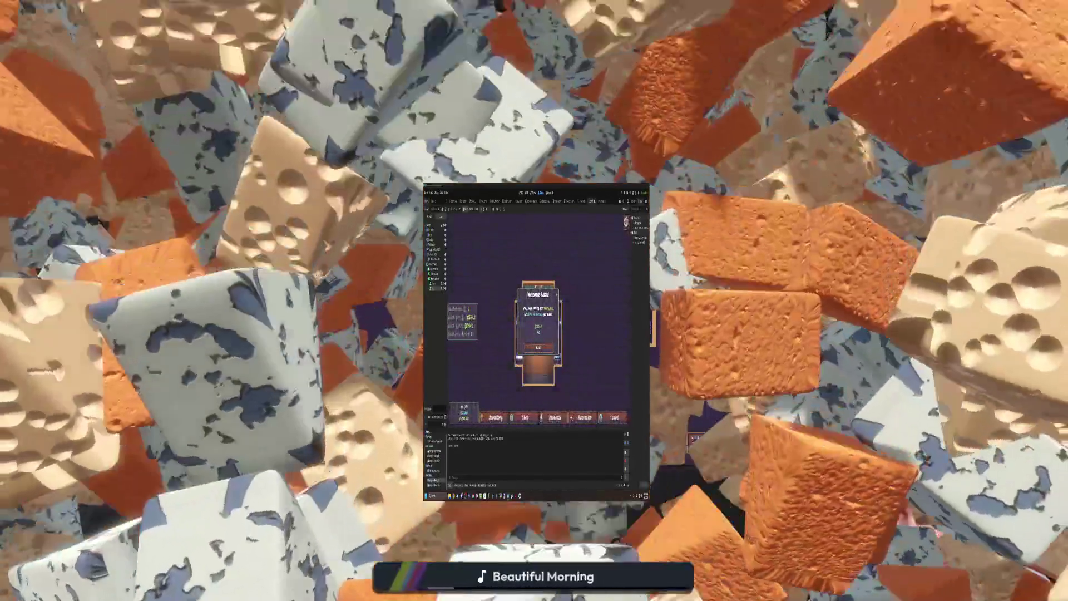
Check the in-game chef offer of Sockeye Salmon ×2 and Largemouth Bass ×3 for $4,062, then return to chef.gd
click(547, 349)
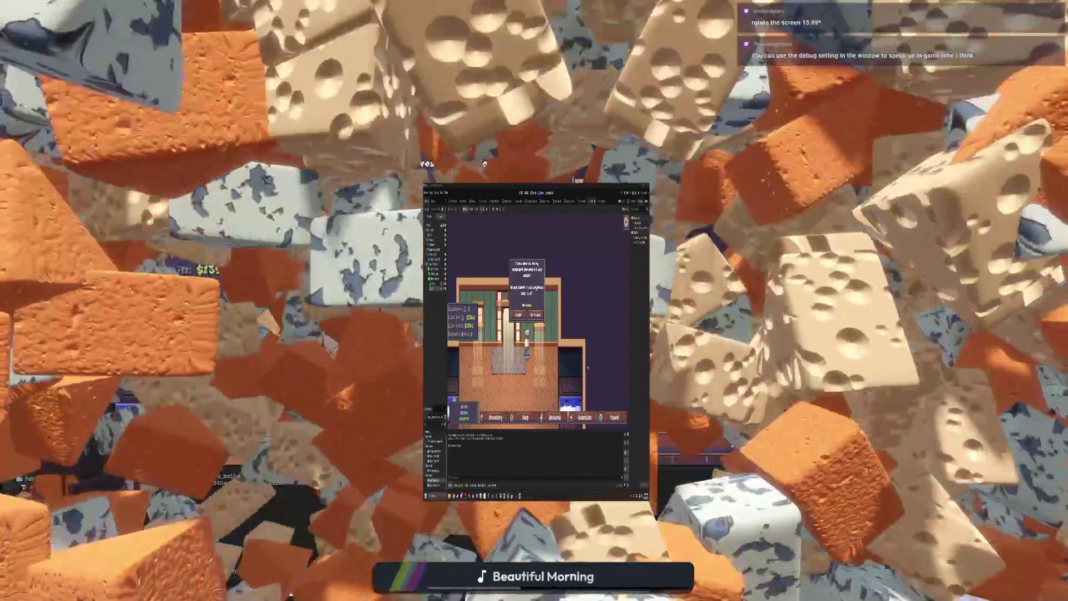
click(615, 417)
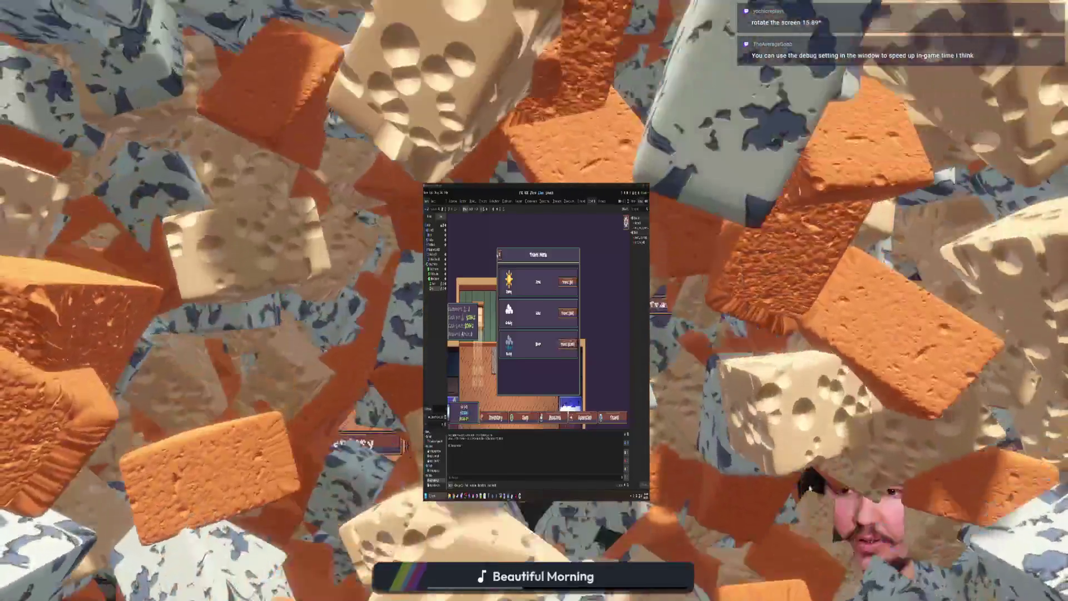
click(568, 344)
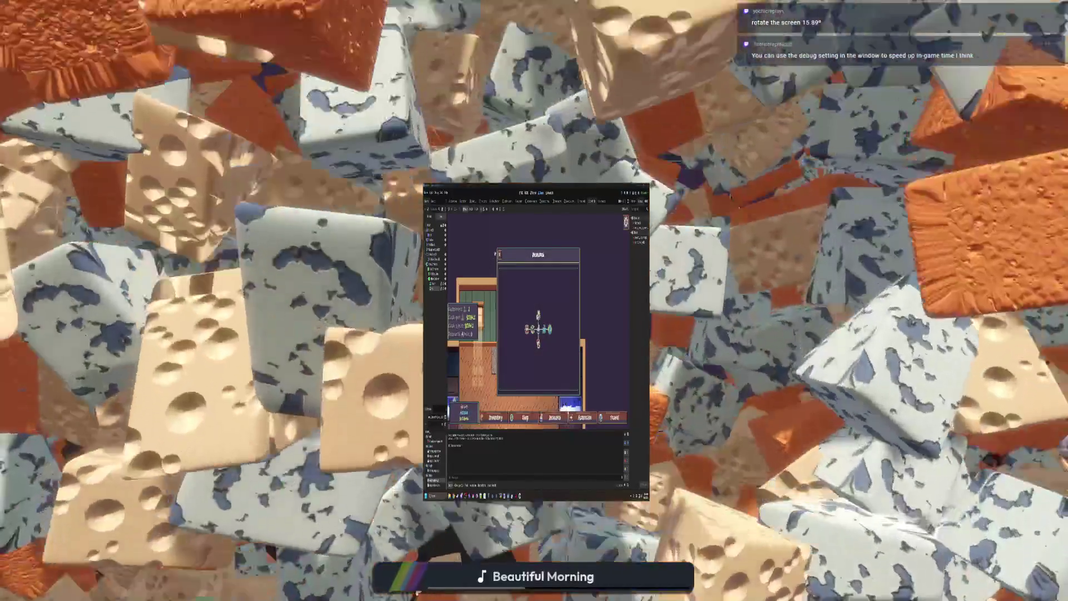
click(499, 254)
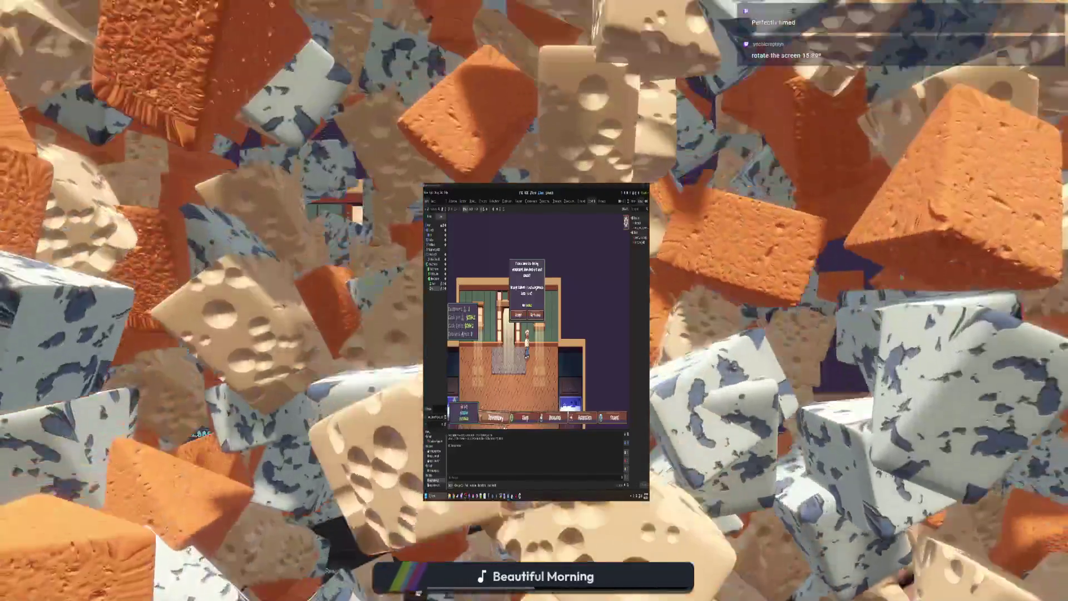
click(495, 418)
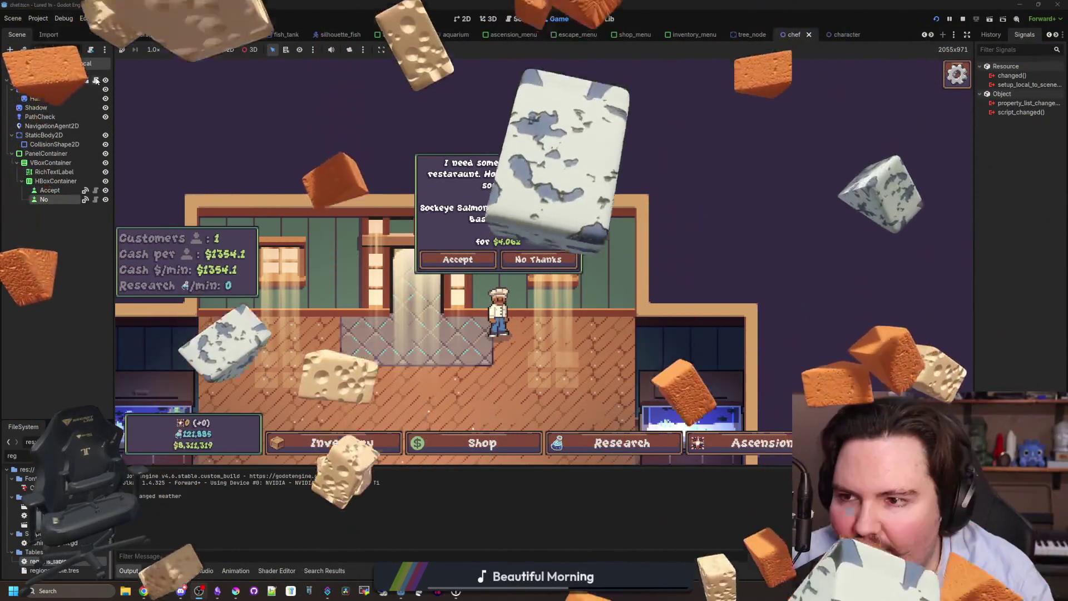
key(ctrl+F3)
key(Up)
key(Up)
key(Up)
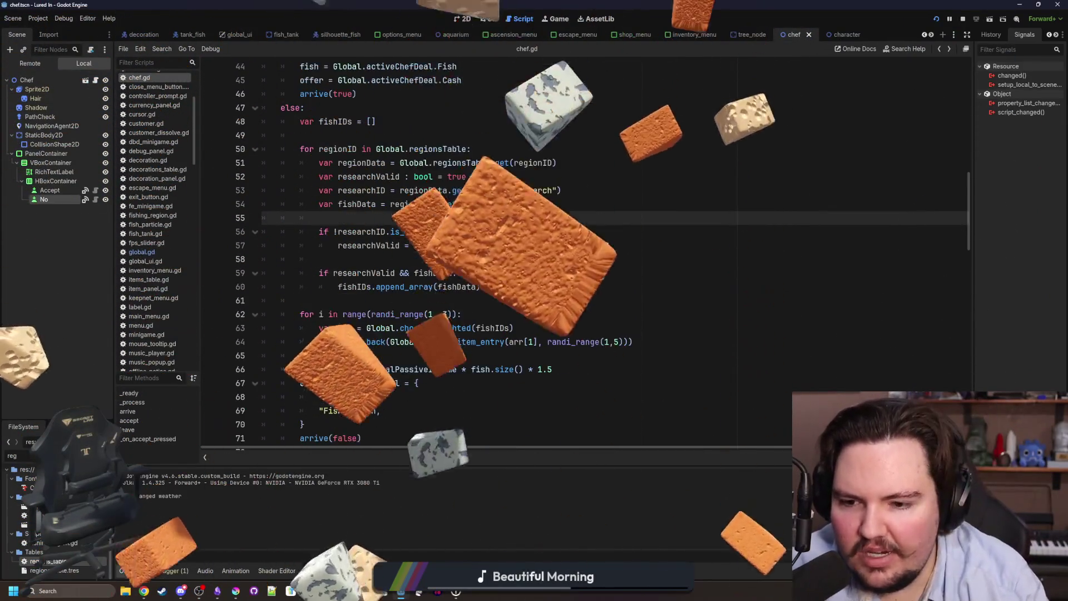
Write an empty 'for i in fish:' loop just above the offer line in chef.gd
scroll(409, 270, up, 4)
click(390, 204)
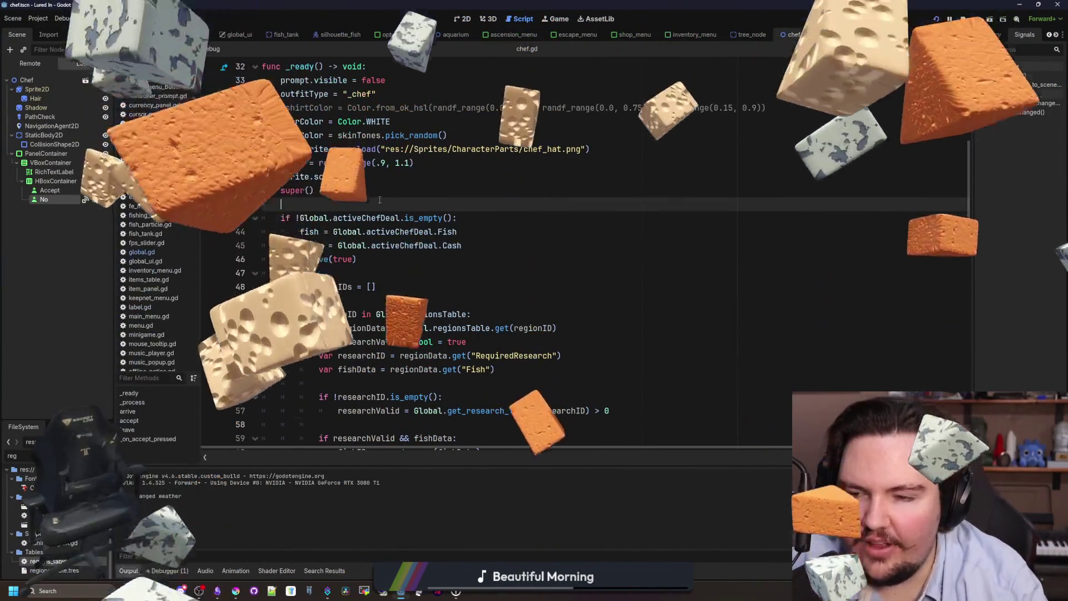
scroll(347, 246, down, 9)
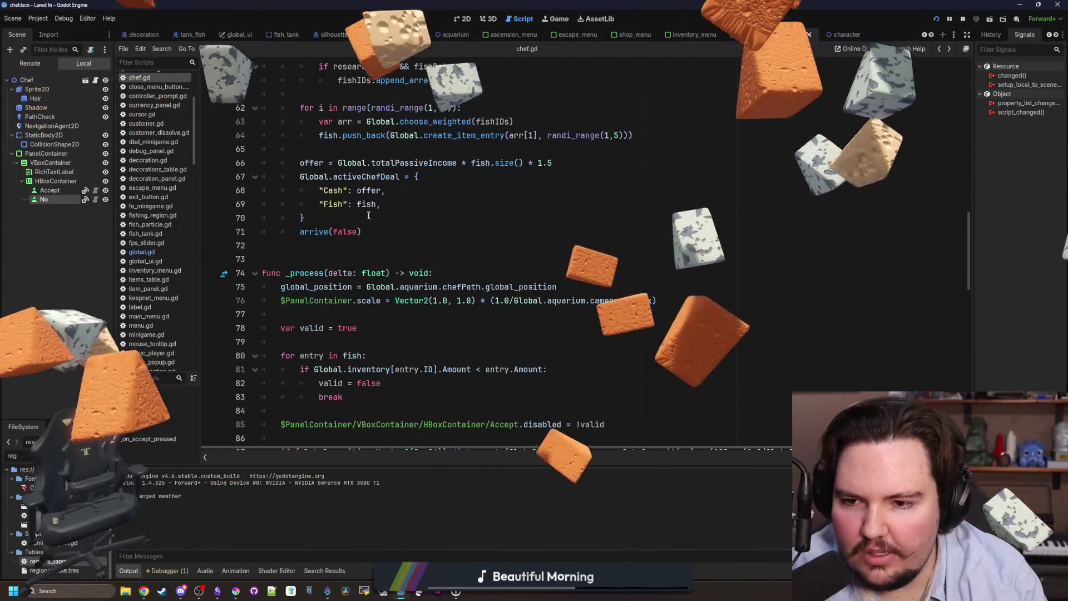
click(347, 246)
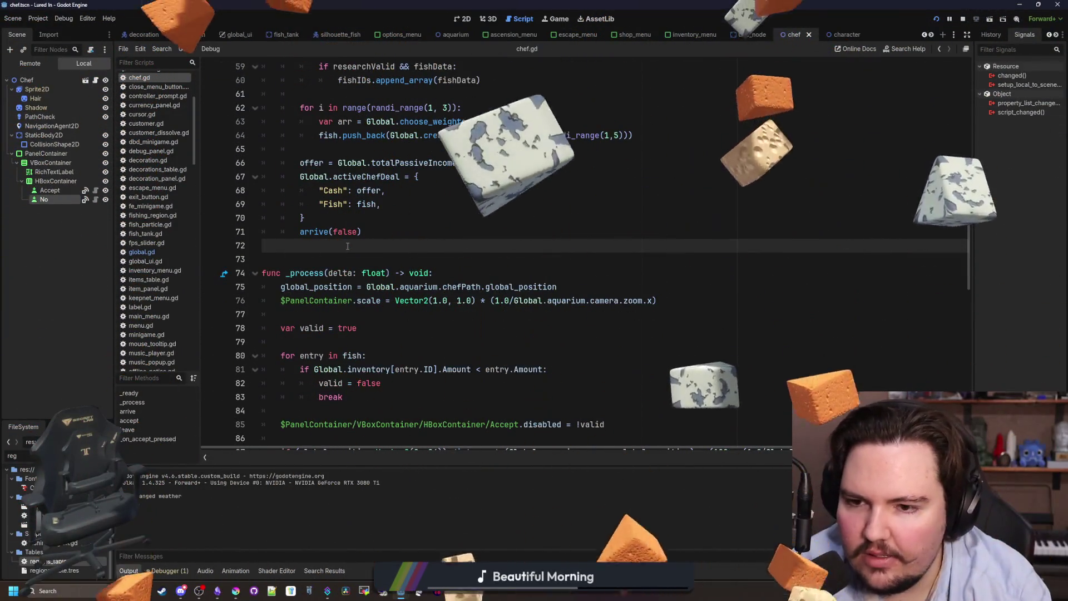
scroll(493, 268, up, 3)
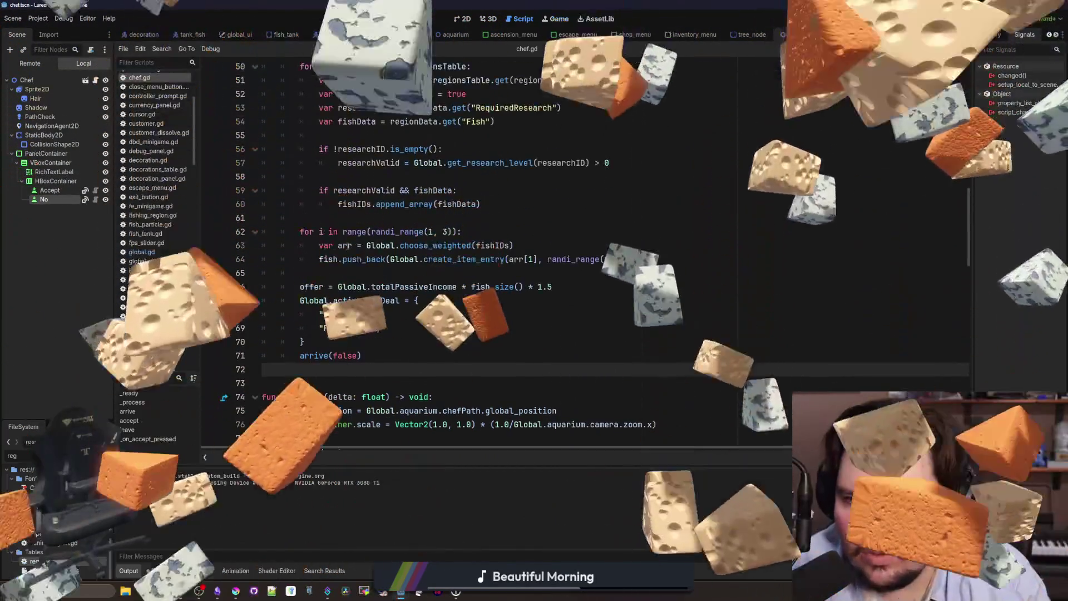
click(493, 268)
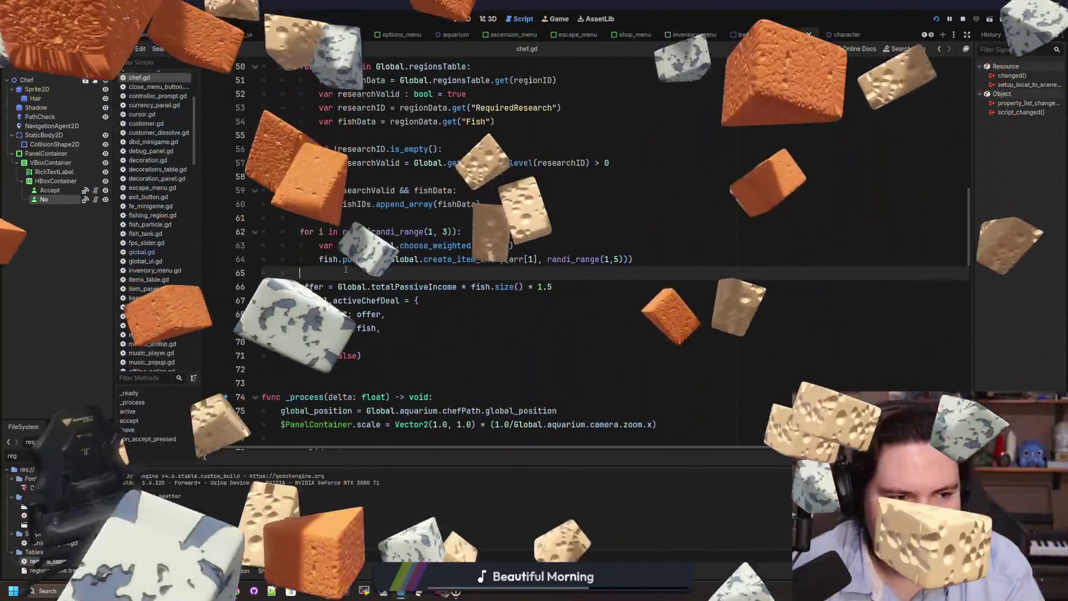
key(Return)
key(Return)
key(Up)
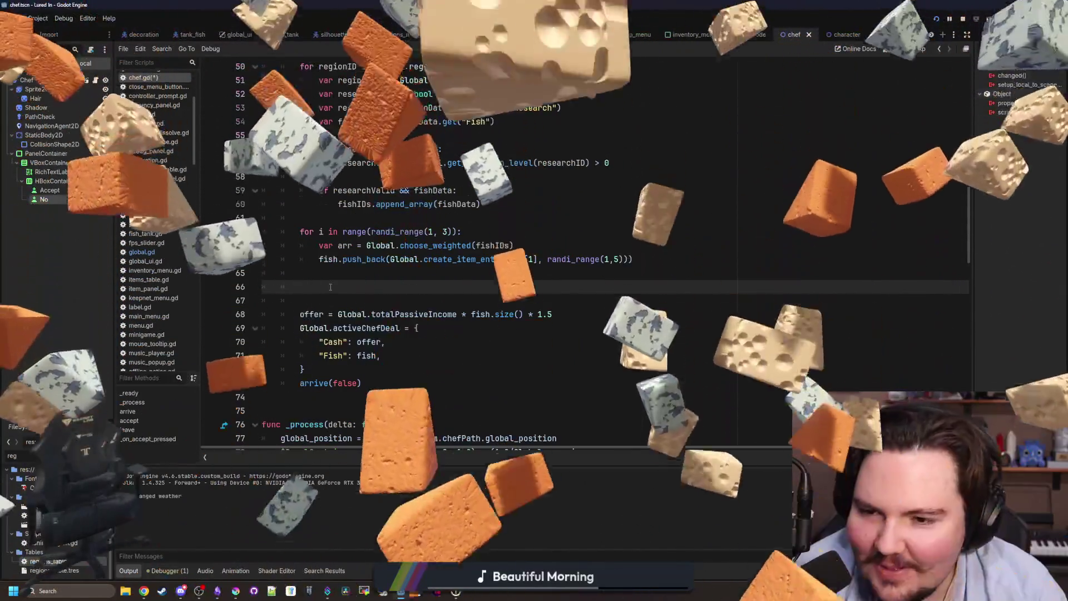
text(offer =)
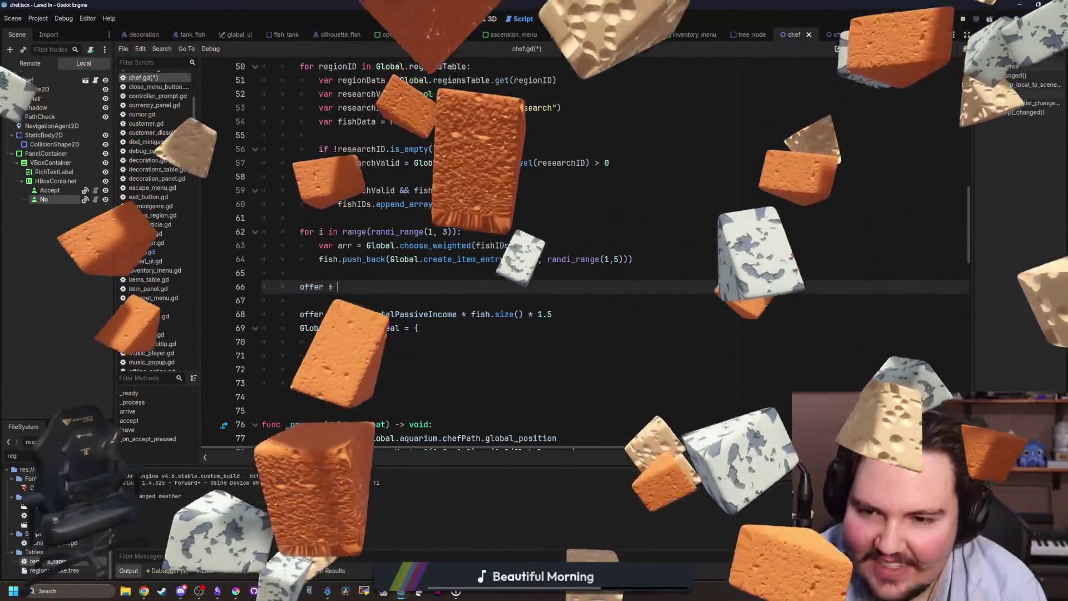
key(BackSpace)
key(BackSpace)
key(BackSpace)
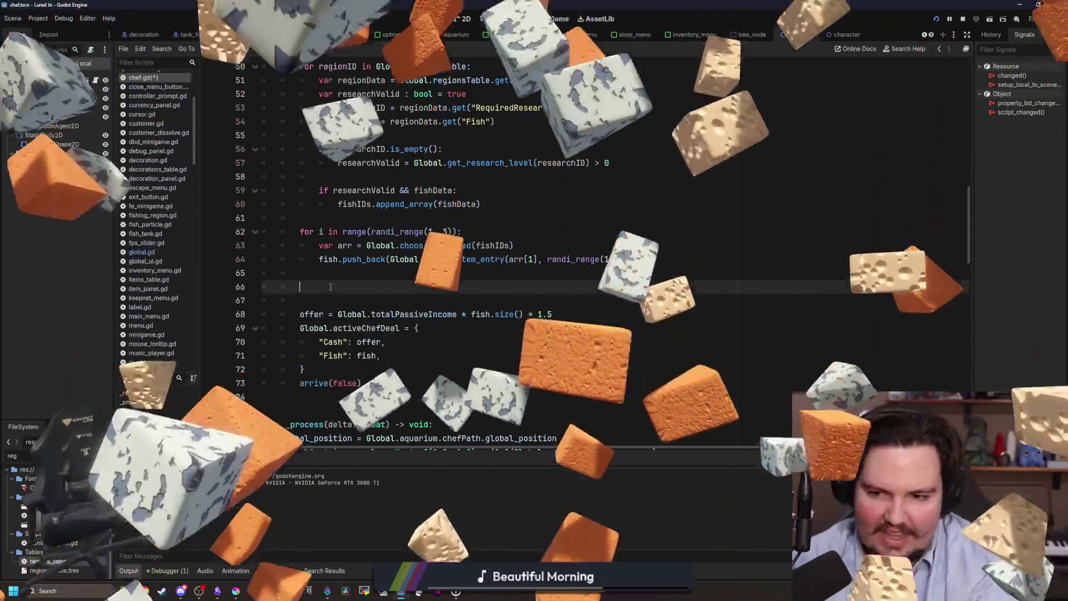
text(for i i)
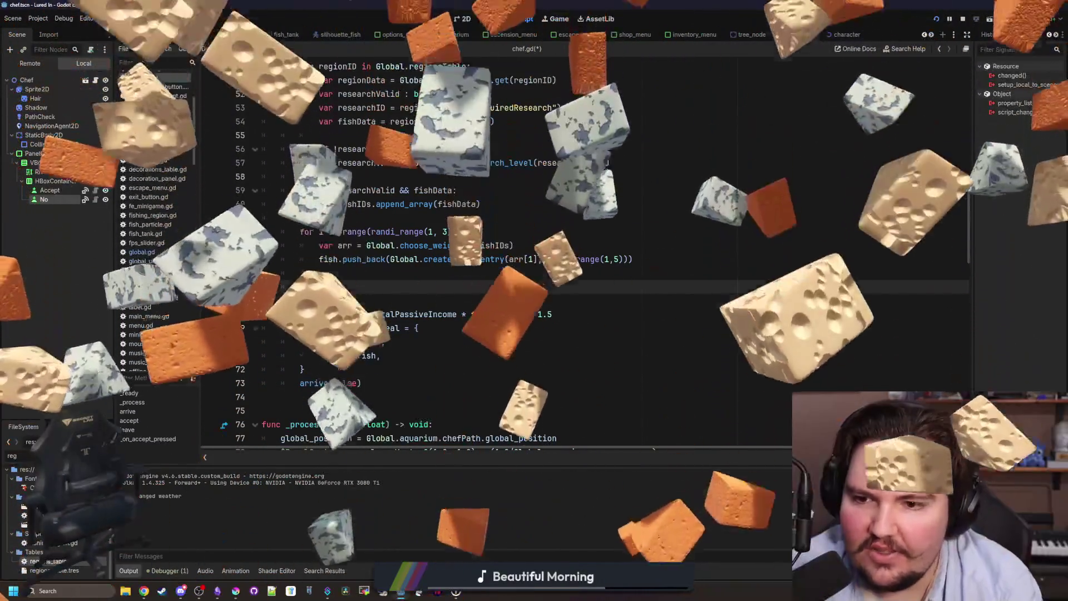
text(n fish:)
key(Return)
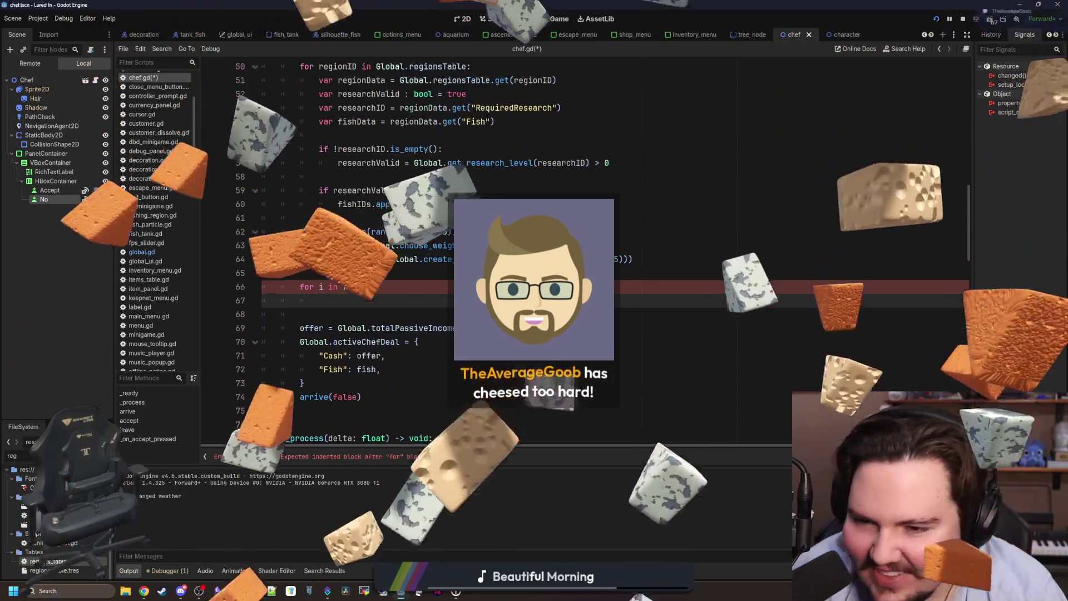
Scroll up to review the offer and fish variable declarations
click(365, 271)
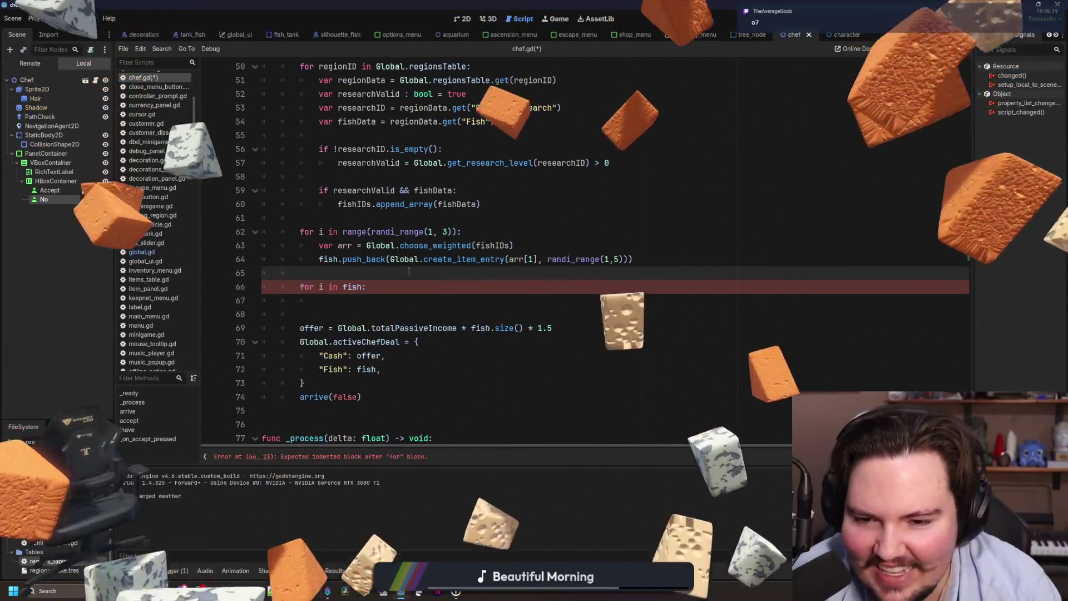
scroll(392, 281, up, 4)
scroll(393, 281, up, 12)
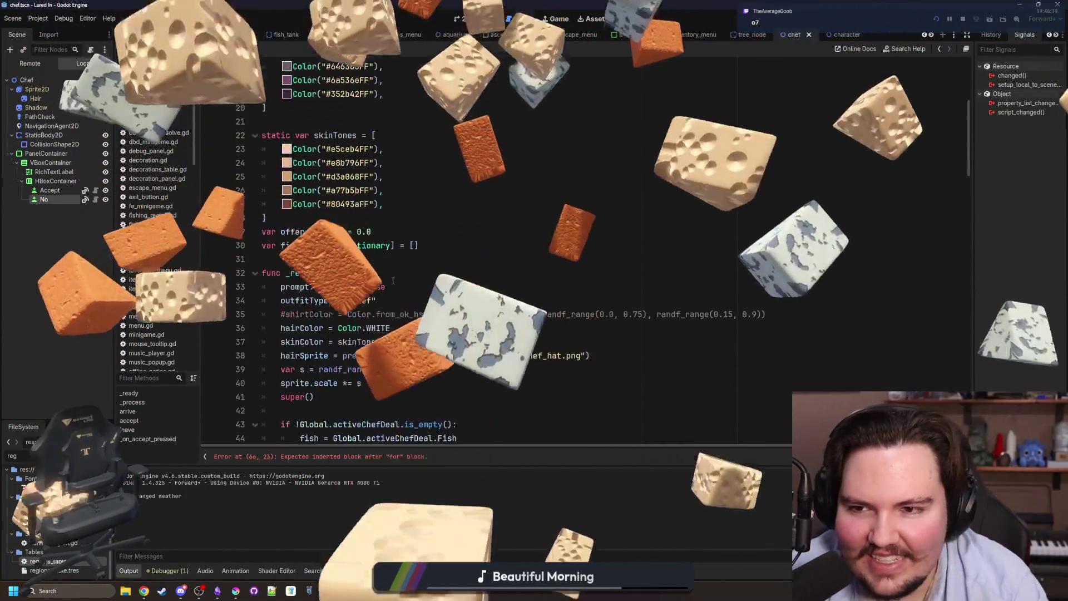
scroll(373, 296, down, 6)
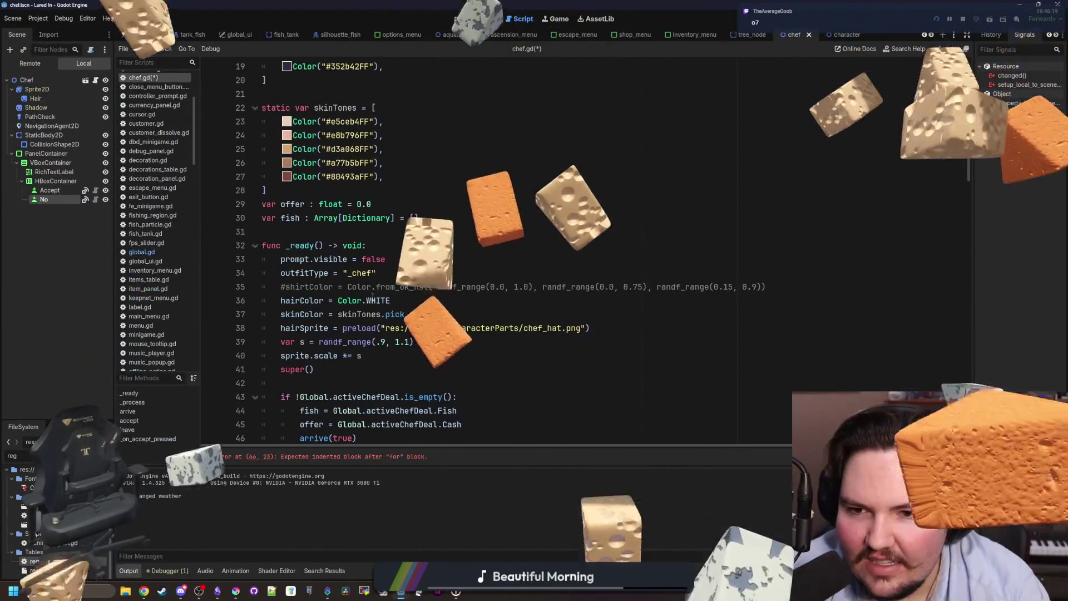
scroll(372, 296, down, 13)
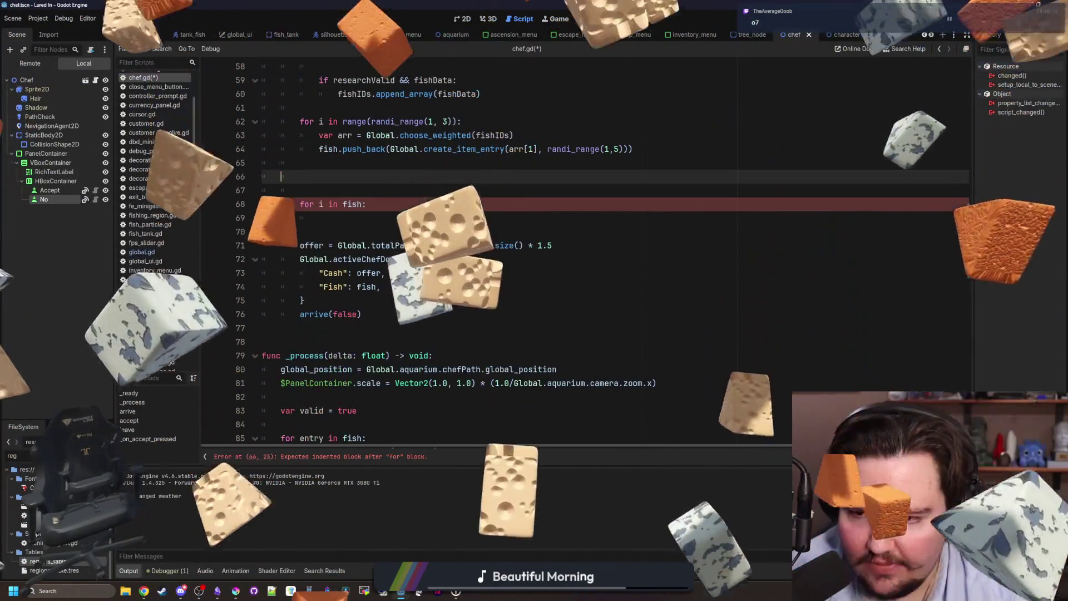
Add 'offer = 0.0' on a new line above the fish loop
key(Return)
key(Up)
text(offer = 0.0)
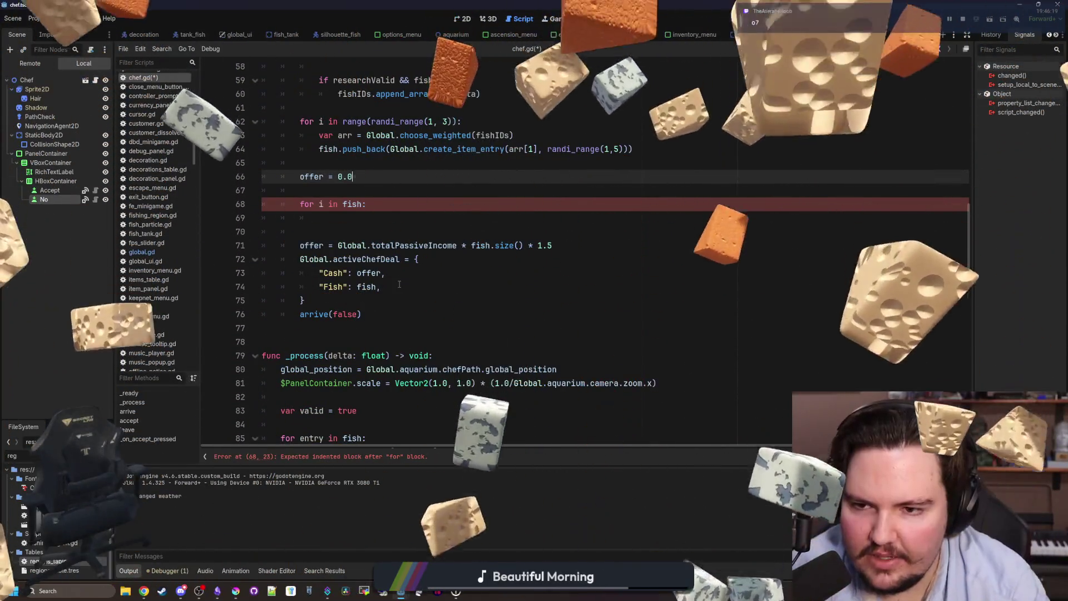
Start the loop body as 'offer += Global.items.get(i.ID).Value'
click(353, 217)
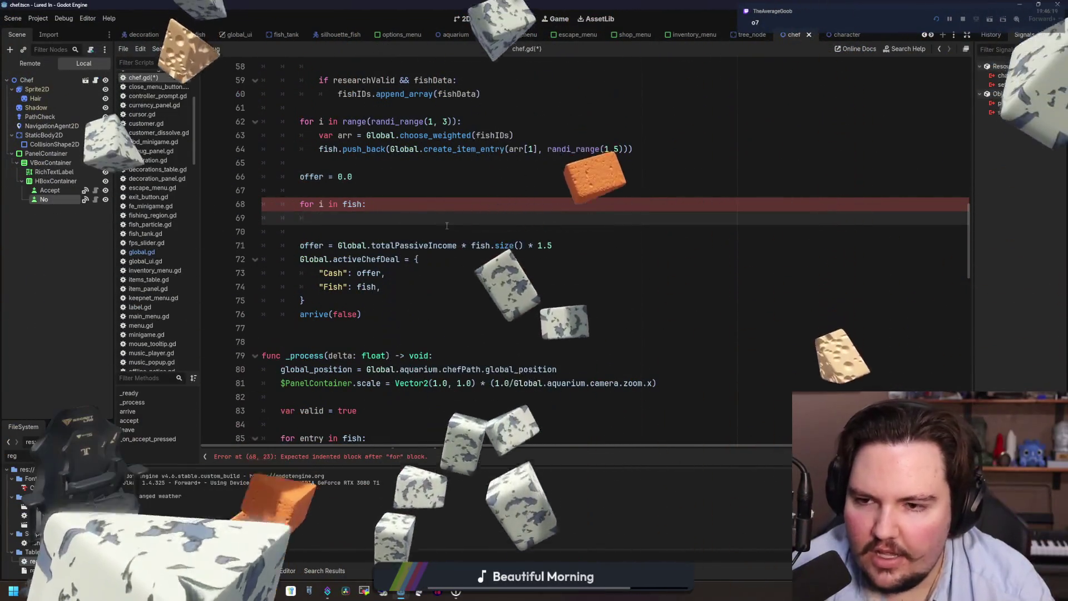
text(offer += )
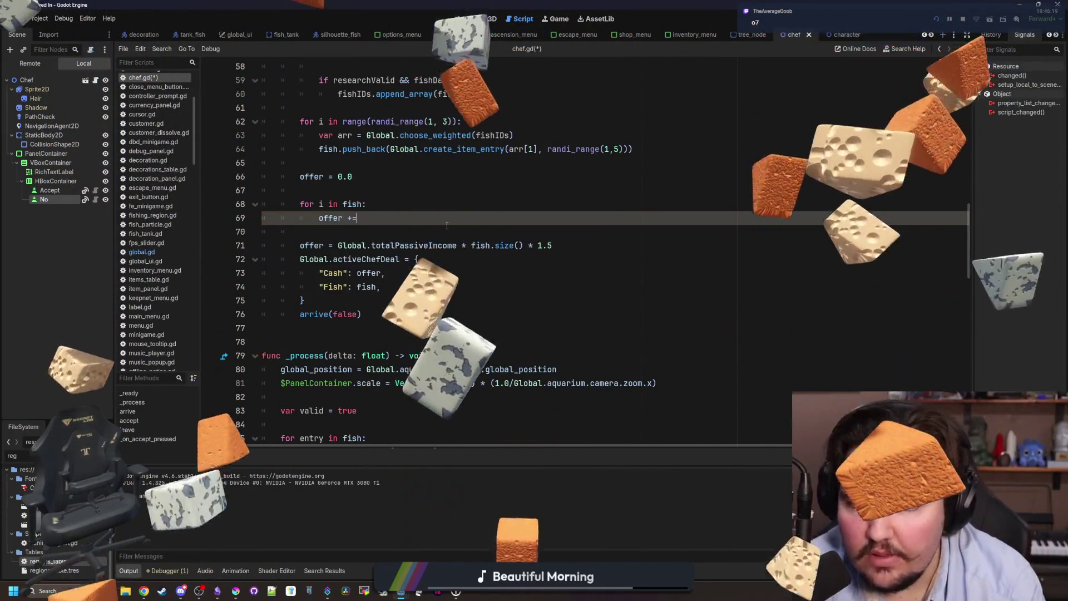
text(Global.items)
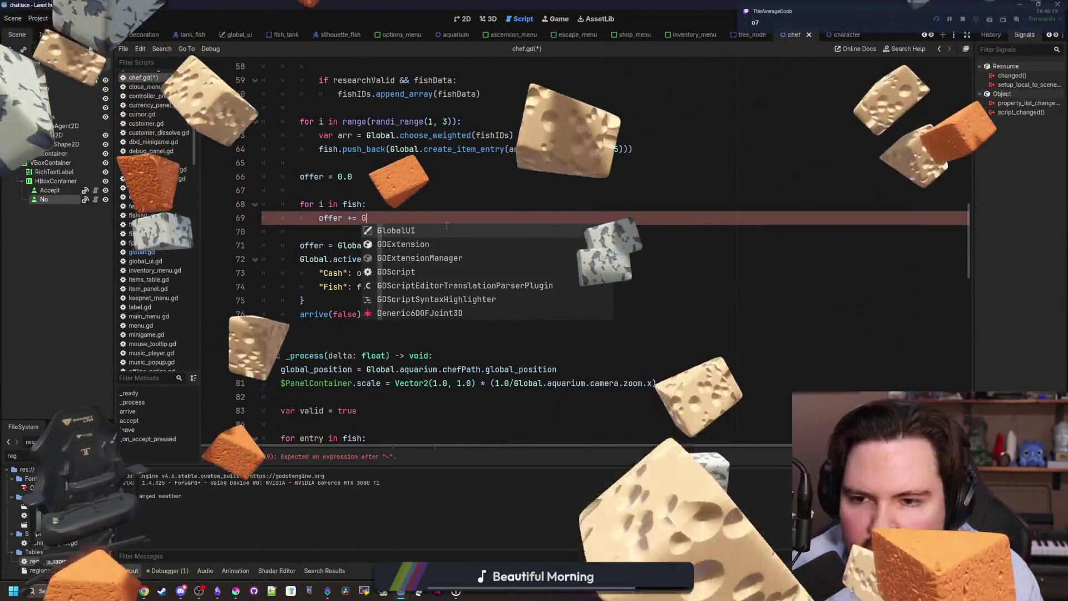
key(Return)
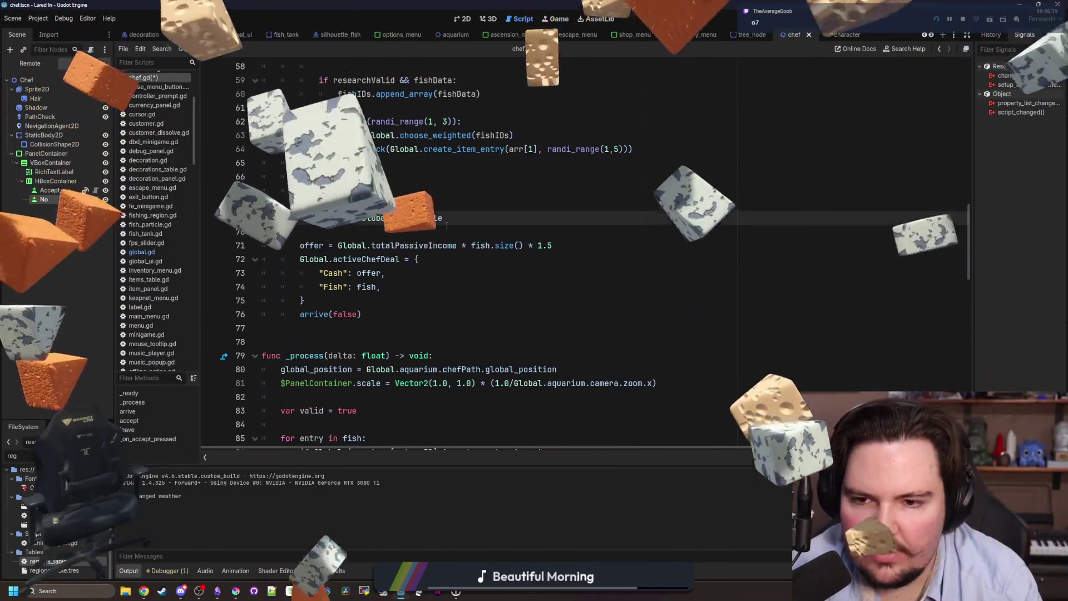
text(.get)
key(Return)
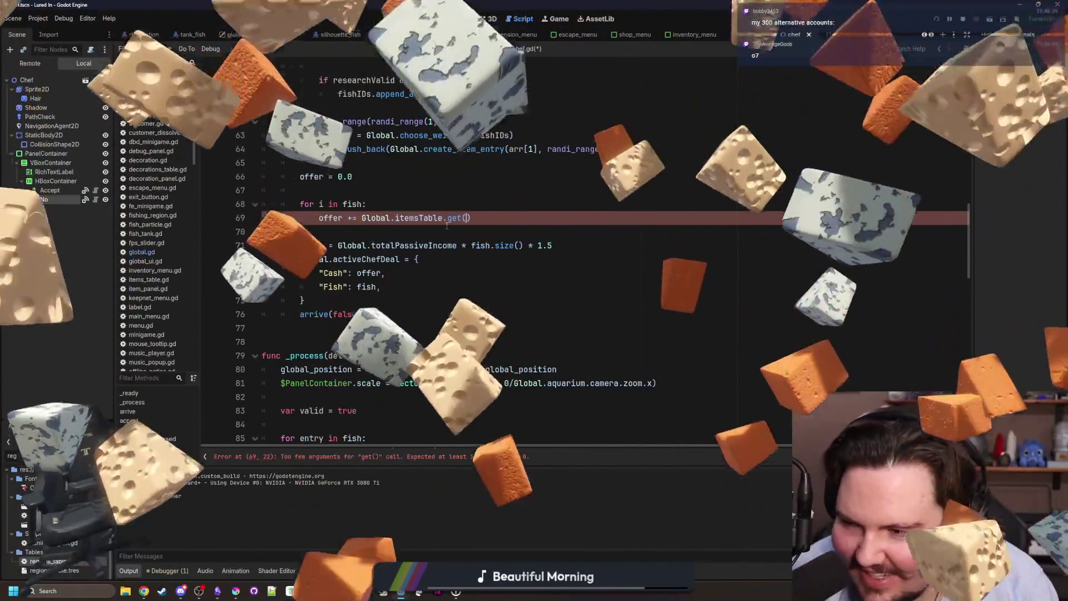
key(BackSpace)
key(BackSpace)
key(BackSpace)
text(get(i.ID))
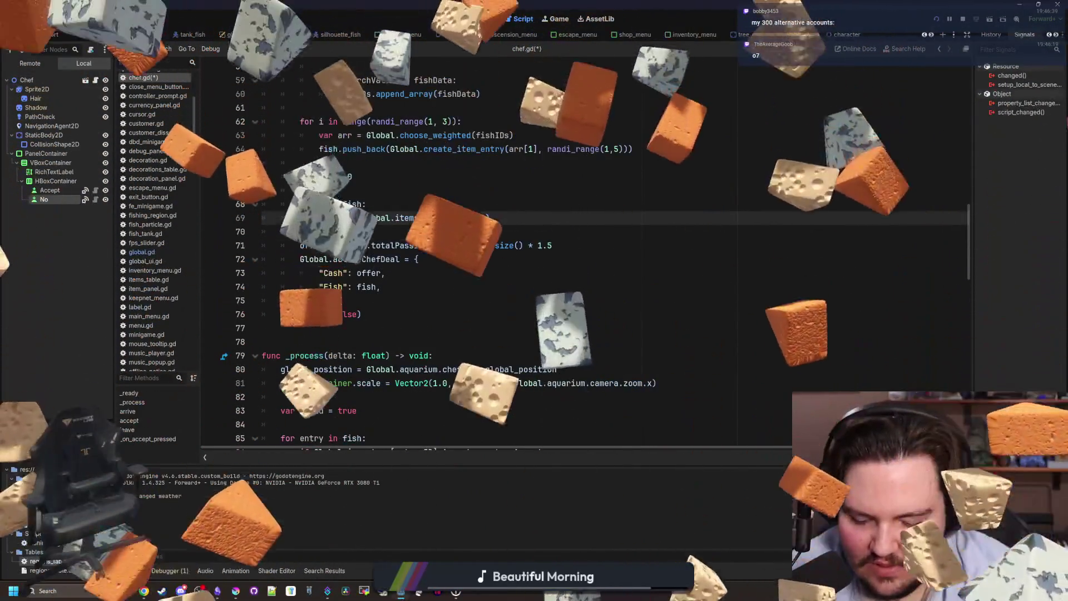
text(.Value)
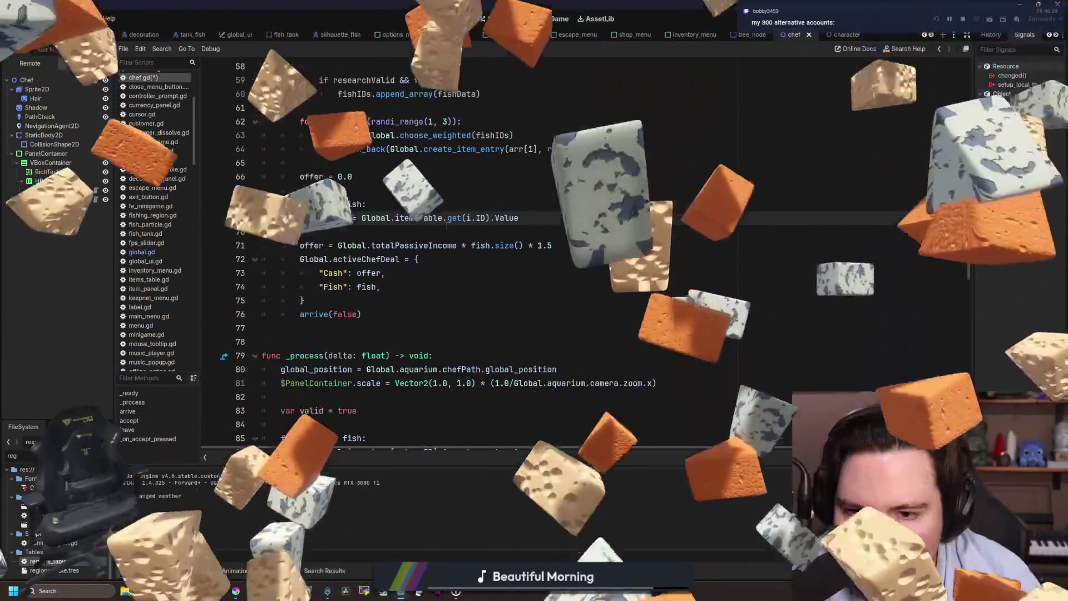
Replace it with 'Global.calculate_fish_value(i.ID)' picked from autocomplete
scroll(447, 225, up, 1)
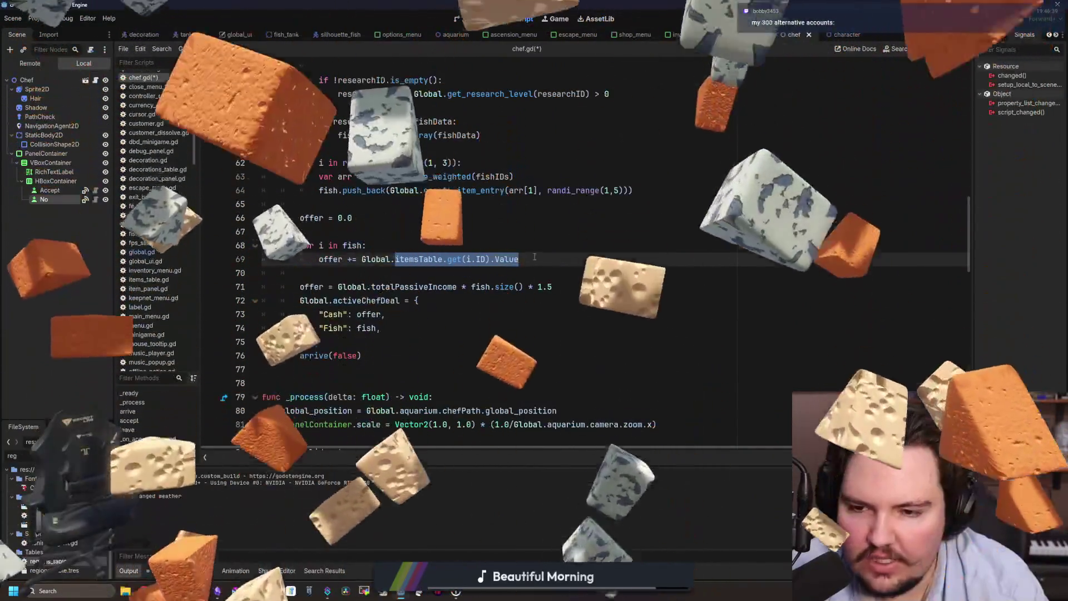
text(get_fish)
key(BackSpace)
key(BackSpace)
key(BackSpace)
text(get)
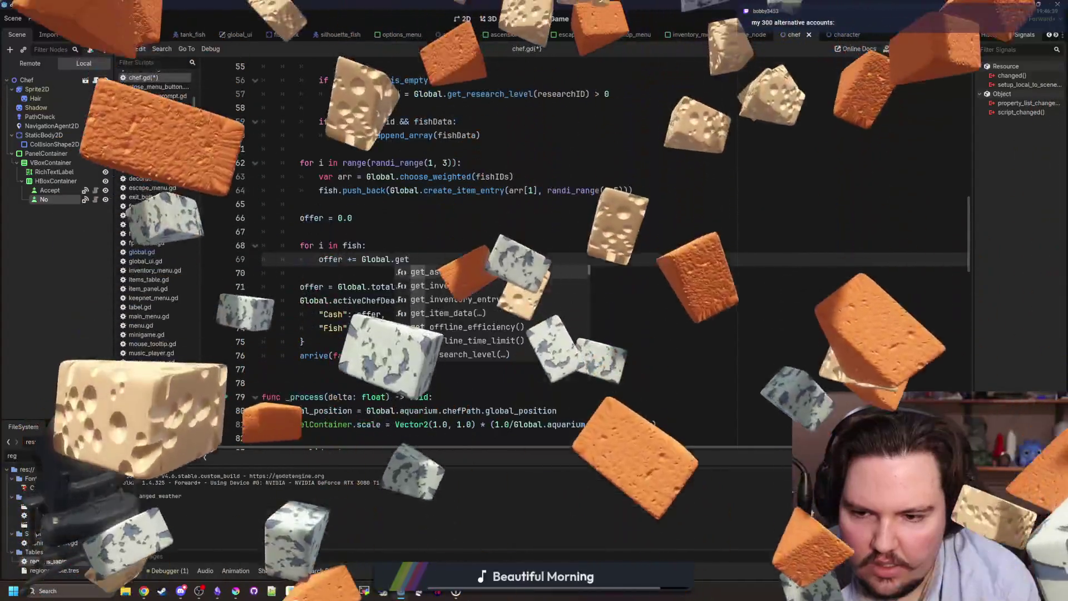
text(_v)
key(BackSpace)
text(of)
key(BackSpace)
key(BackSpace)
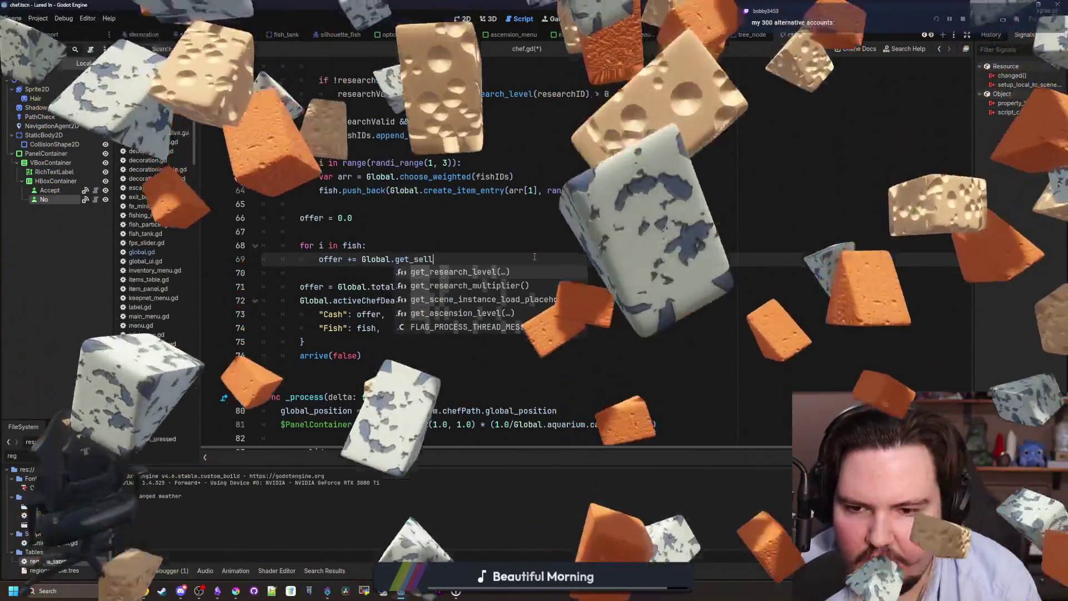
text(_s)
key(BackSpace)
key(BackSpace)
key(BackSpace)
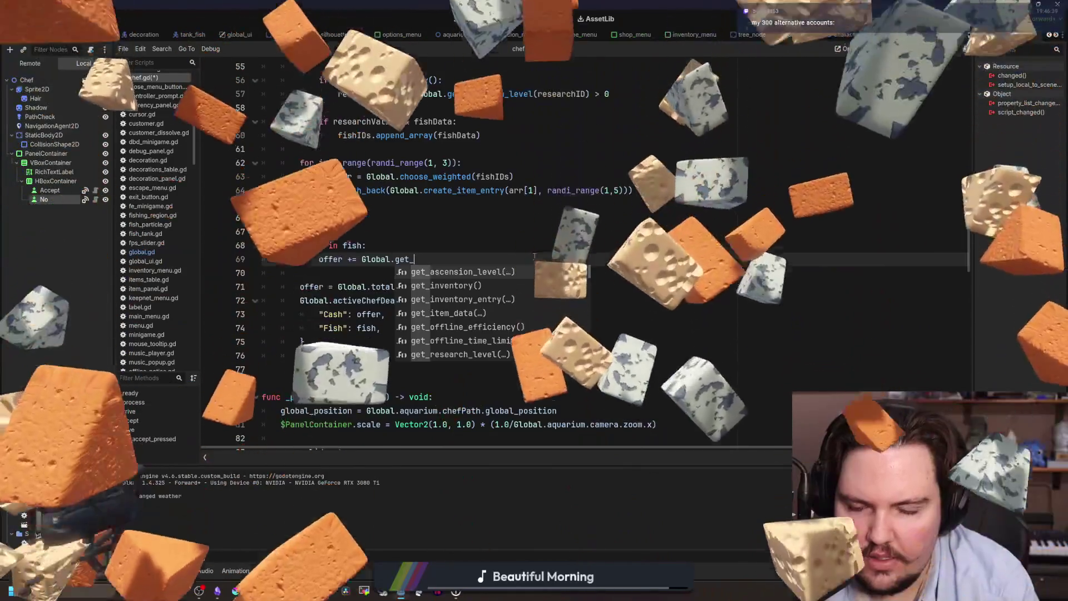
text(valu)
key(Return)
text(i.ID)
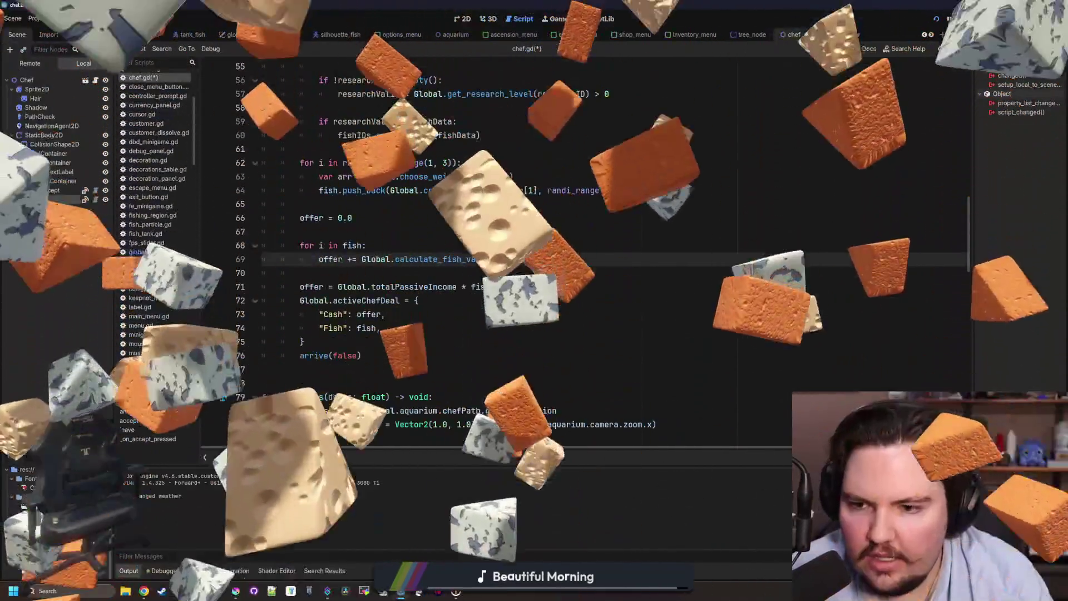
Review the new loop and add a blank line after the offer formula
drag(534, 257, 194, 245)
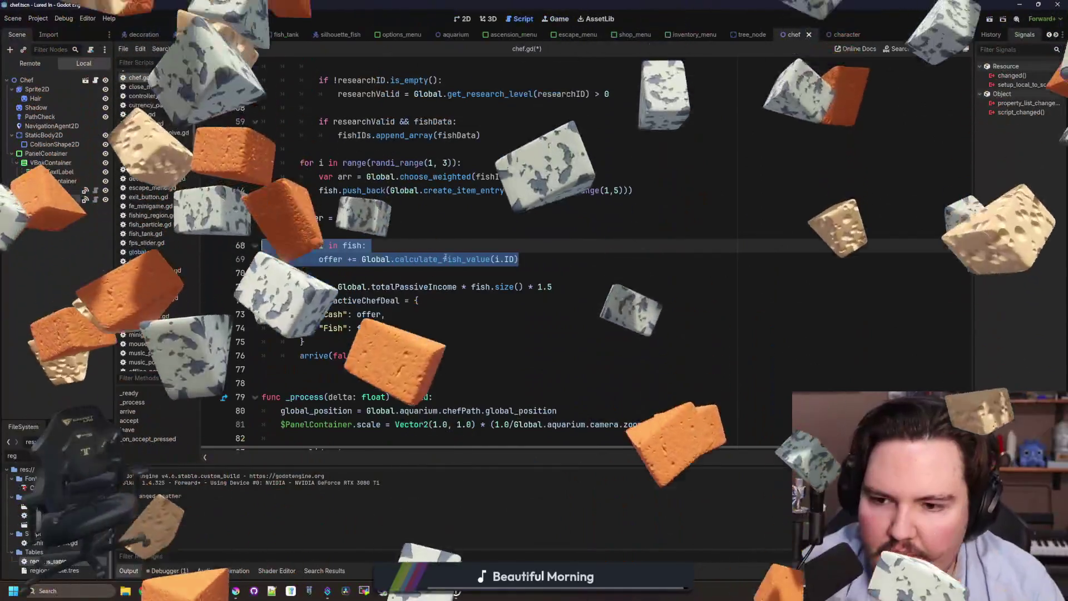
click(535, 259)
click(585, 289)
key(Return)
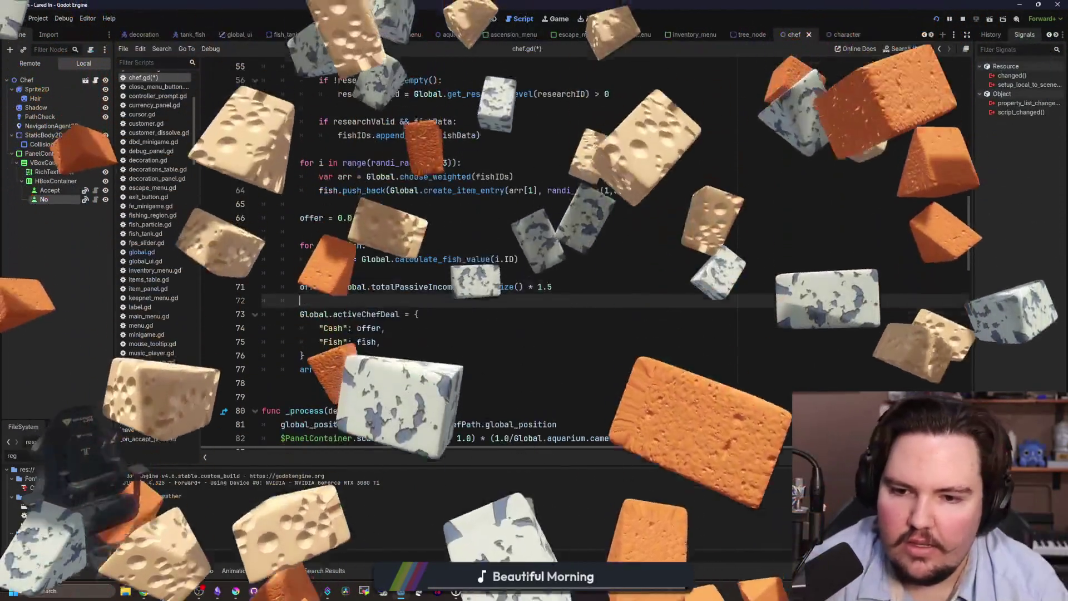
Make line 71 add the passive-income bonus with 'offer +=', save chef.gd, and run the game
drag(470, 287, 349, 287)
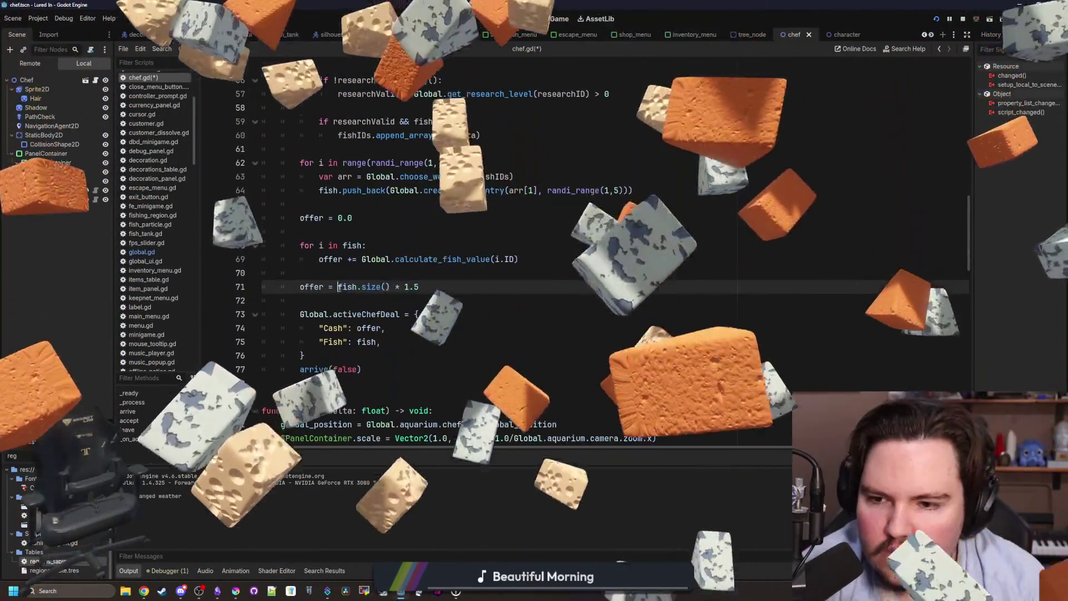
key(BackSpace)
key(BackSpace)
key(BackSpace)
text(+)
key(ctrl+z)
key(ctrl+z)
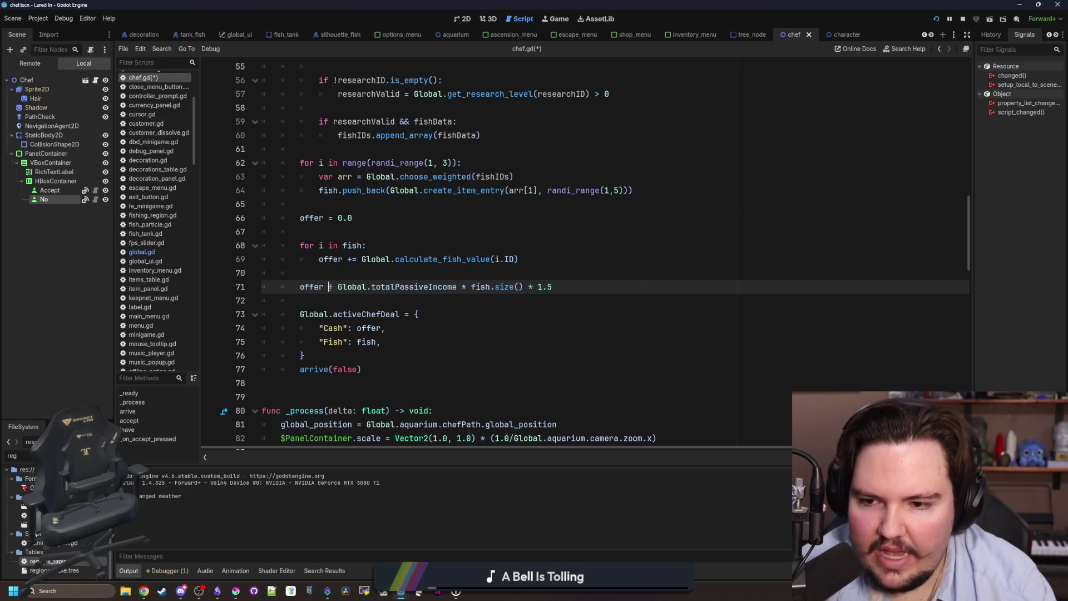
key(Up)
key(ctrl+s)
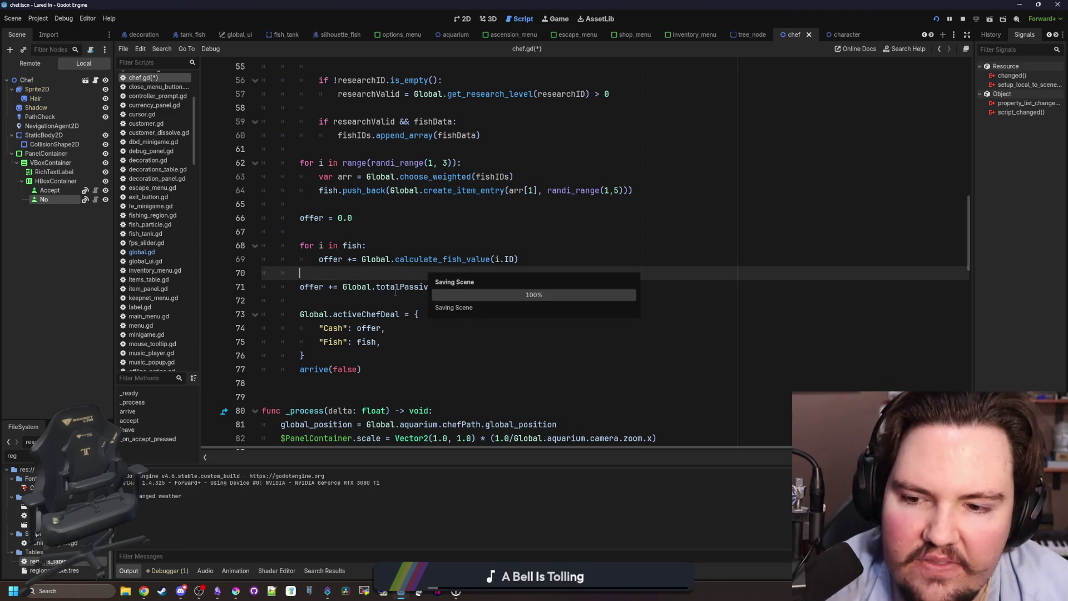
click(517, 287)
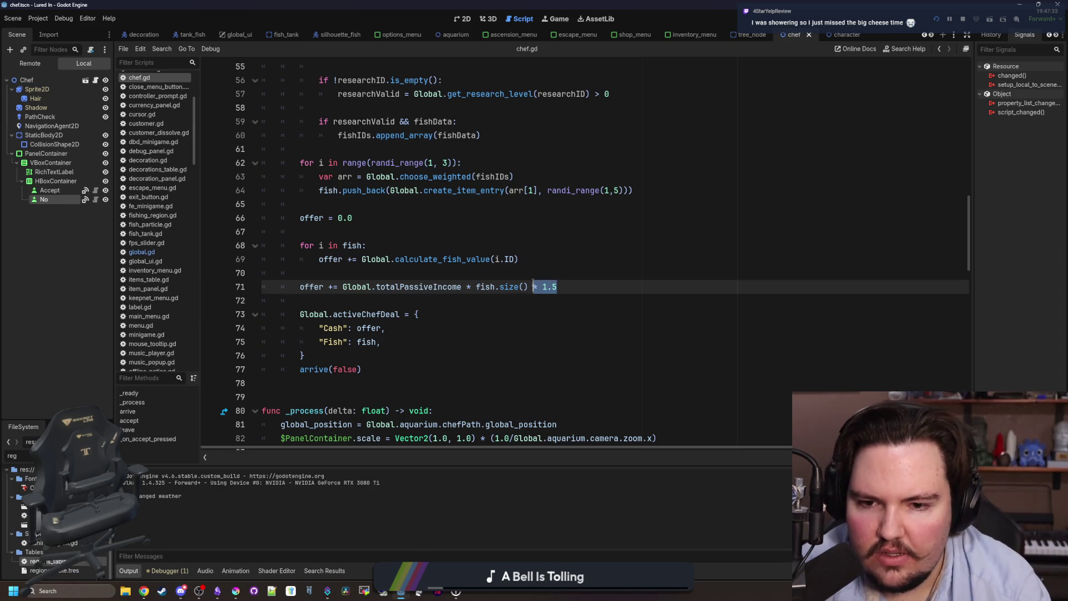
key(ctrl+F4)
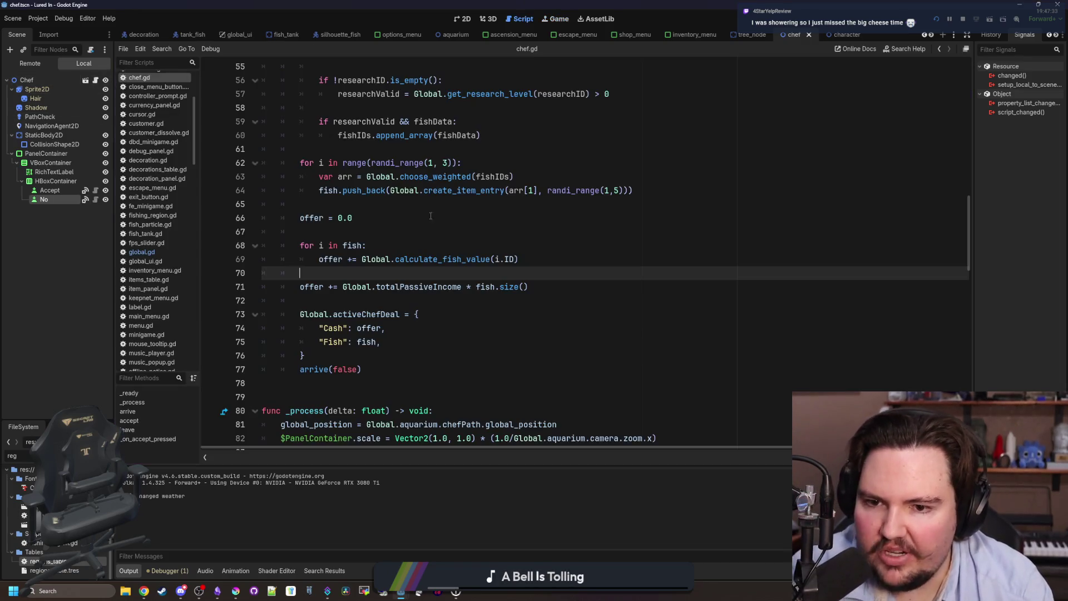
Back in chef.gd, remove '* 1.5' from line 71's passive-income term
click(95, 80)
click(477, 282)
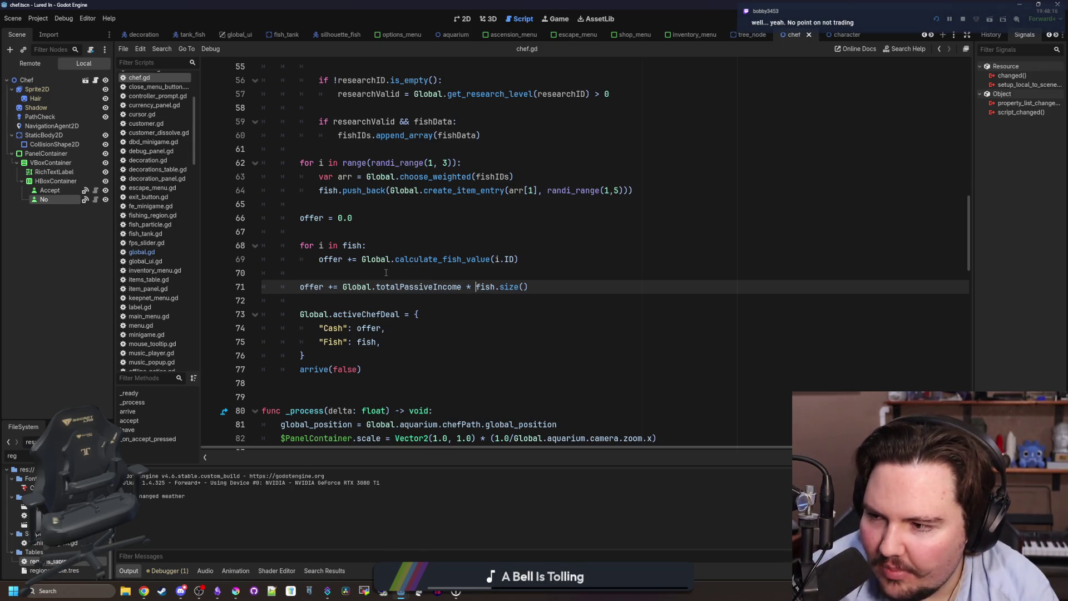
Save chef.gd, inspect calculate_fish_value in global.gd, and rerun the game to see the carp offer
key(Up)
key(Up)
key(Up)
key(ctrl+s)
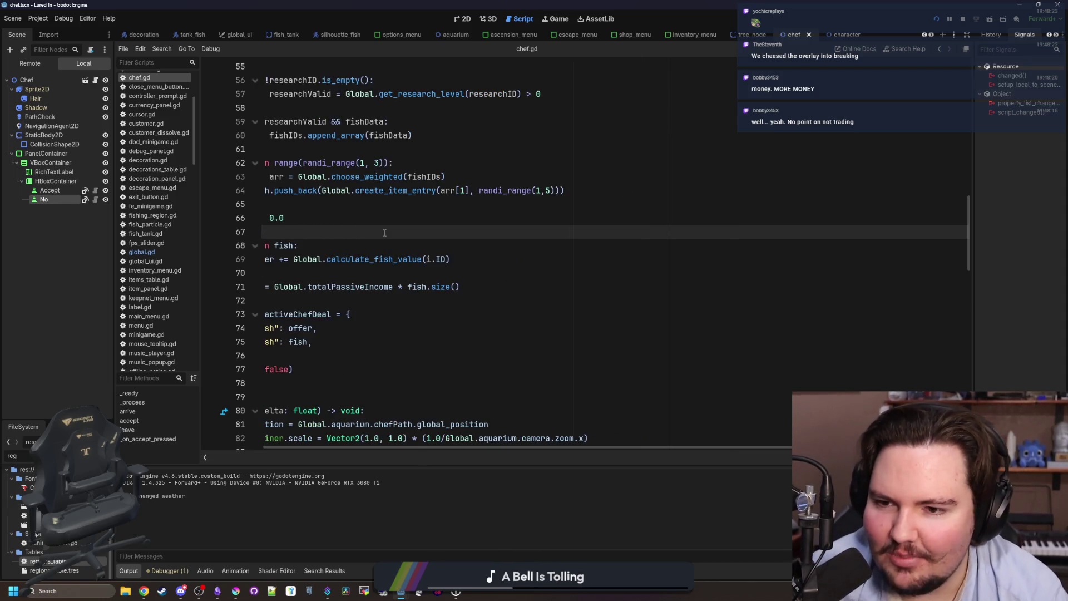
key(ctrl+s)
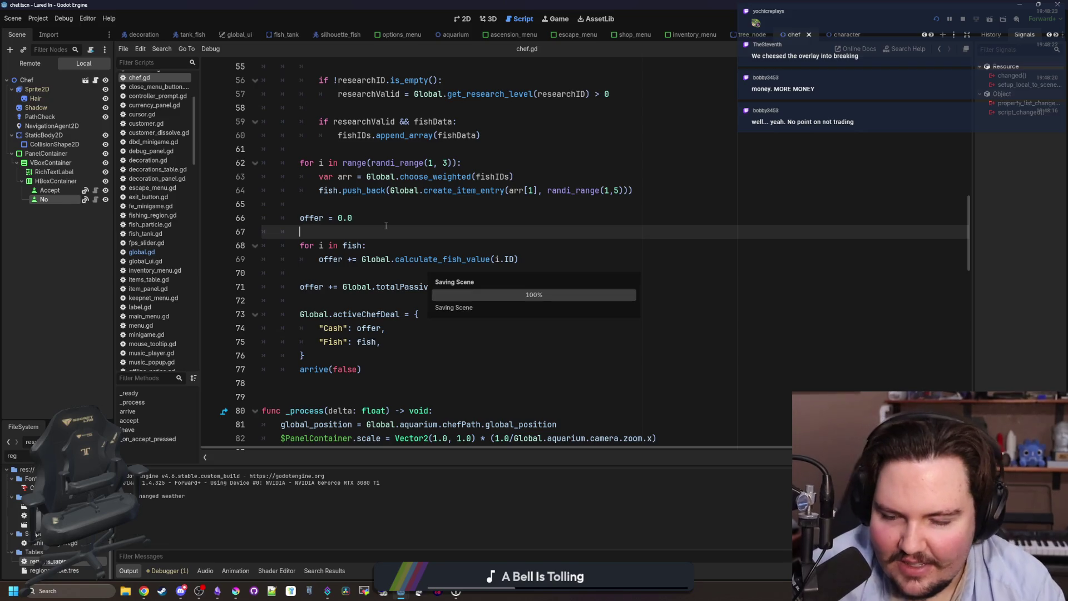
key(ctrl+s)
key(ctrl+s)
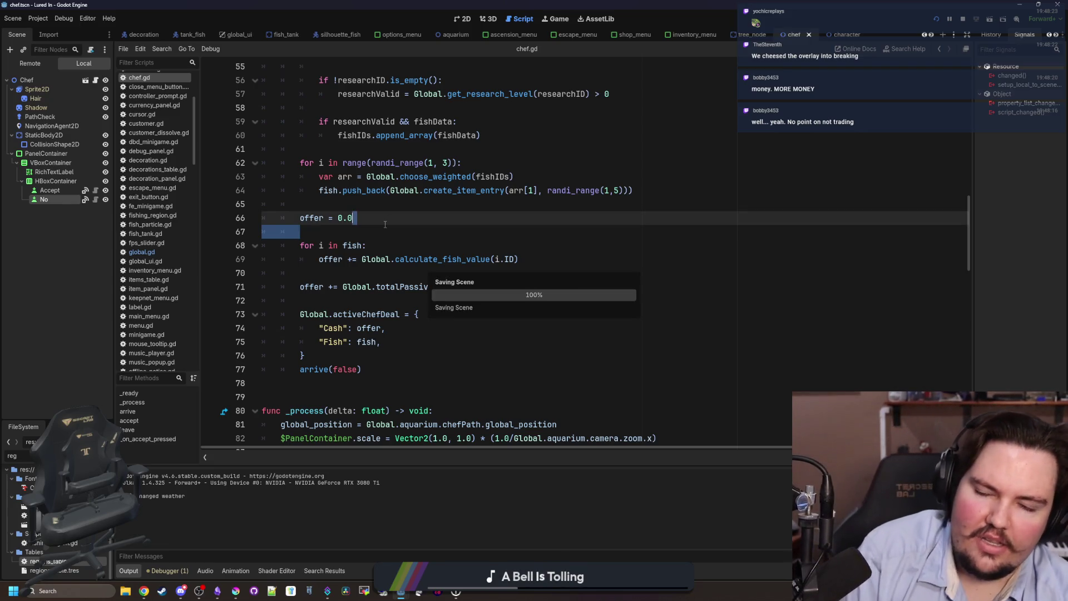
click(399, 242)
key(ctrl+s)
click(422, 231)
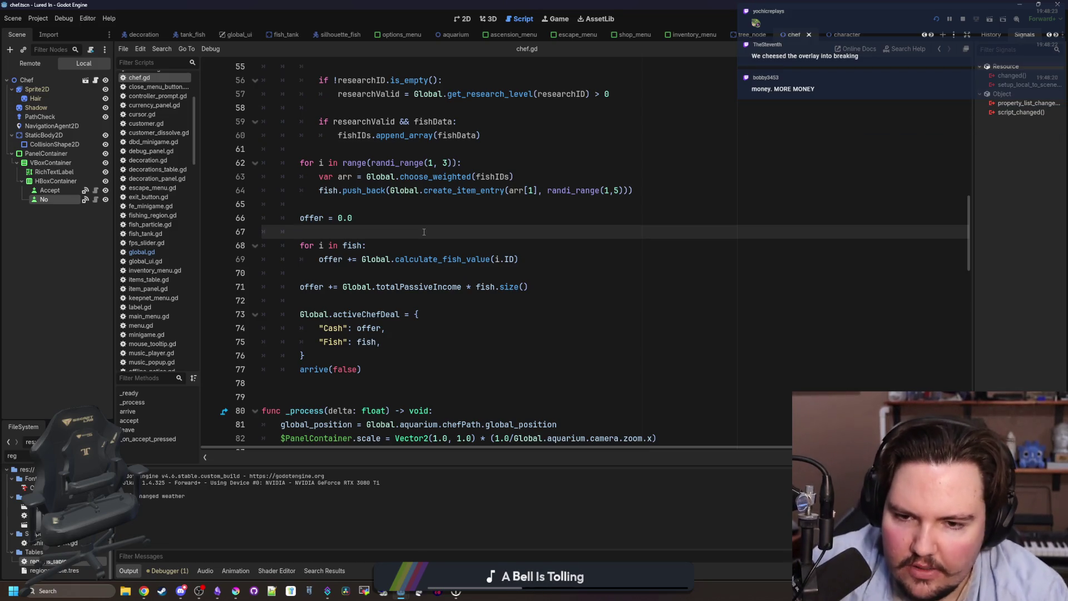
ctrl+click(446, 259)
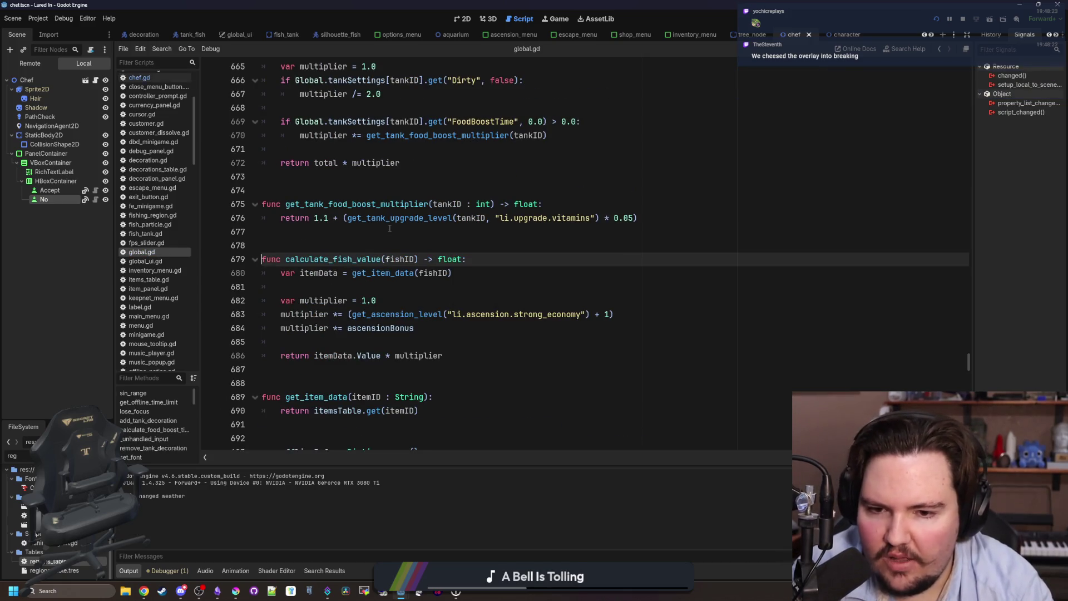
key(ctrl+F4)
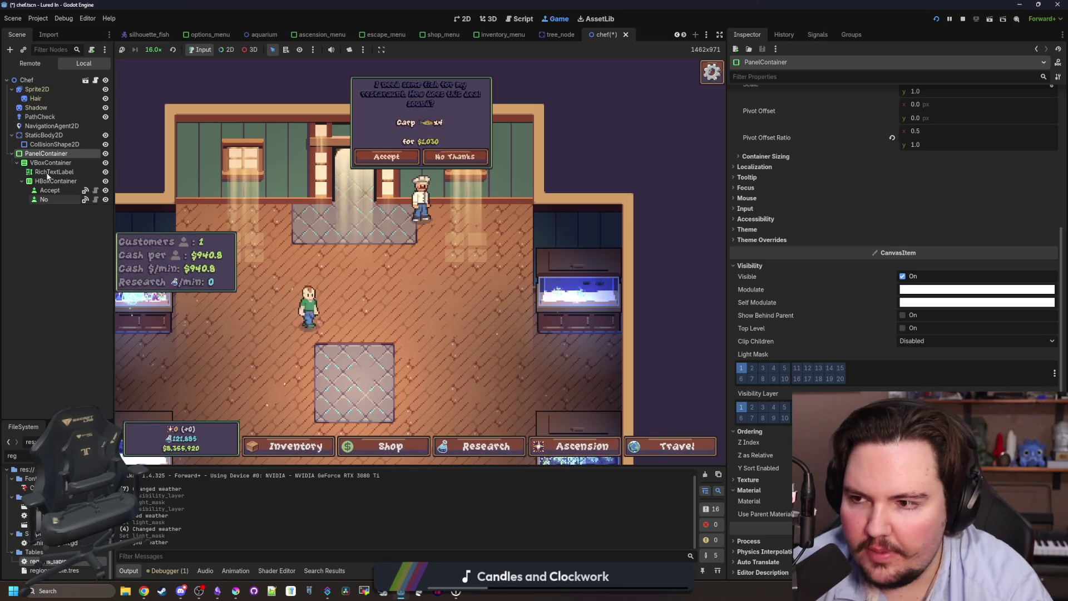
Enable light mask layer 2 on the five selected popup nodes
shift+click(49, 165)
click(749, 206)
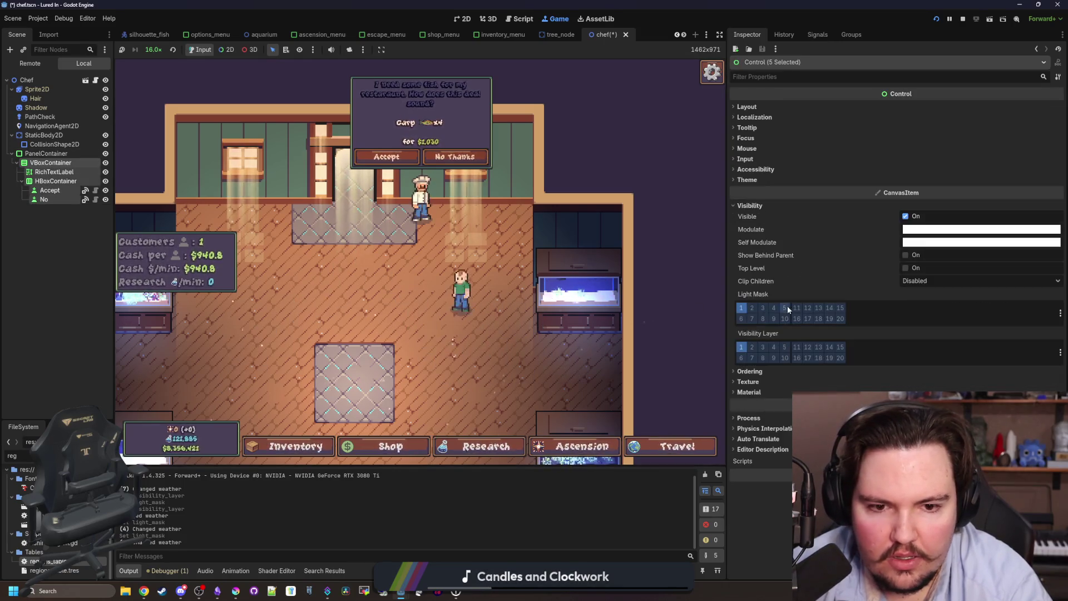
click(753, 308)
click(753, 308)
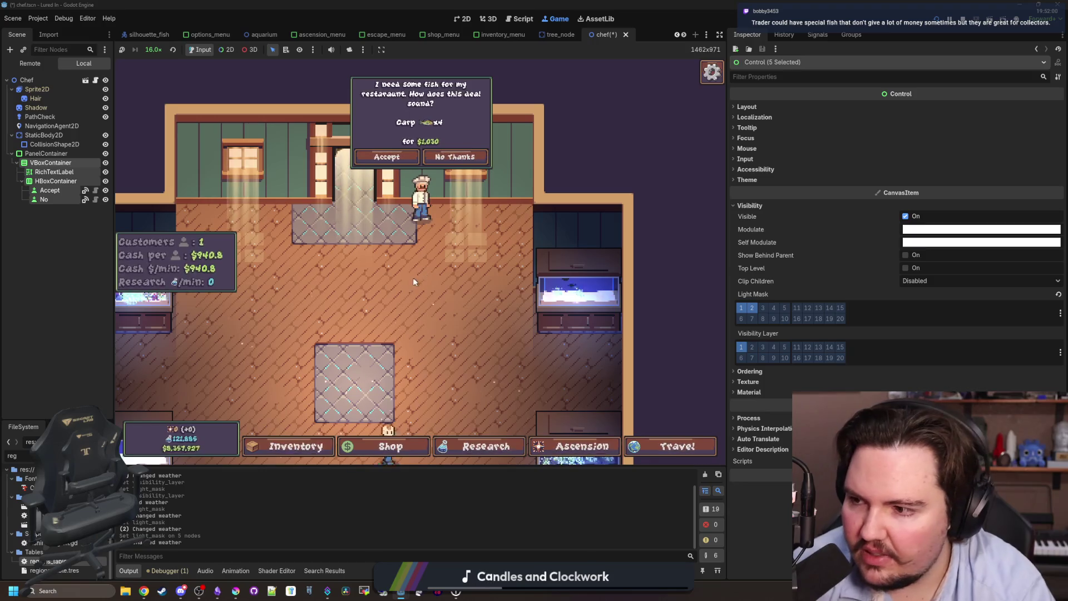
Inspect the offer popup's PanelContainer in the Remote tree
click(50, 163)
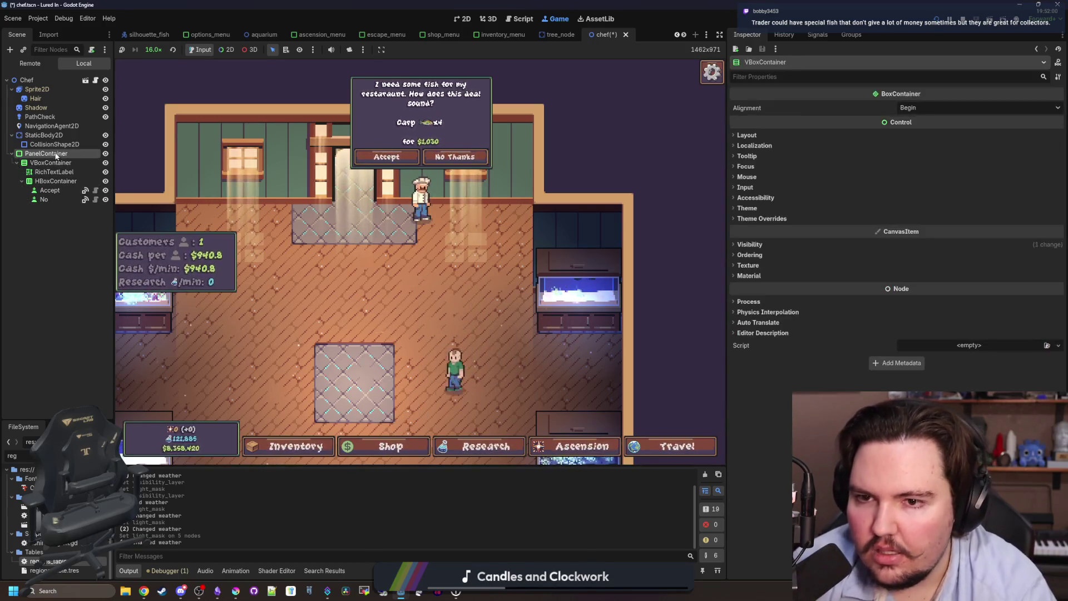
click(56, 155)
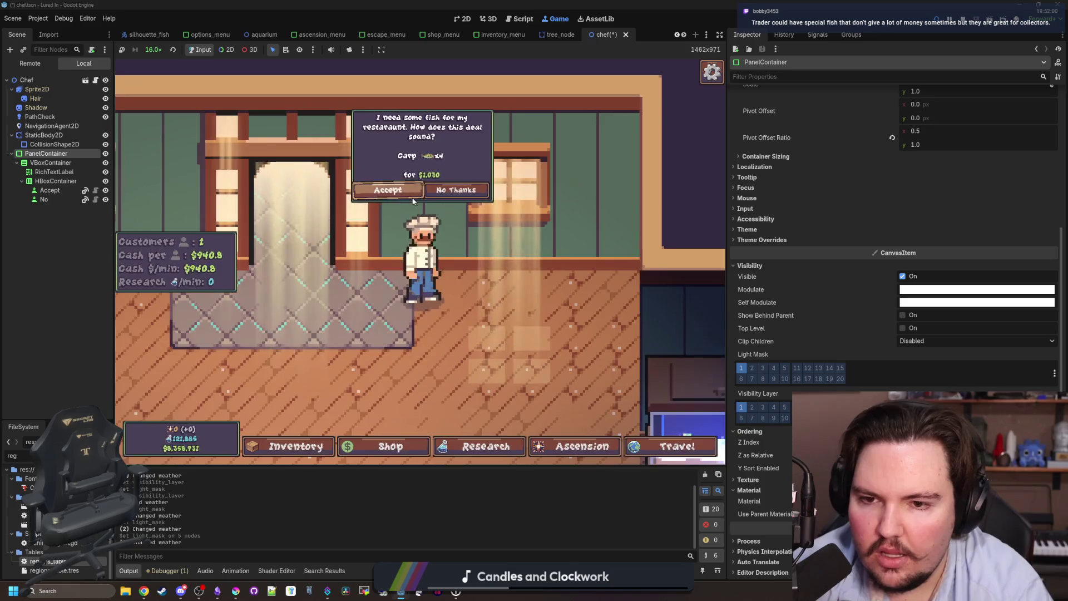
scroll(413, 201, down, 3)
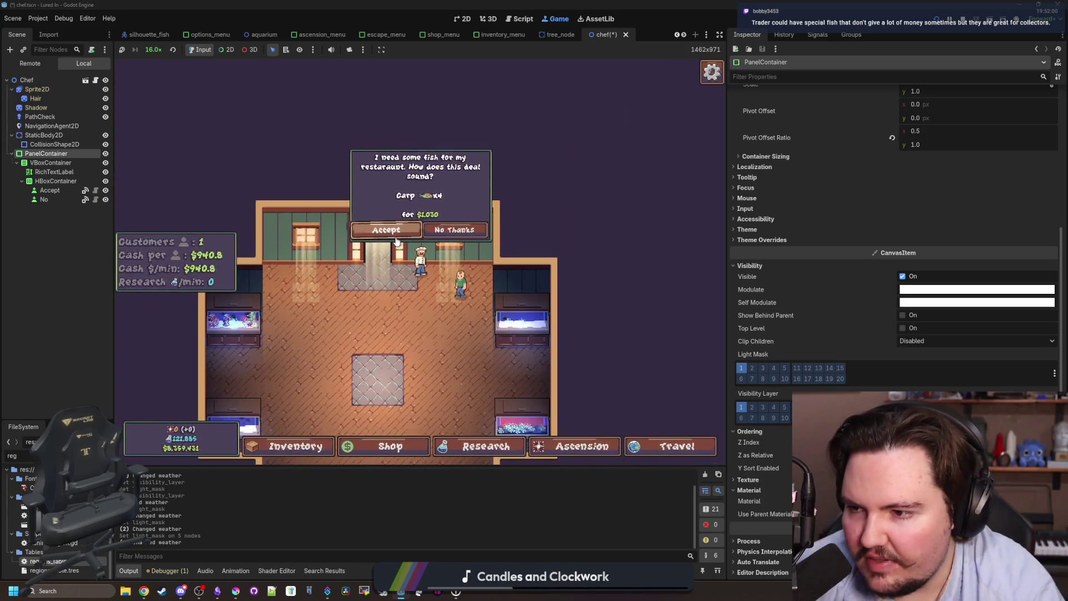
scroll(397, 241, up, 3)
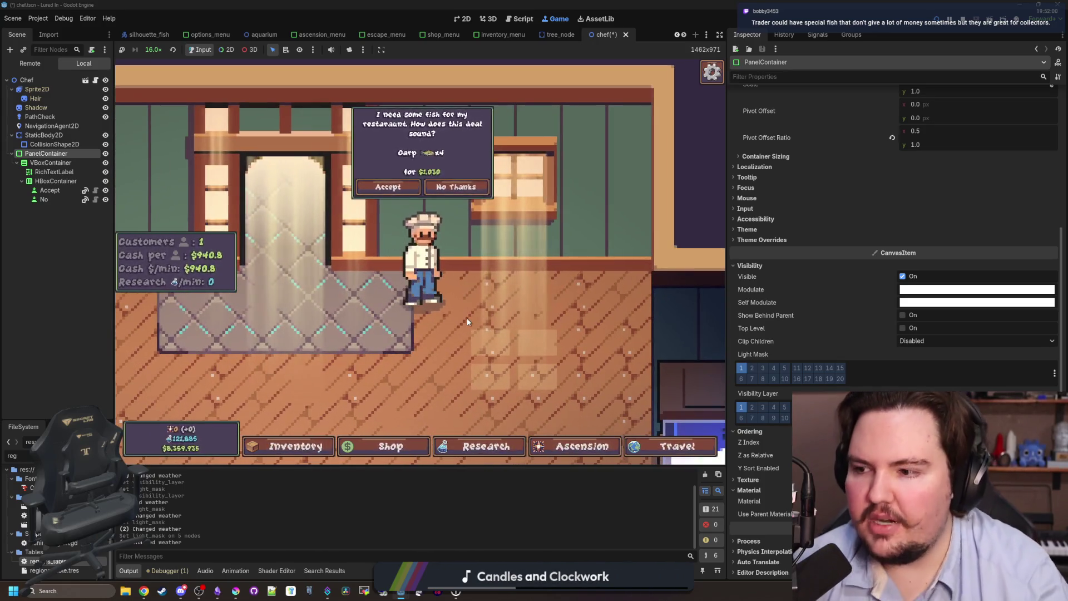
scroll(414, 271, down, 3)
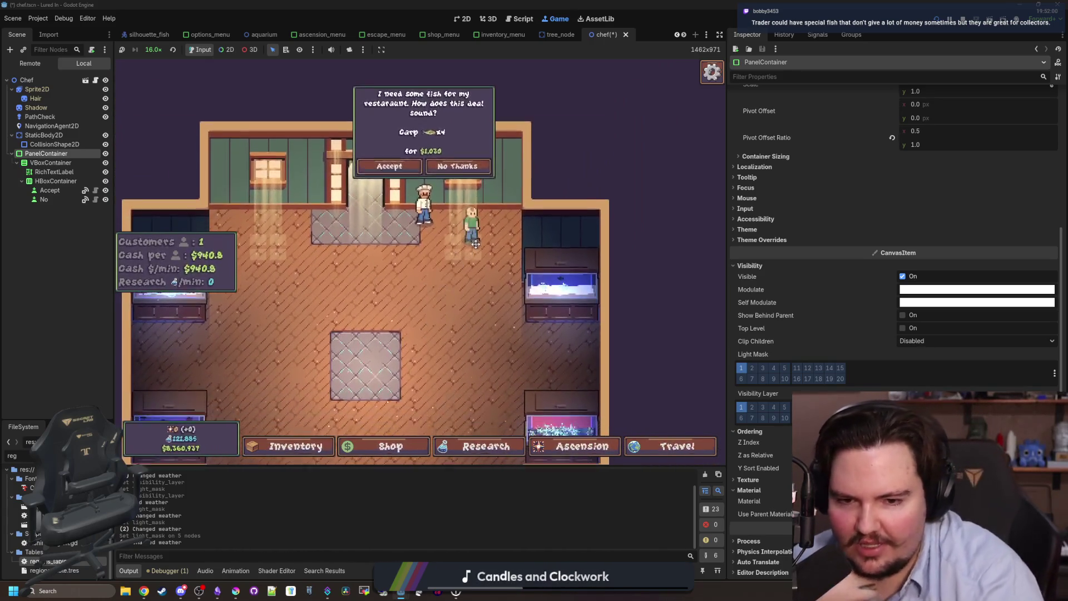
scroll(467, 253, down, 2)
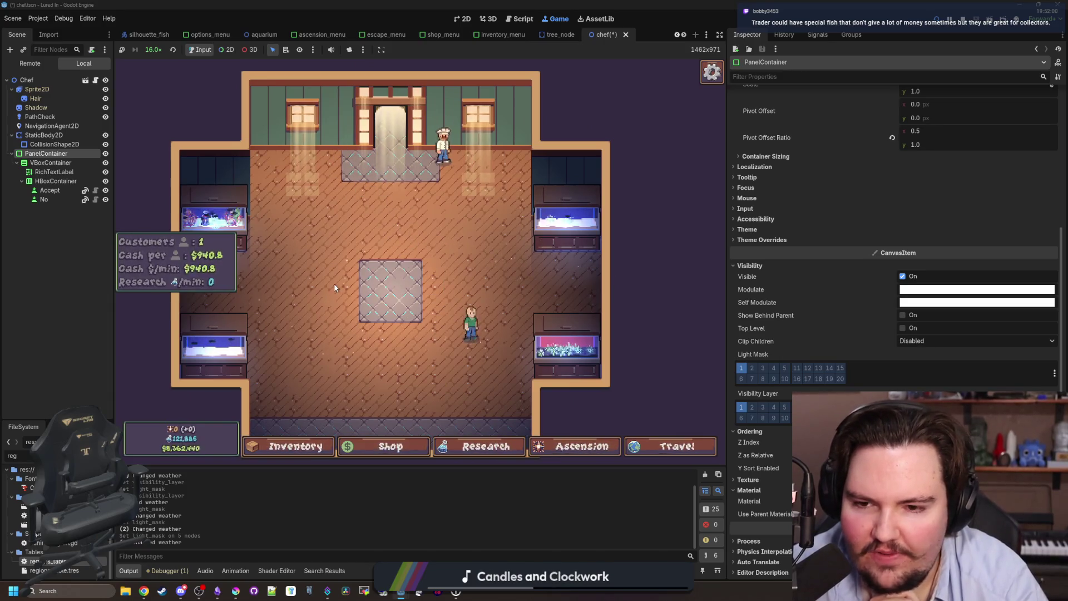
scroll(361, 278, up, 2)
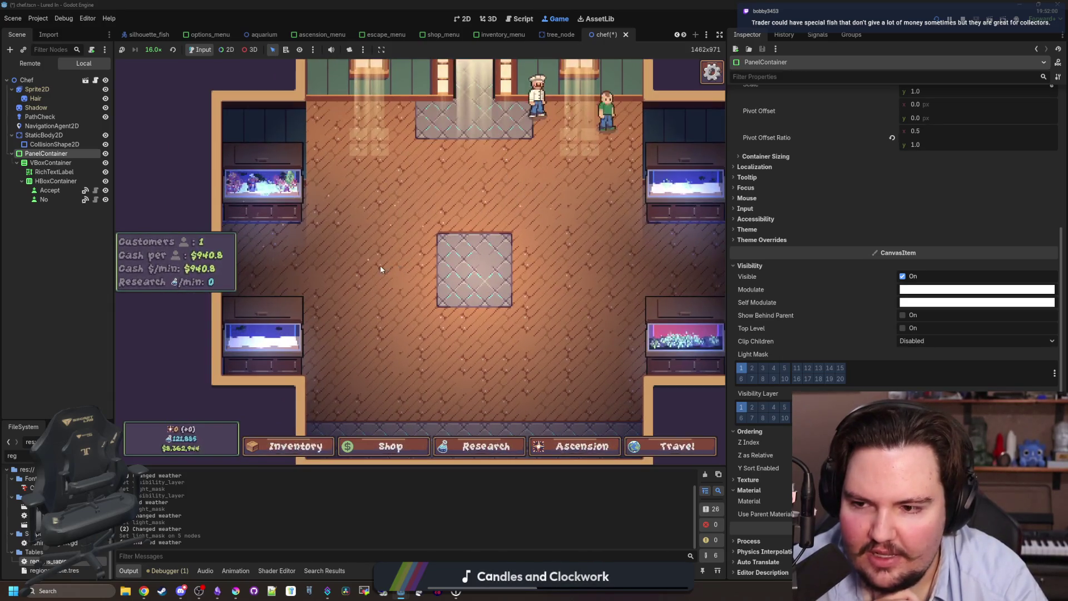
scroll(382, 268, up, 5)
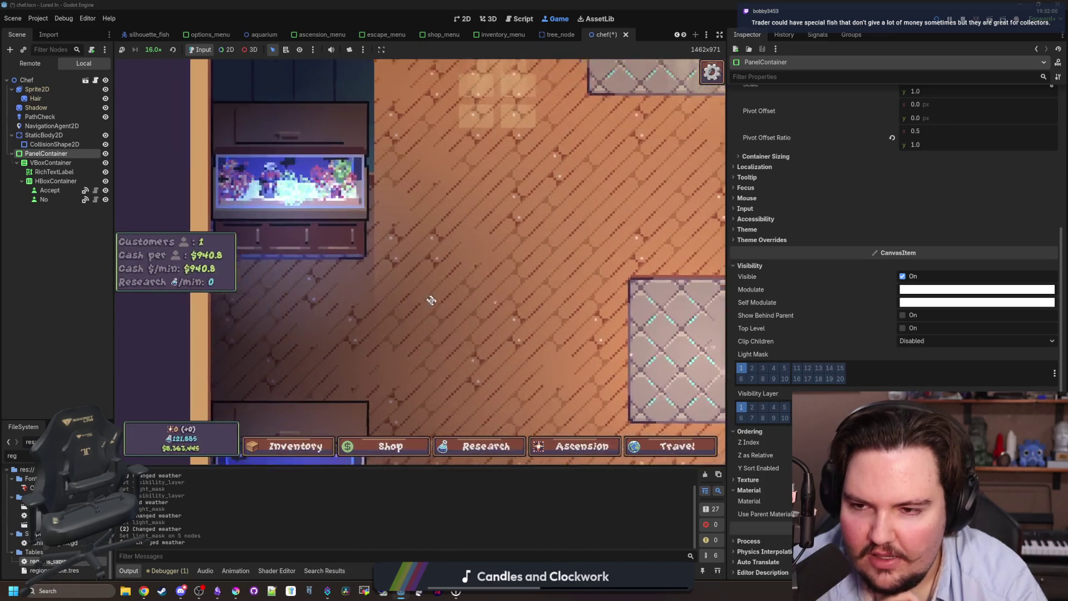
Pan the game view to the aquarium and open the right fish tank
drag(425, 296, 507, 336)
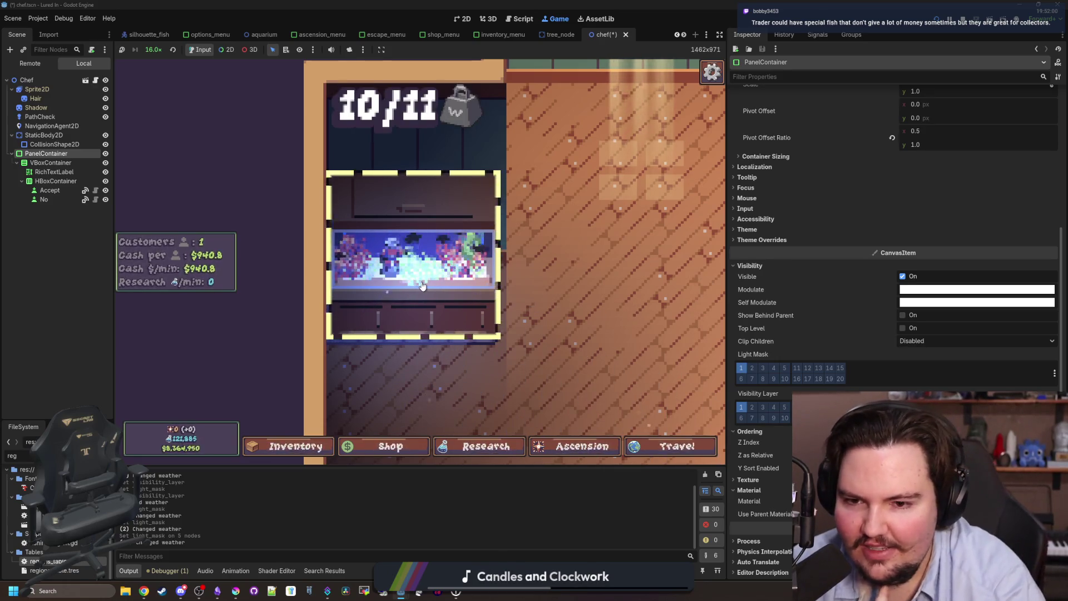
scroll(423, 287, down, 5)
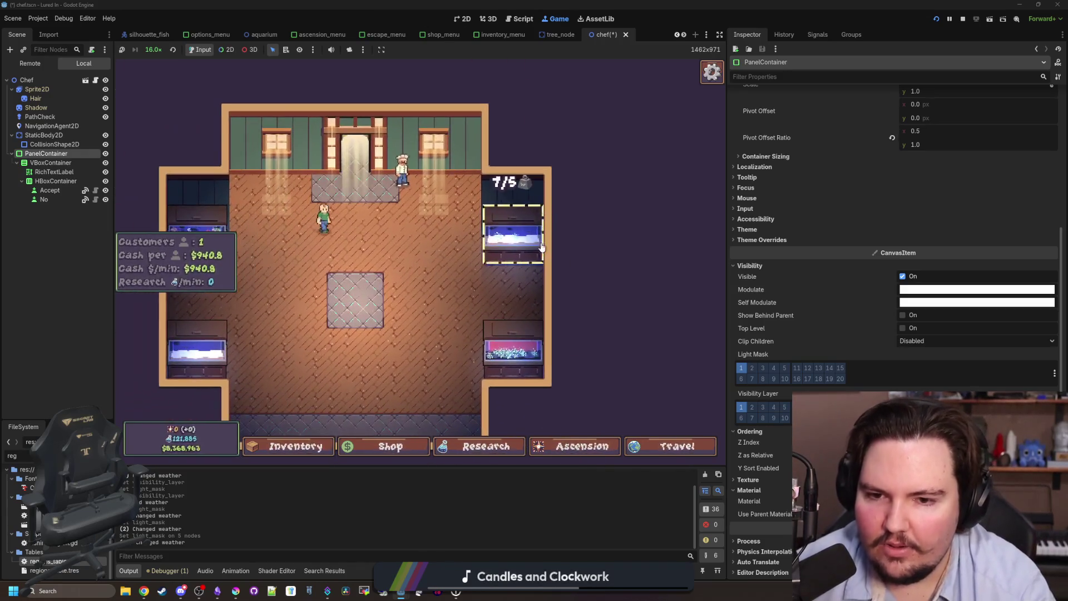
click(514, 245)
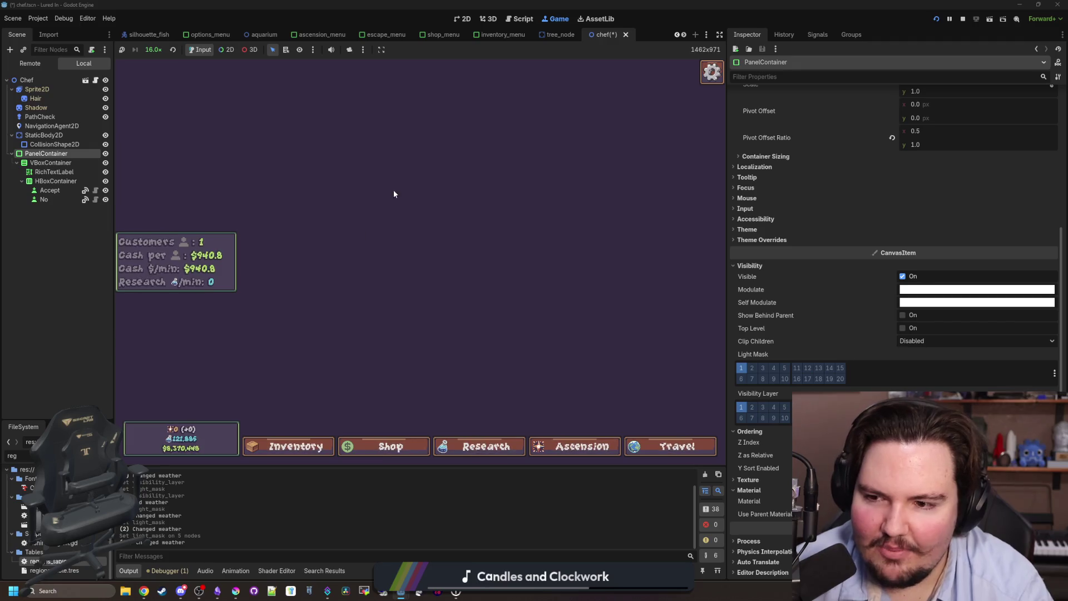
Restart from the title screen, open Fish Tank 1, and set game speed to 4.0x
key(Escape)
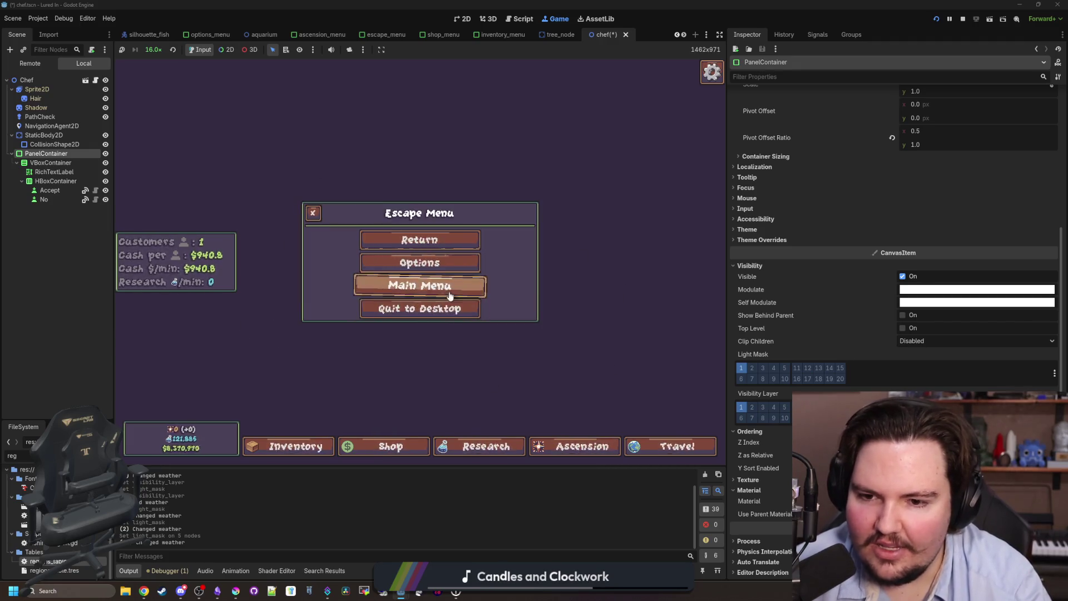
click(429, 289)
click(195, 301)
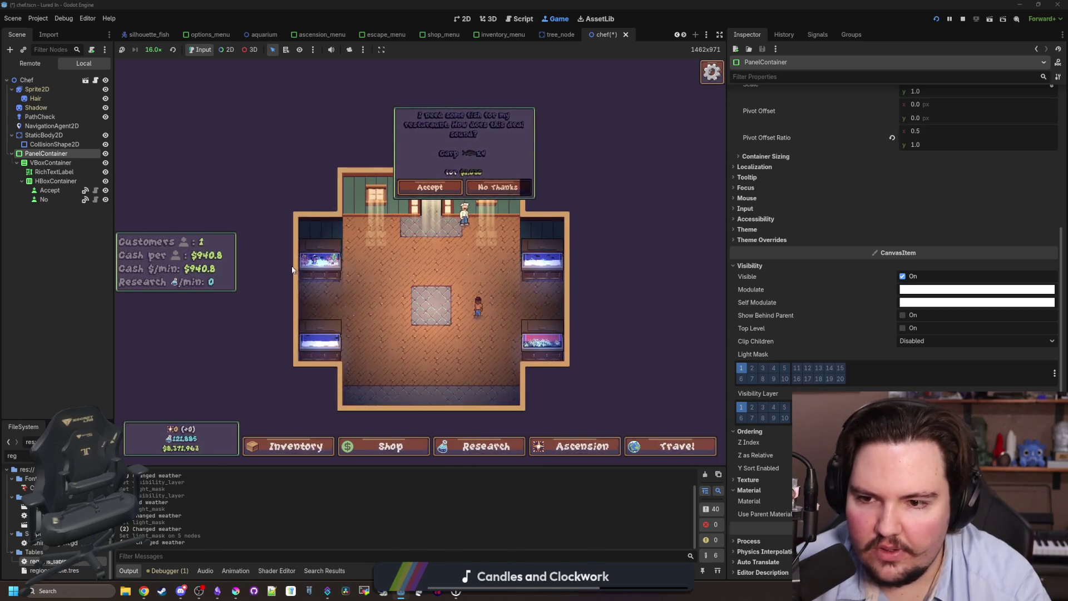
click(298, 266)
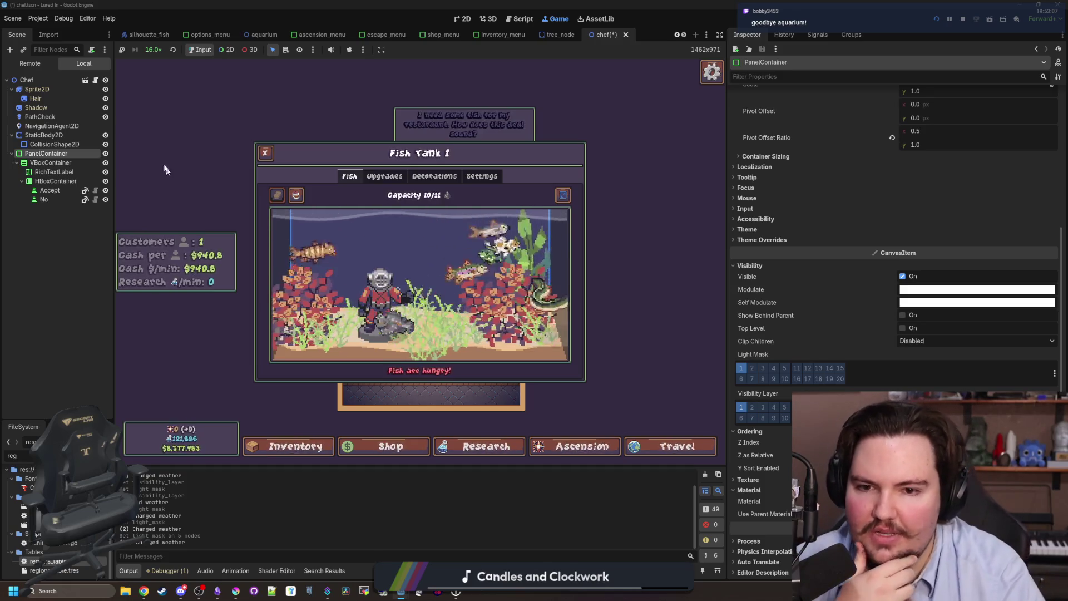
click(160, 50)
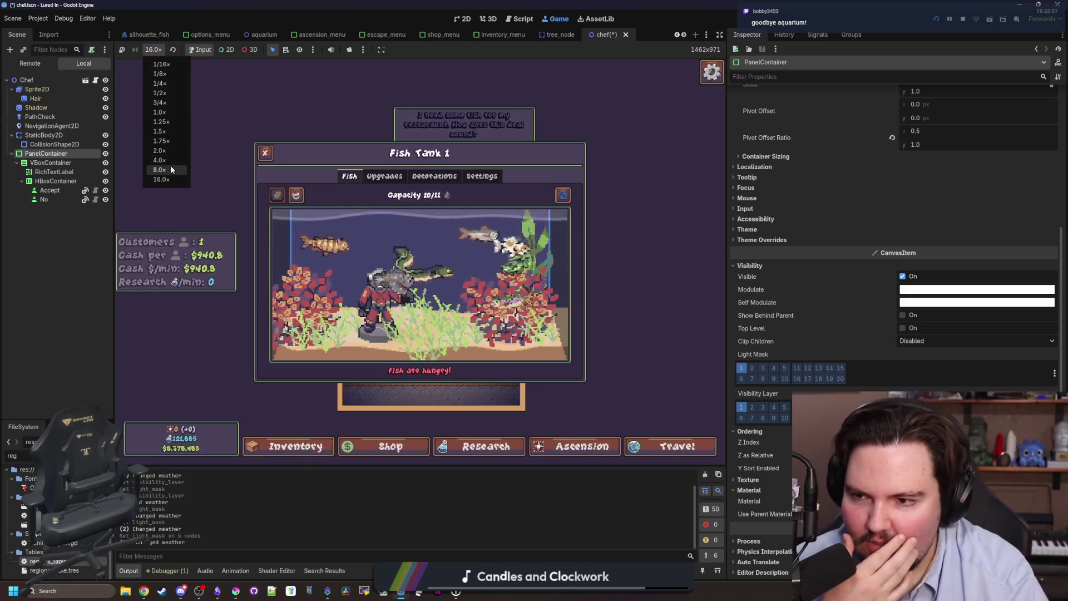
click(167, 163)
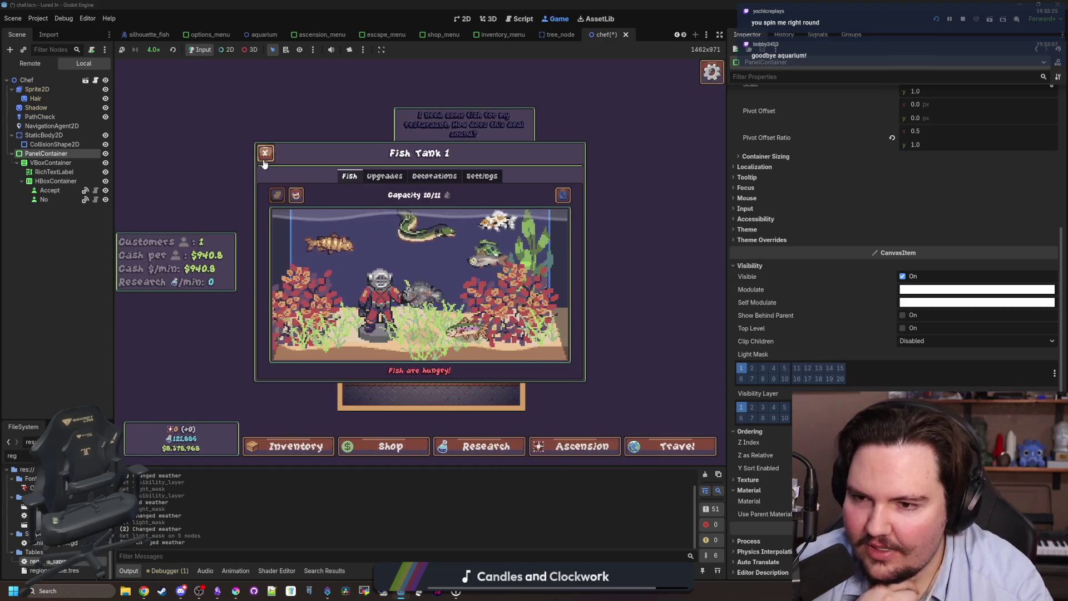
key(Escape)
Stop the running game and save the chef scene
click(964, 20)
key(ctrl+s)
click(68, 273)
scroll(396, 265, down, 4)
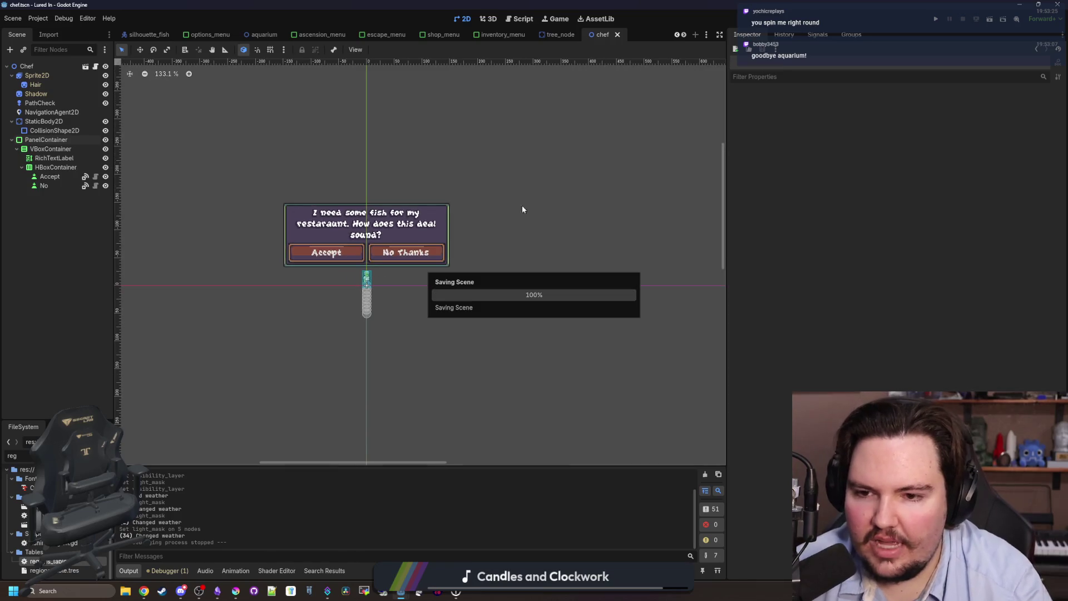
Rerun the project, dismiss Welcome Back, and set game speed to 16.0x
click(935, 19)
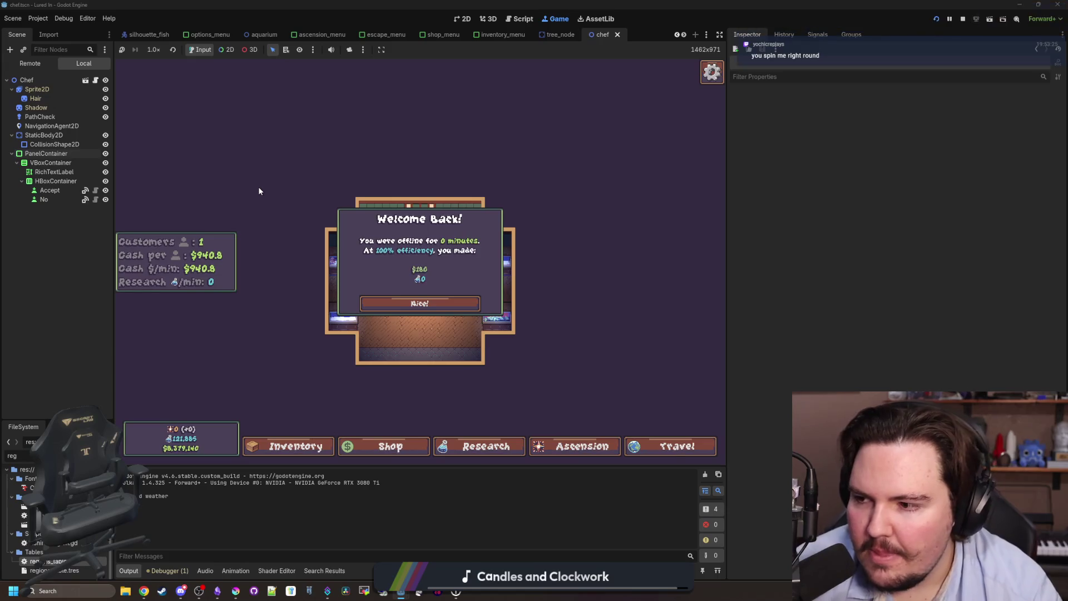
click(461, 306)
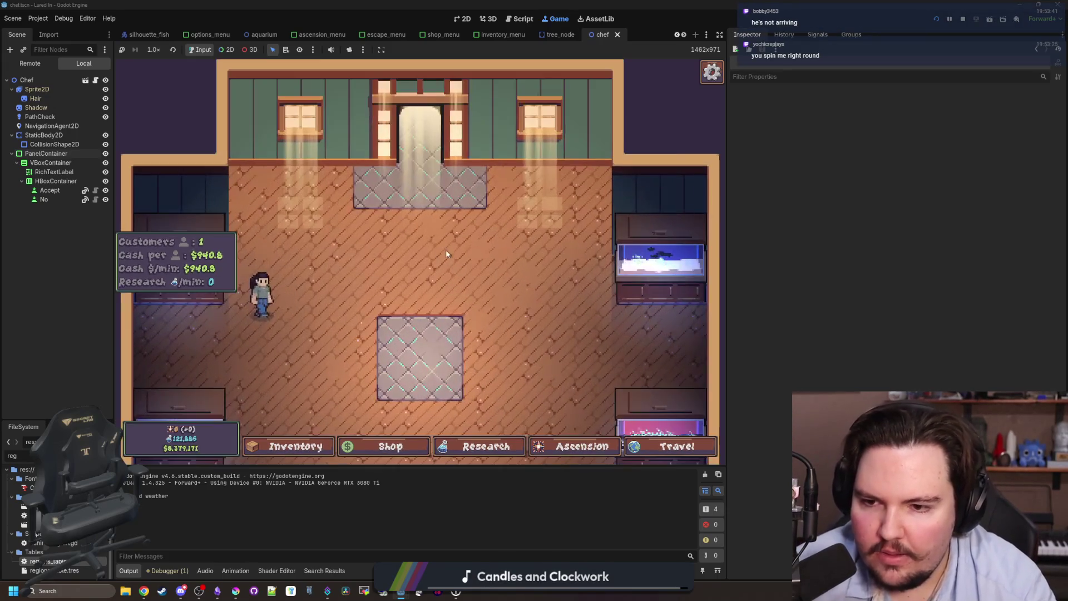
click(655, 276)
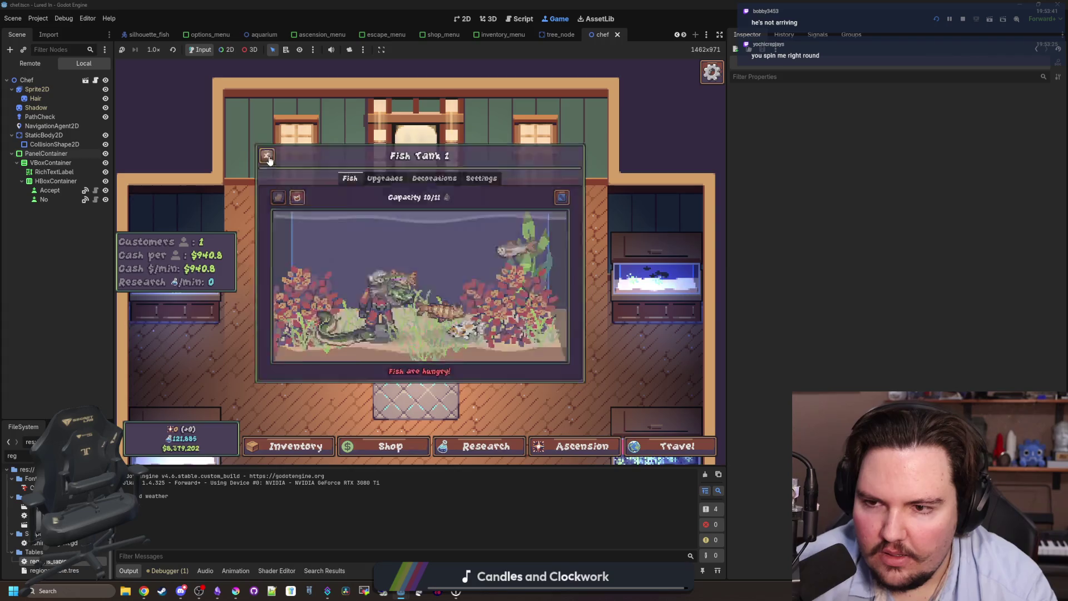
click(267, 155)
click(154, 50)
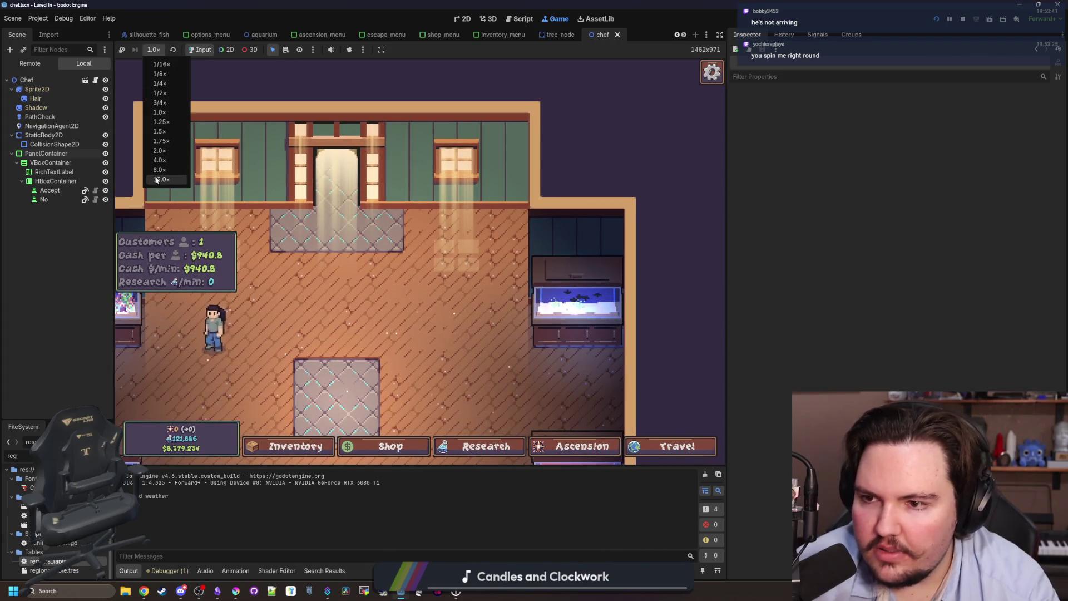
click(158, 182)
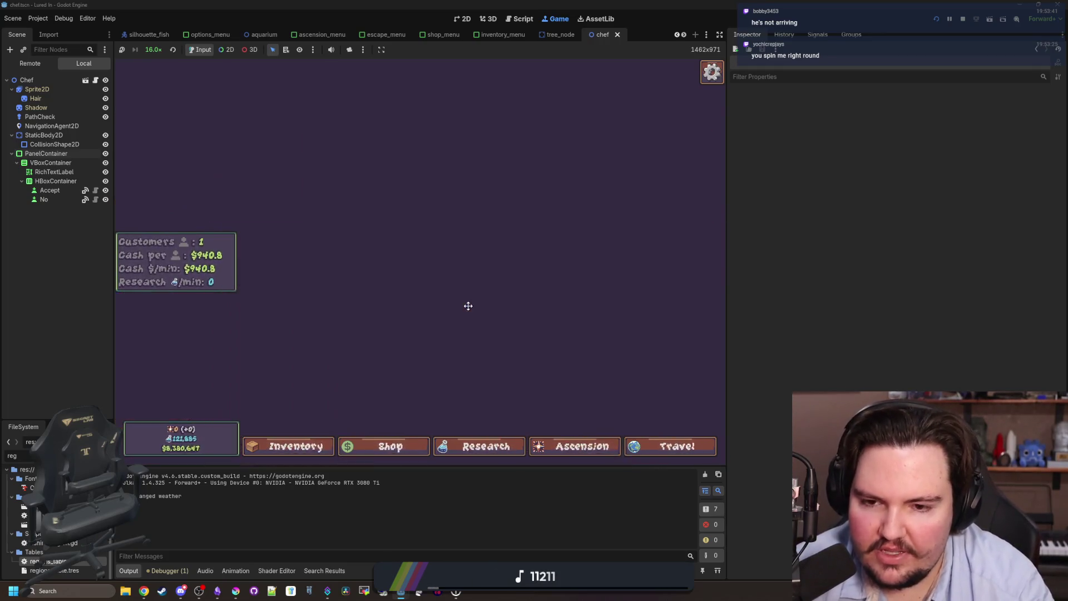
Restart from the title screen and accept two chef fish deals
key(Escape)
click(433, 284)
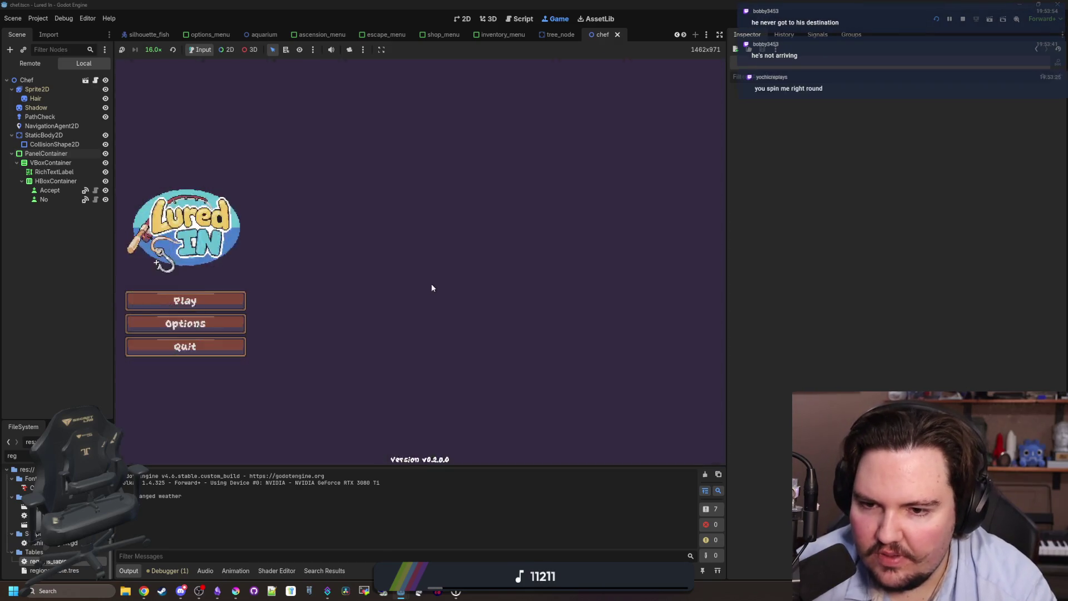
click(229, 297)
scroll(453, 221, up, 5)
scroll(471, 216, down, 1)
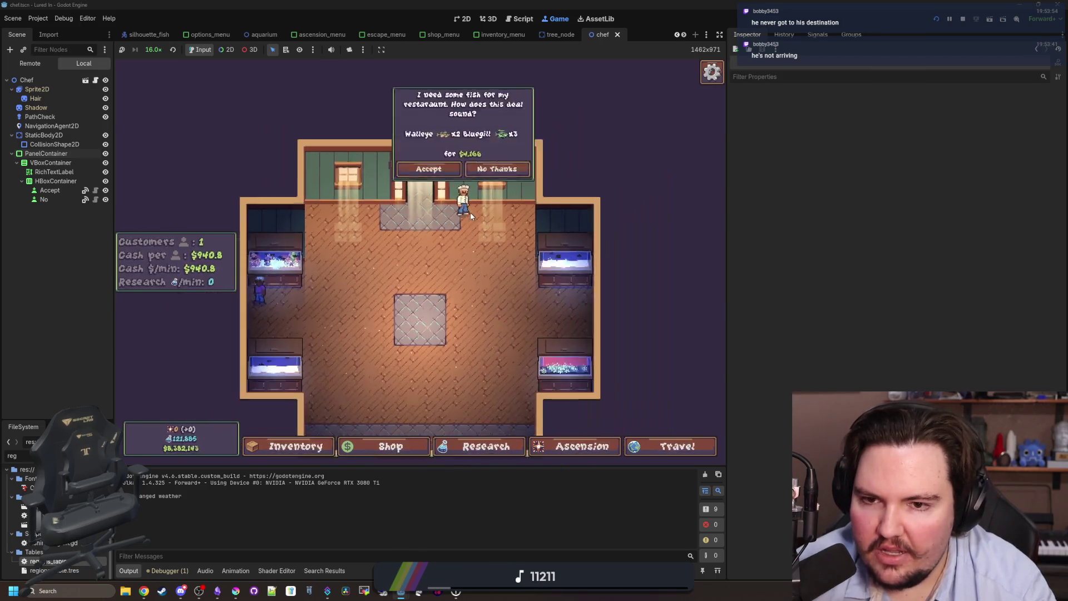
scroll(465, 221, up, 3)
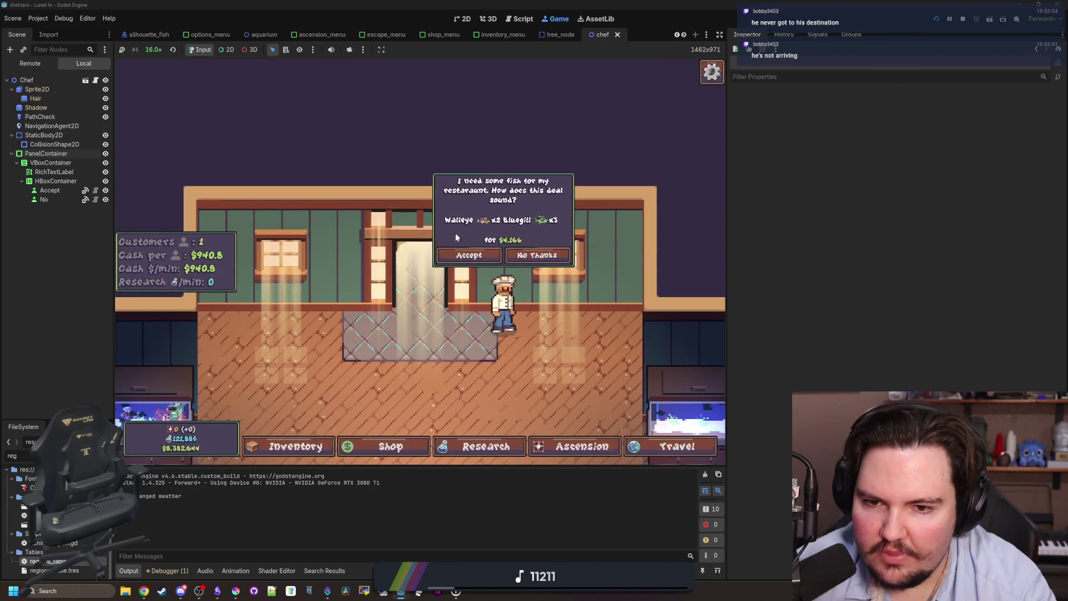
click(455, 254)
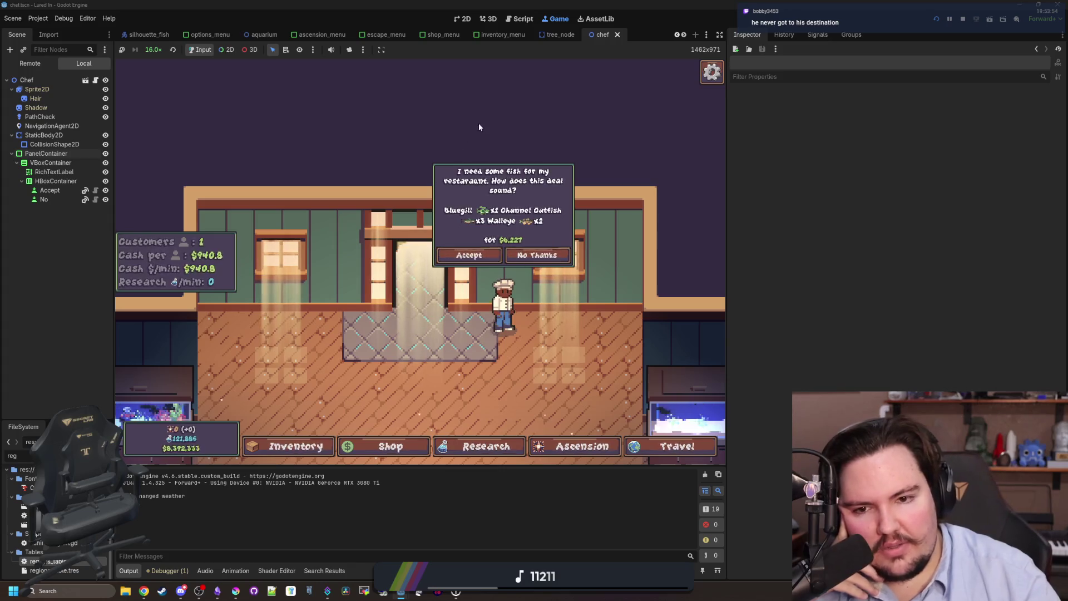
click(468, 256)
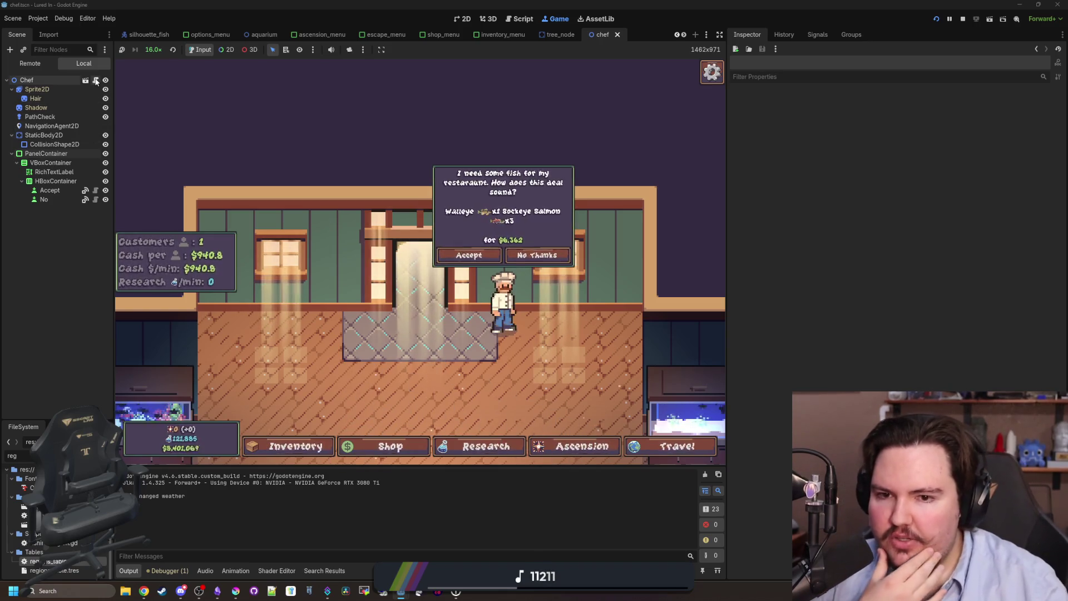
key(ctrl+F3)
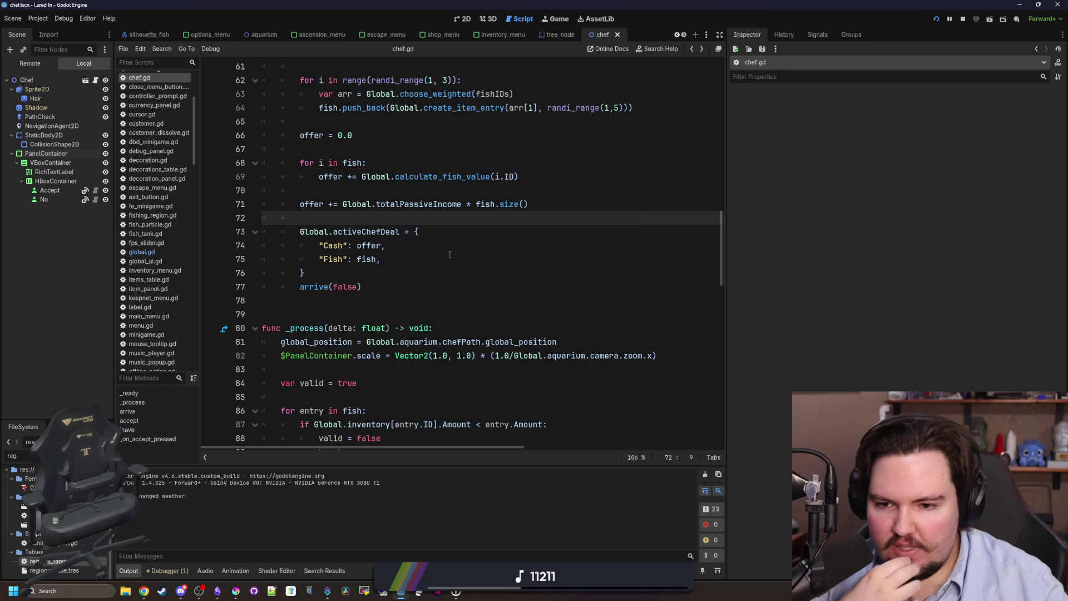
Delete the extra \n before the price text in chef.gd, save, and run with F5
scroll(450, 255, up, 5)
scroll(389, 279, down, 15)
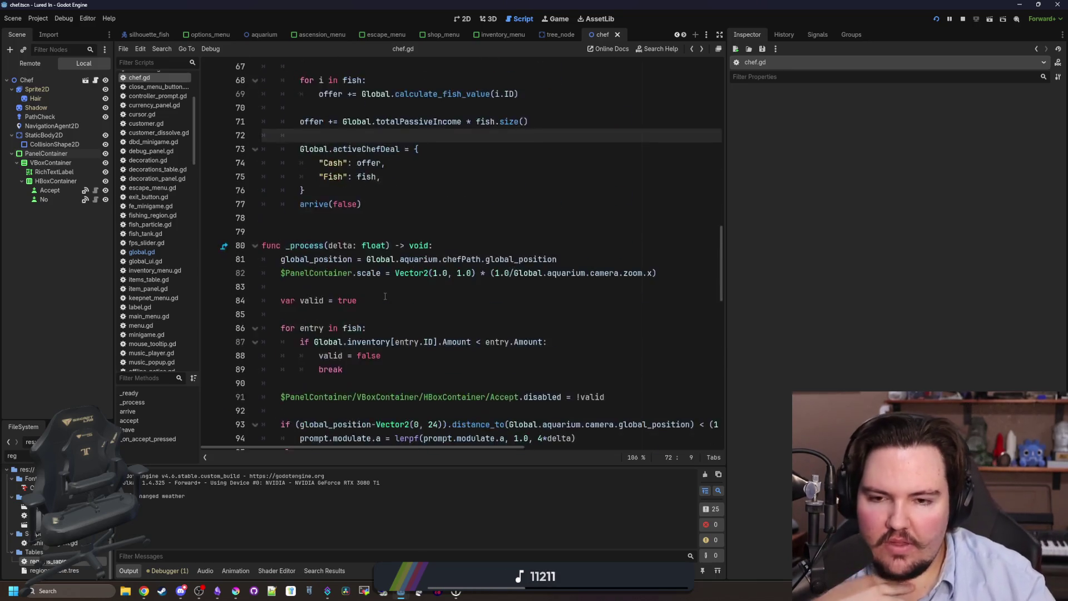
scroll(385, 281, down, 3)
click(430, 302)
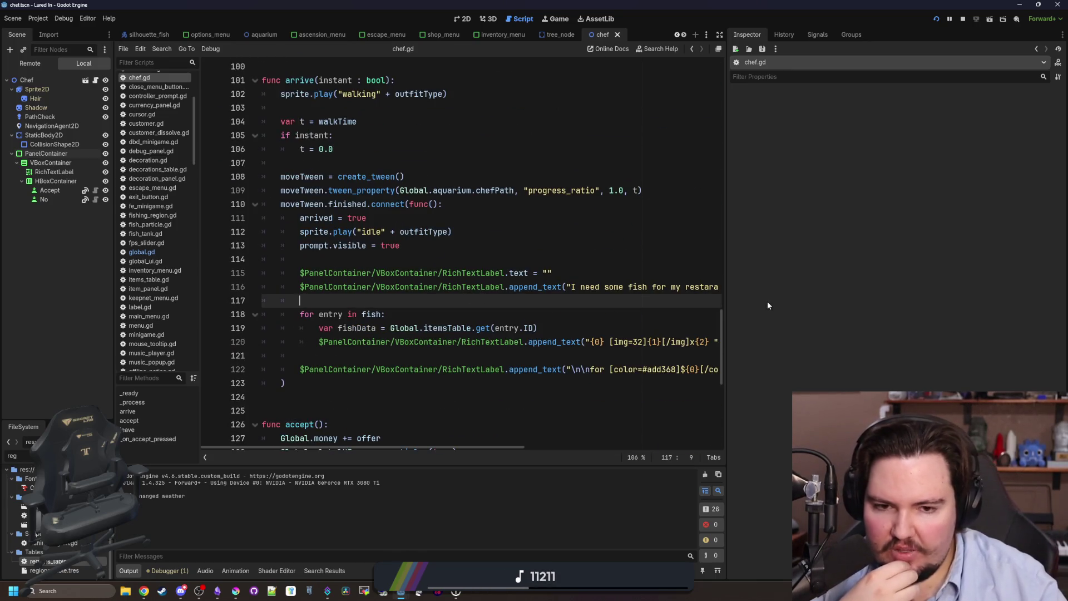
drag(729, 295, 975, 295)
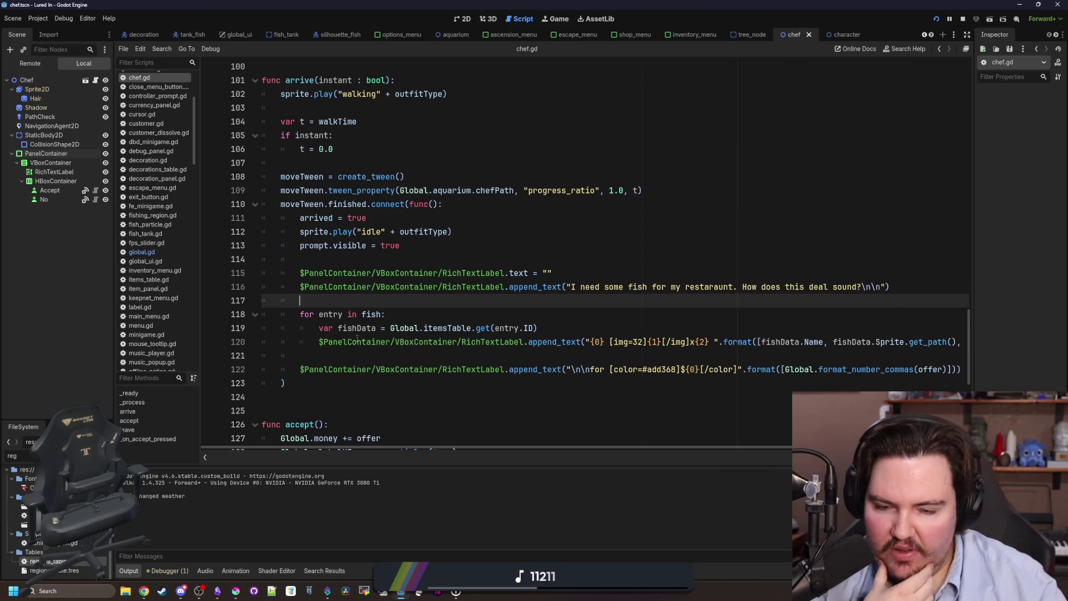
click(707, 343)
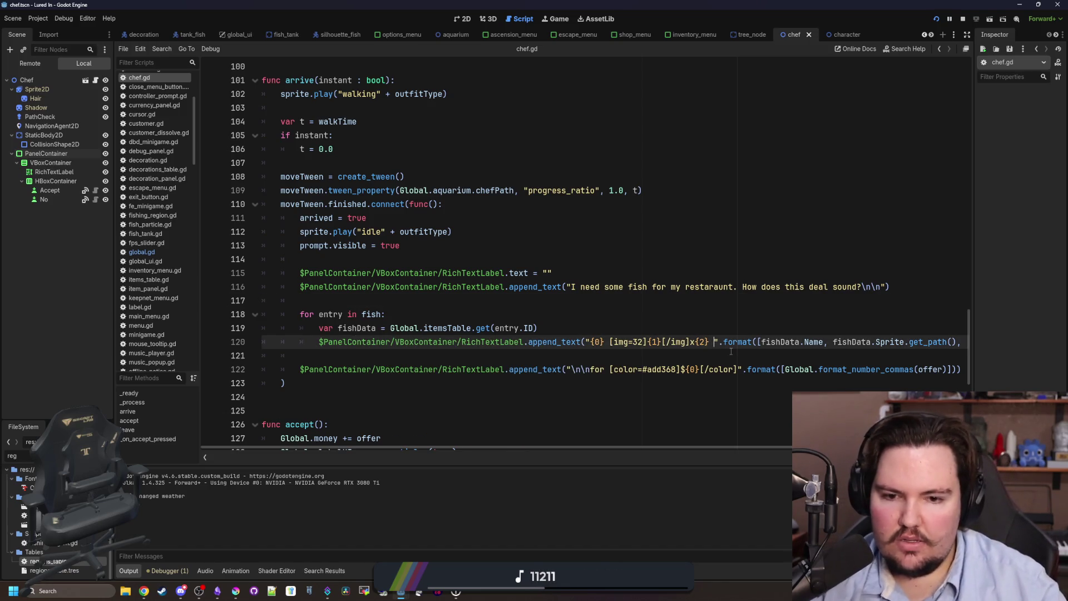
text(\n)
click(622, 300)
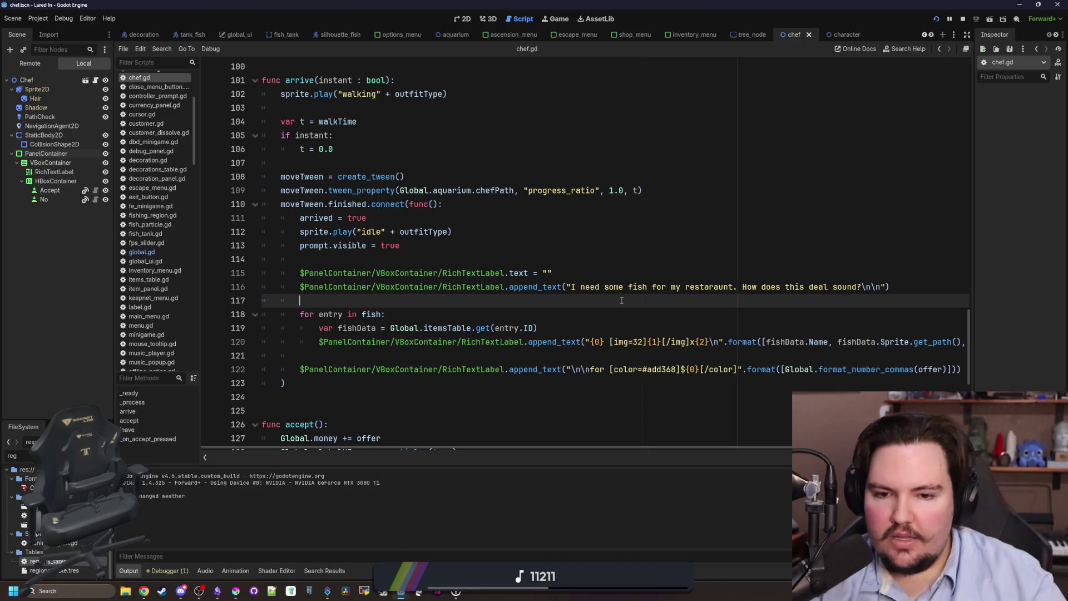
key(ctrl+s)
click(585, 315)
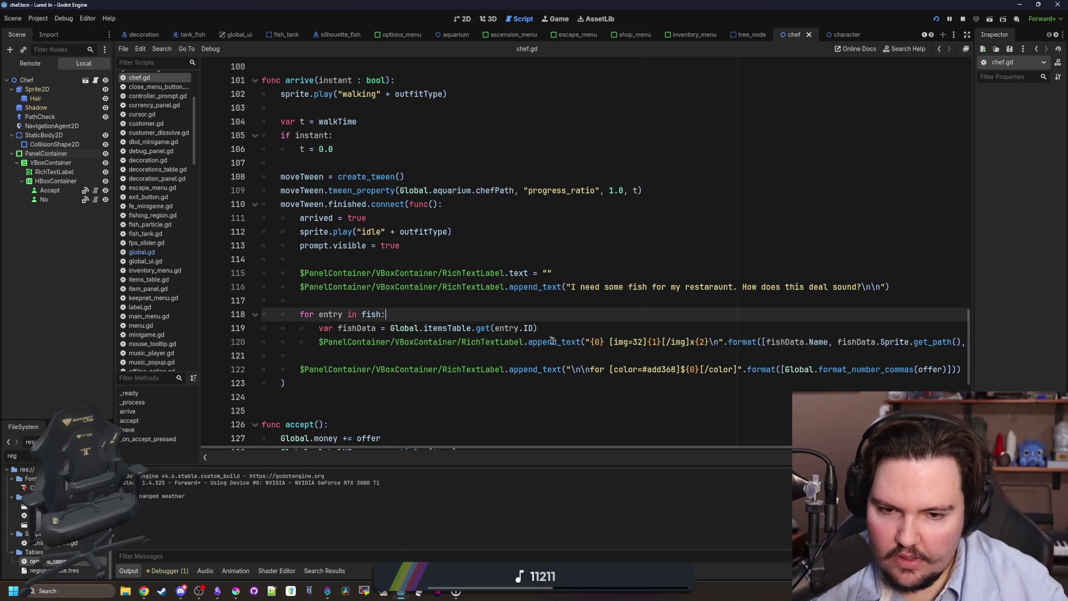
click(602, 326)
key(F5)
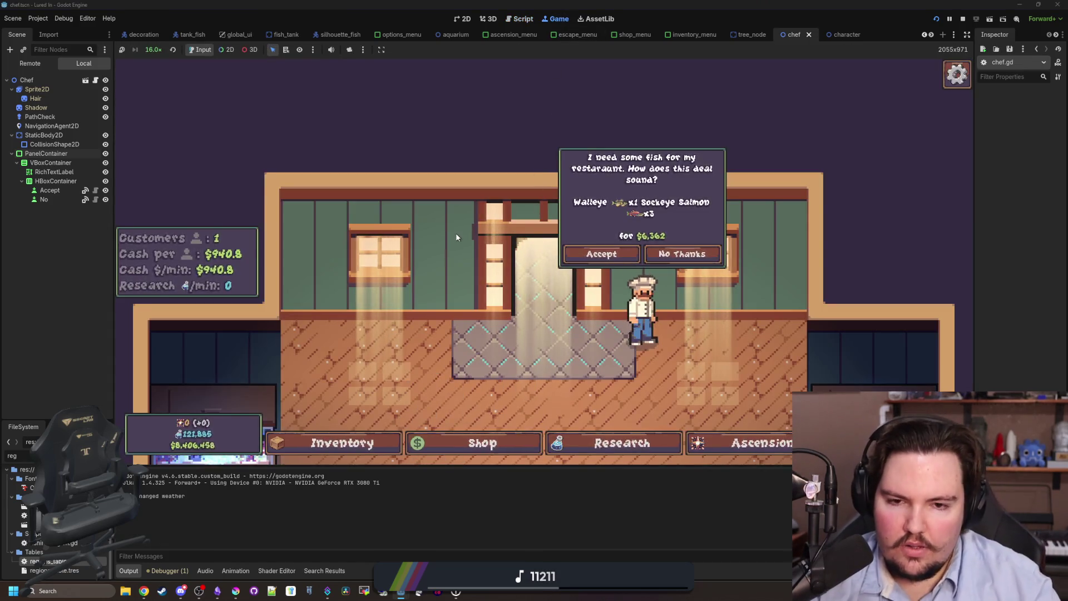
Go back to the game's main menu, stop the game, and relaunch it
key(Escape)
click(543, 289)
key(F8)
key(F5)
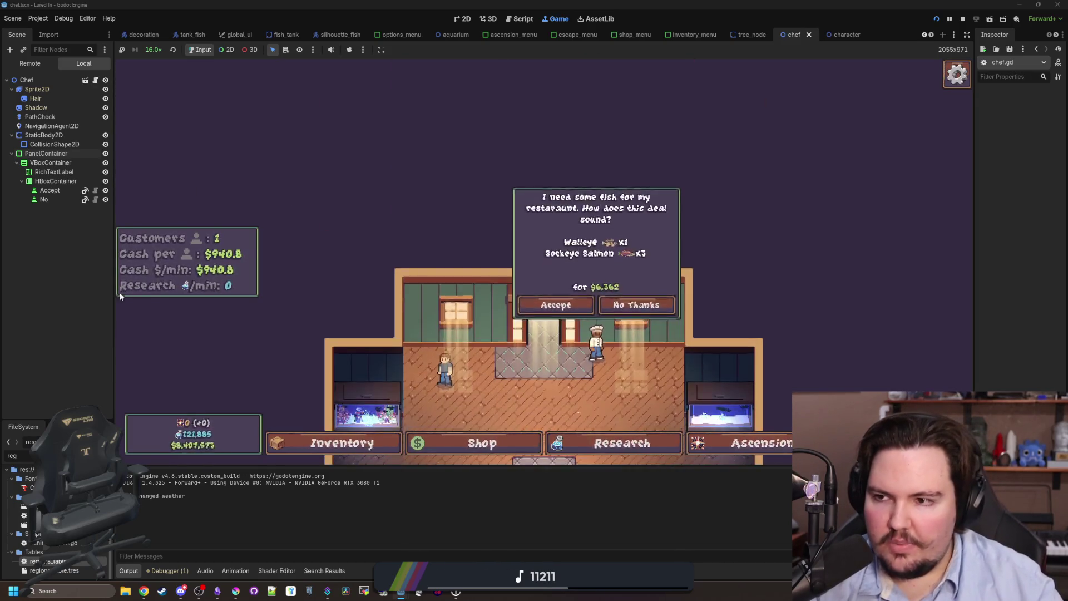
Recheck the price text lines in chef.gd, save, and switch to the running game
double_click(47, 561)
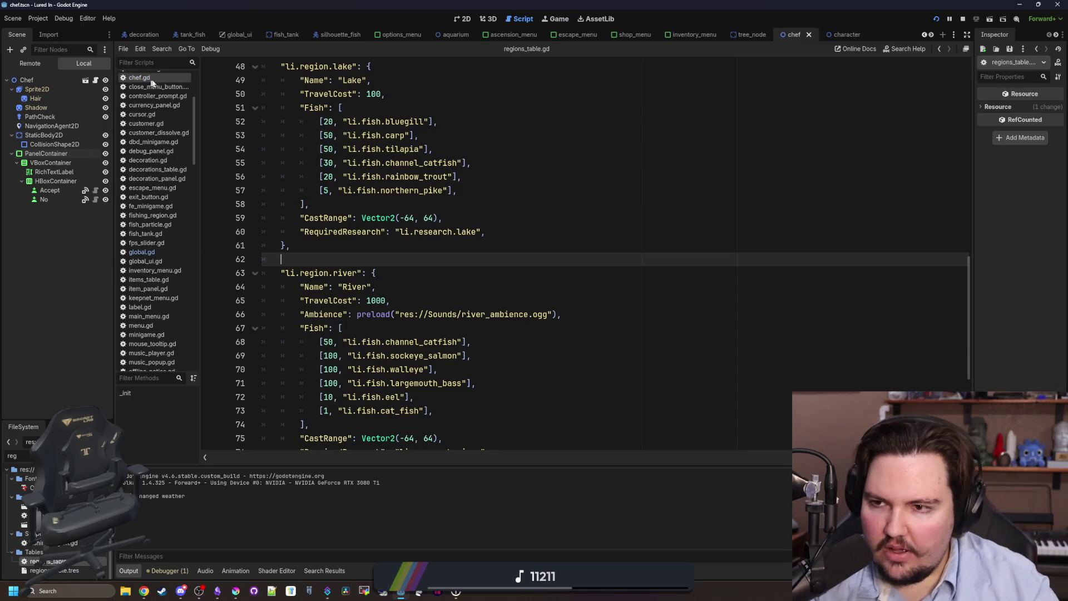
click(139, 78)
scroll(562, 278, down, 1)
click(562, 314)
click(562, 346)
click(591, 327)
click(593, 314)
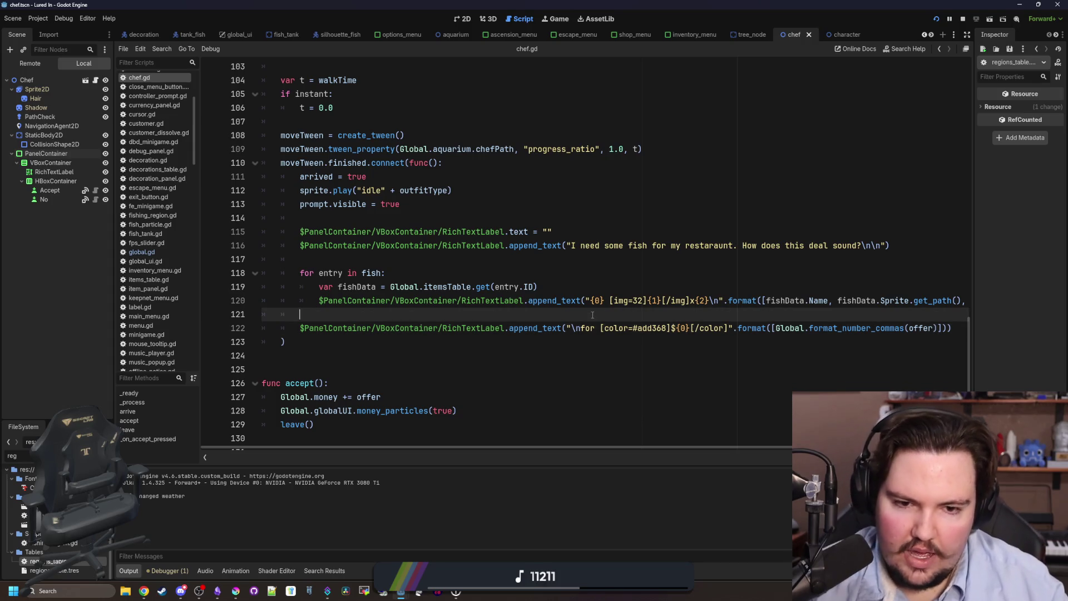
key(ctrl+s)
click(555, 18)
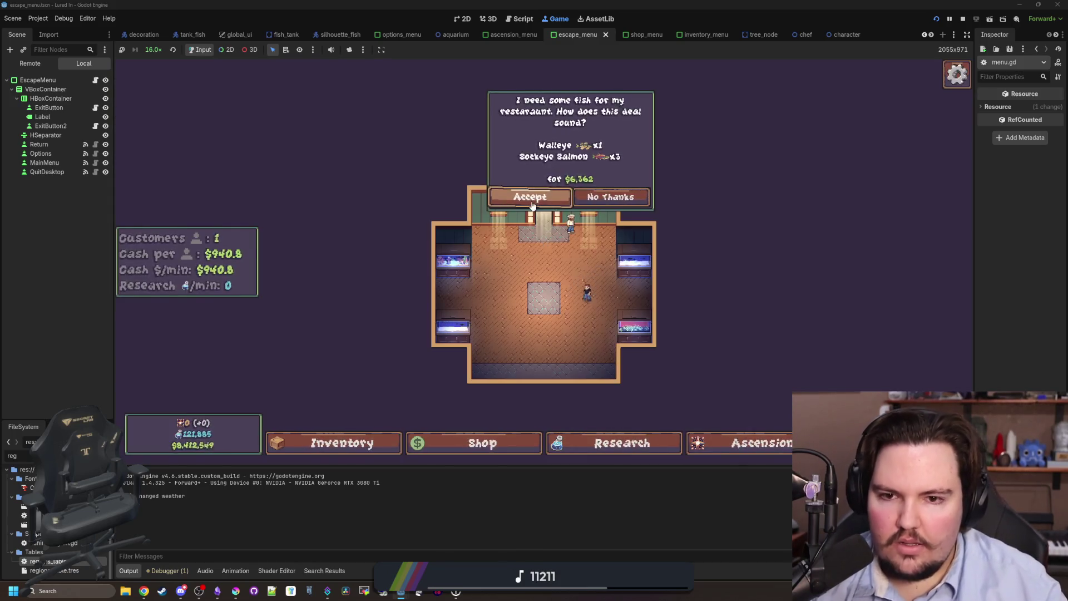
Accept the Walleye/Salmon, Trout/Salmon/Goldfish and Minnow/Koi deals, checking each fish's line
click(532, 200)
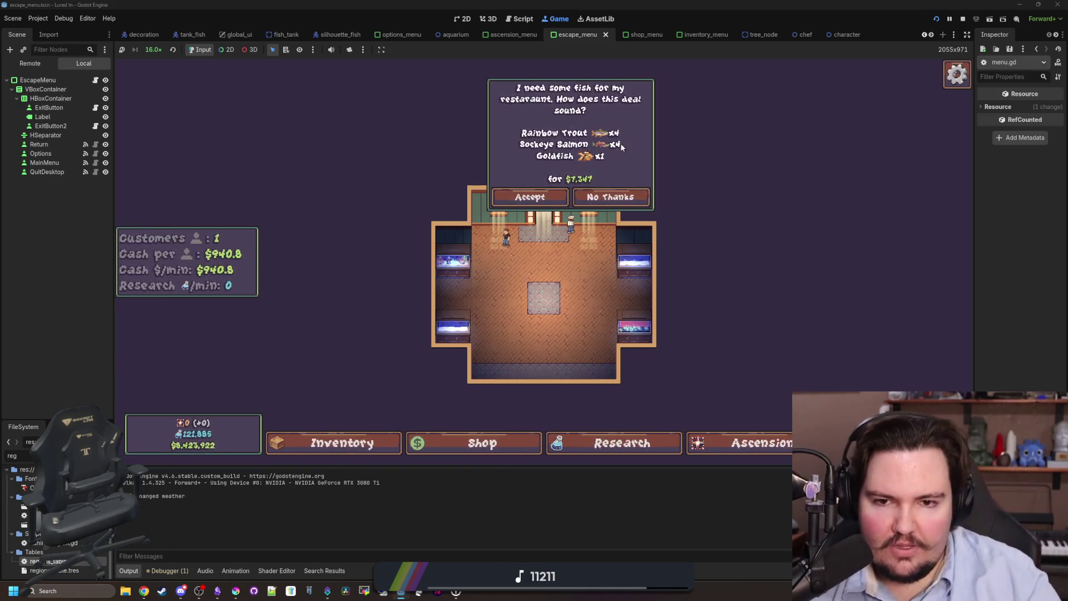
click(555, 199)
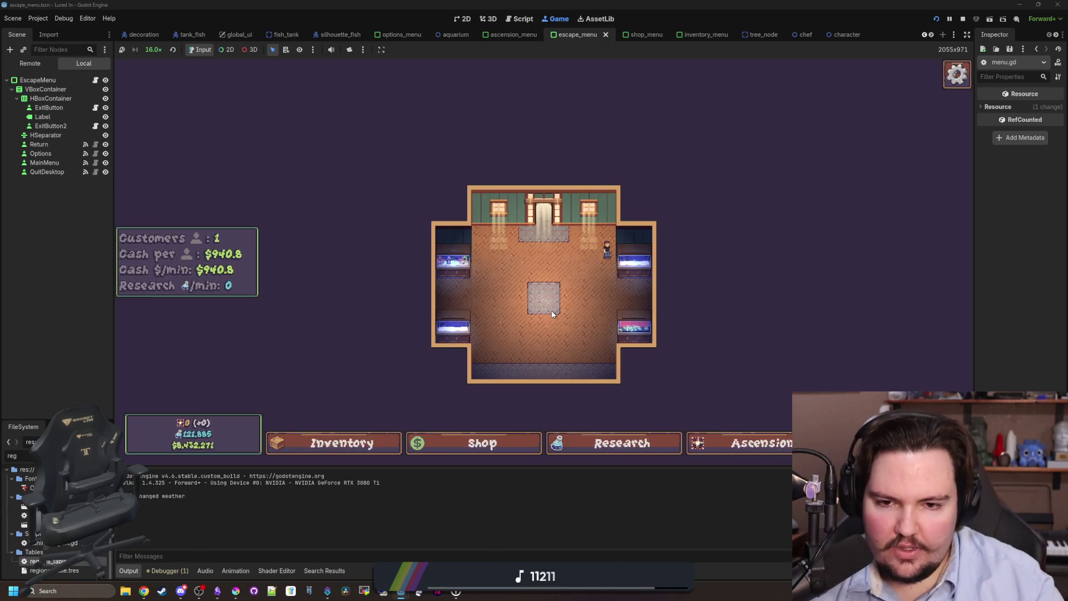
drag(552, 310, 523, 298)
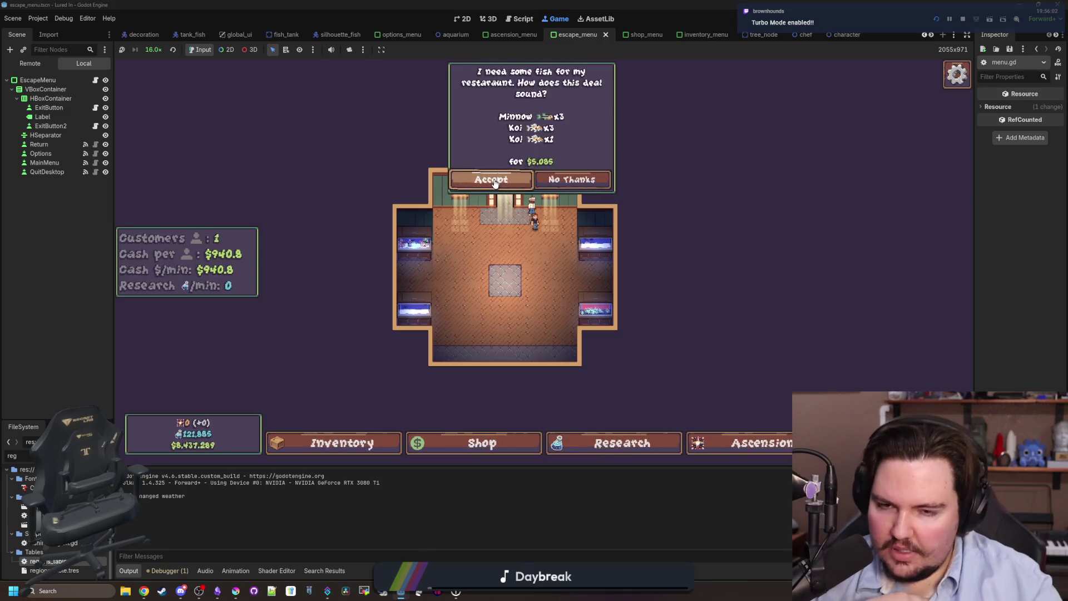
click(495, 181)
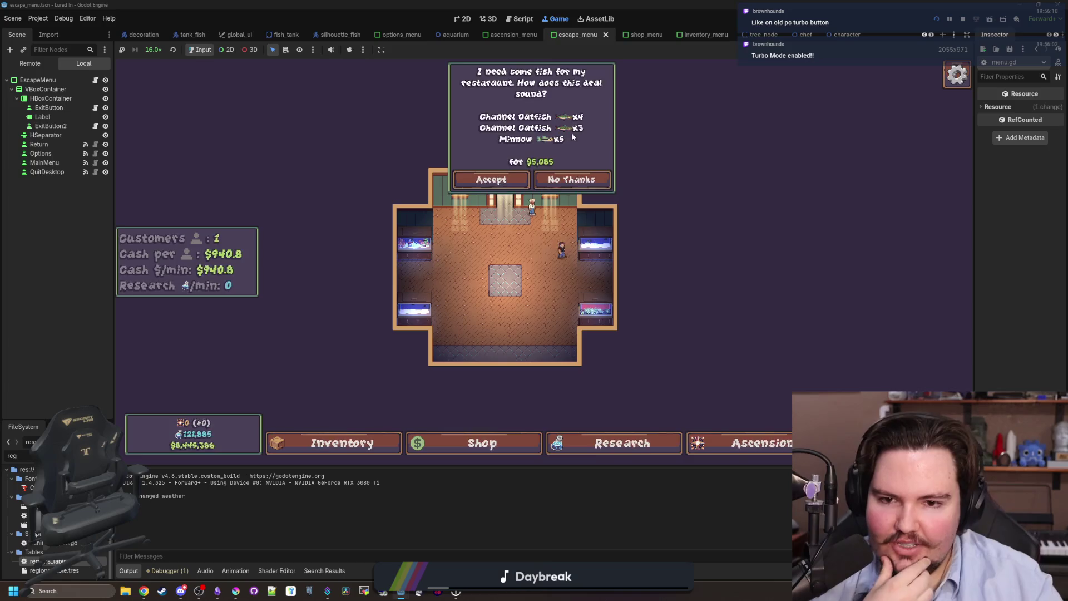
Accept the Channel Catfish and Minnow deal, then travel to the Lake
click(500, 181)
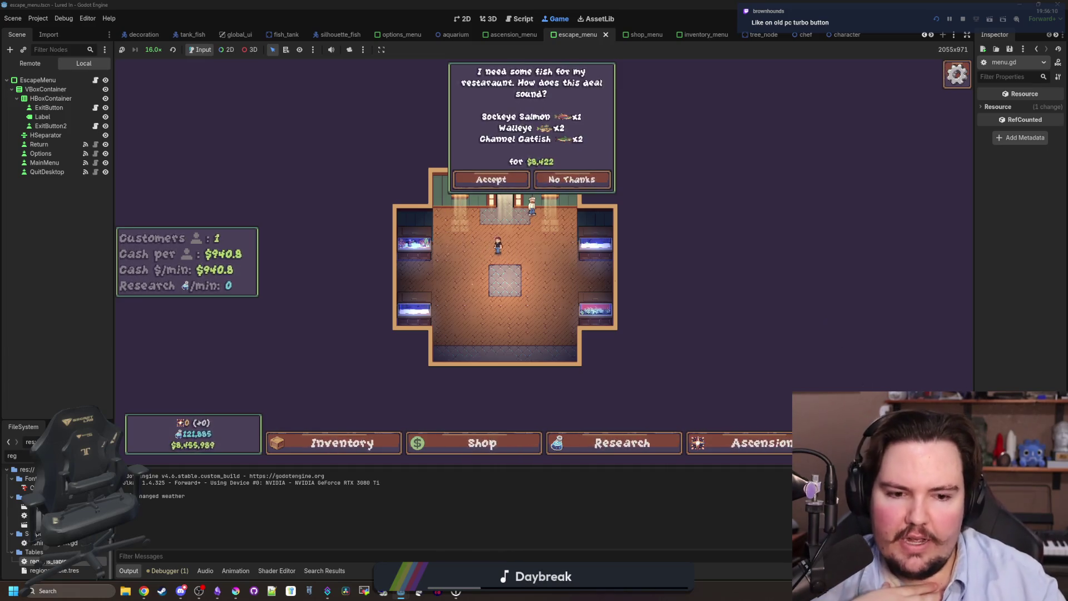
key(t)
click(679, 252)
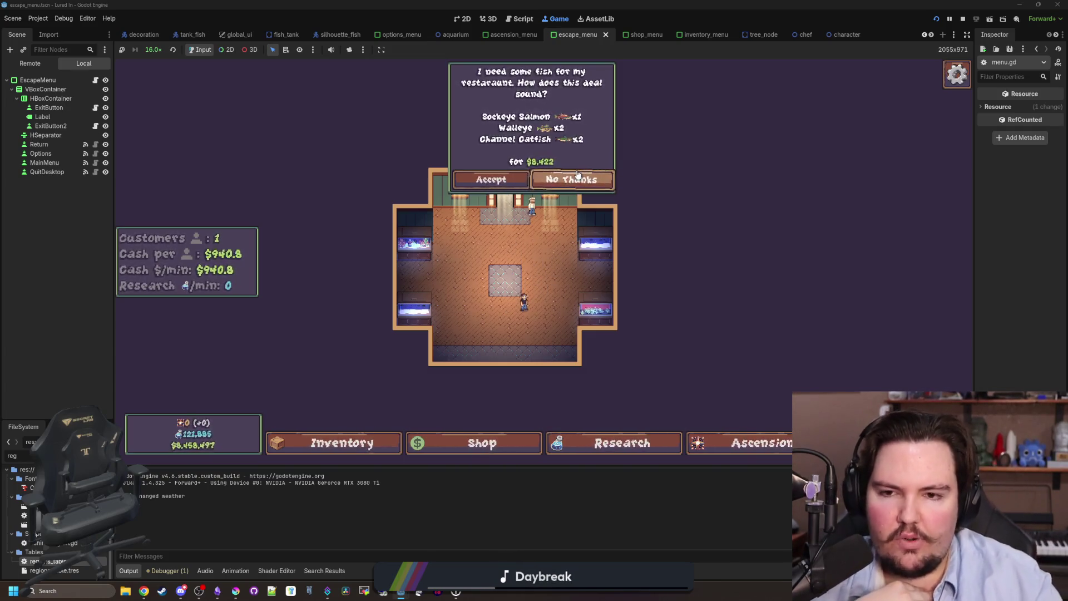
Decline the Sockeye Salmon, Walleye and Channel Catfish offer and pan toward the chef
click(577, 176)
scroll(529, 207, up, 5)
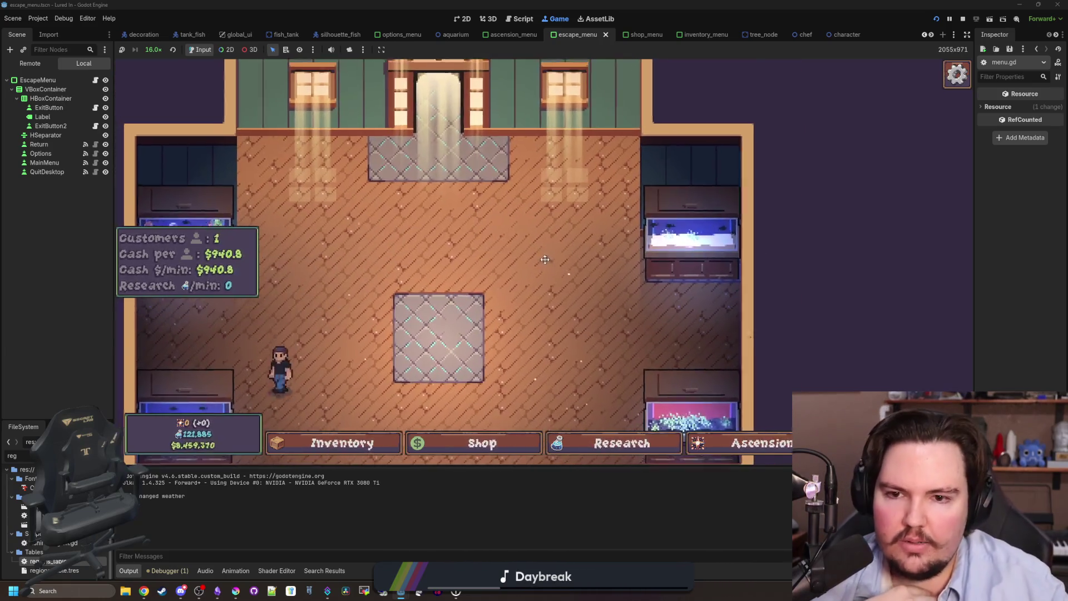
drag(545, 259, 541, 331)
mouse_move(649, 297)
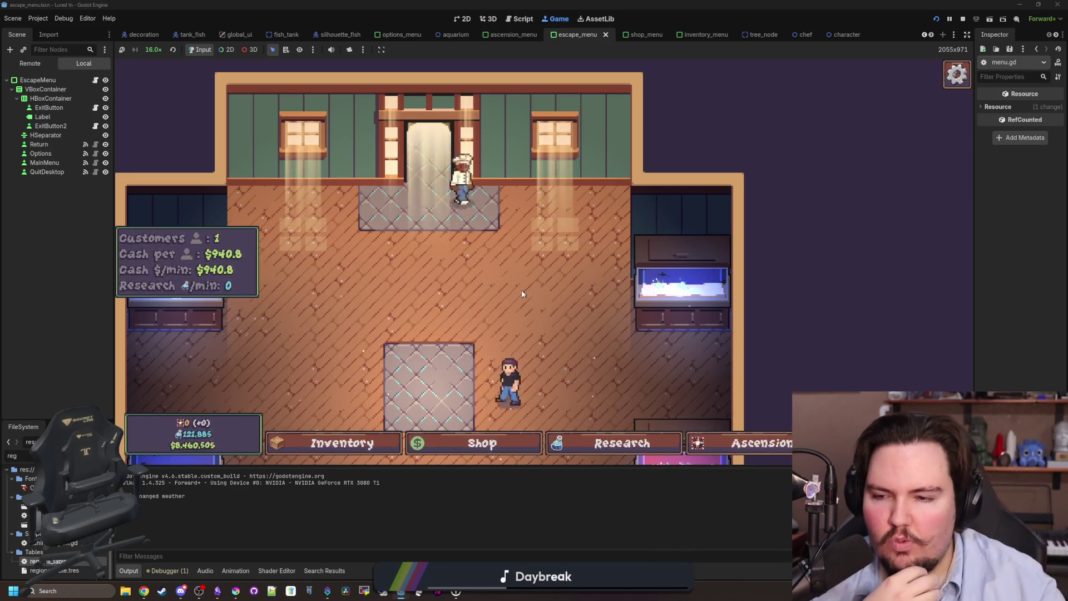
drag(517, 234, 500, 320)
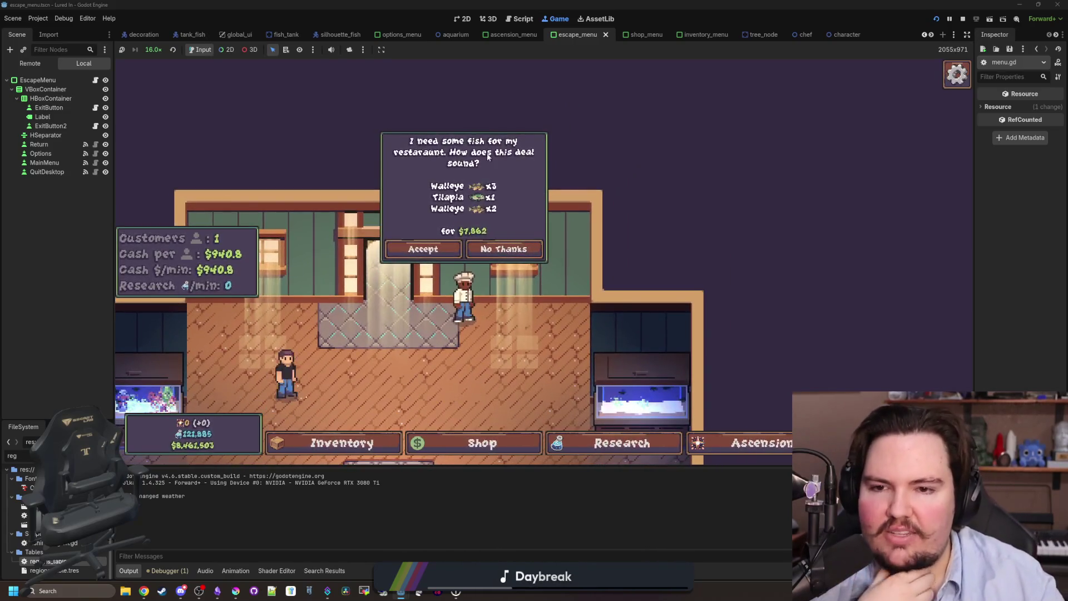
Accept the Walleye and Tilapia deal, then stop the running game
click(443, 249)
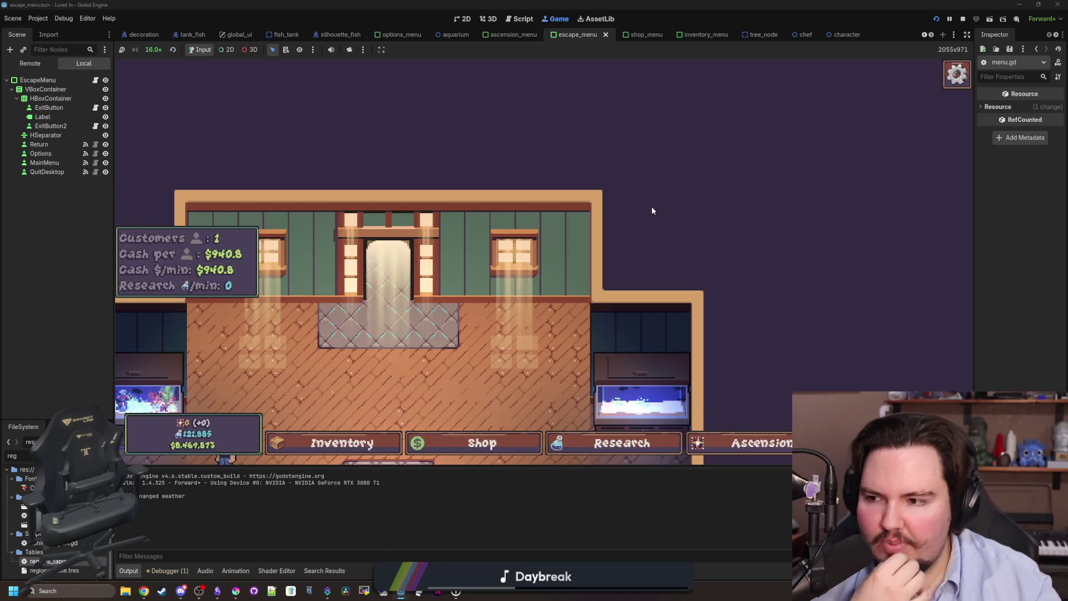
scroll(652, 206, down, 5)
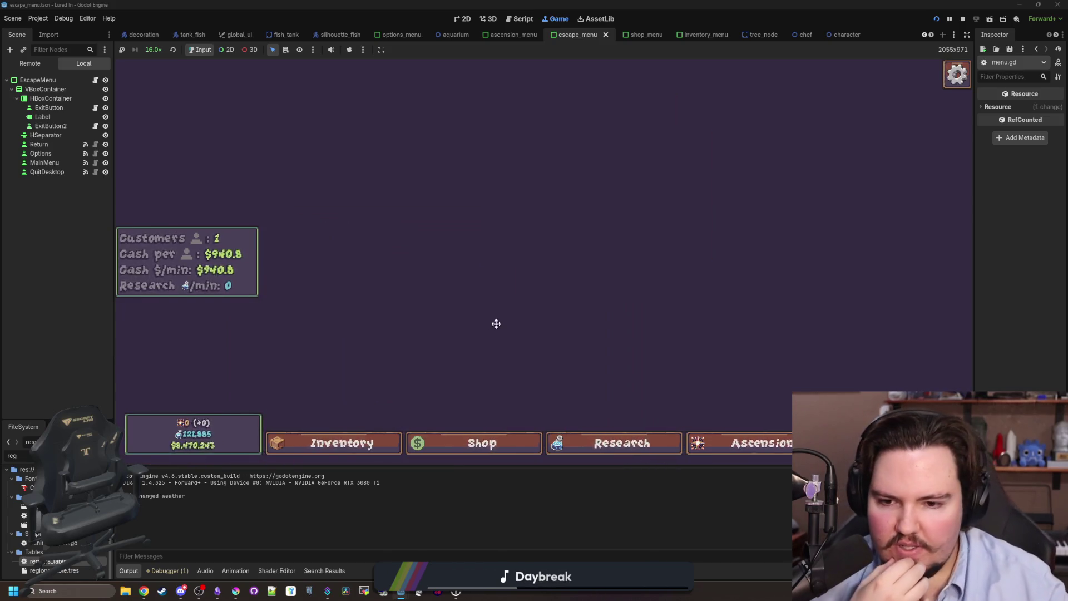
scroll(496, 324, up, 5)
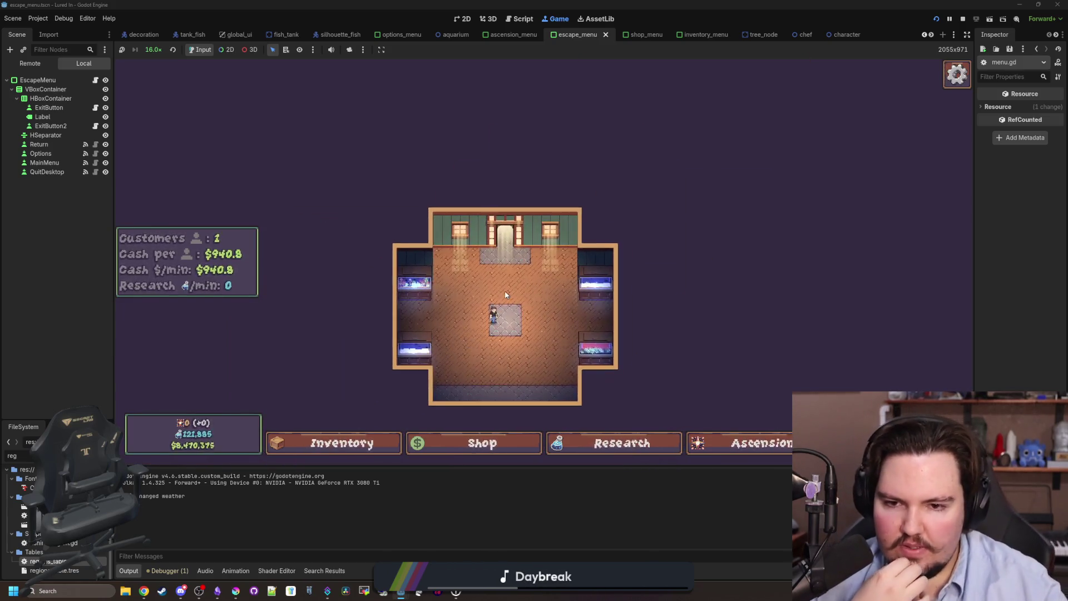
click(963, 19)
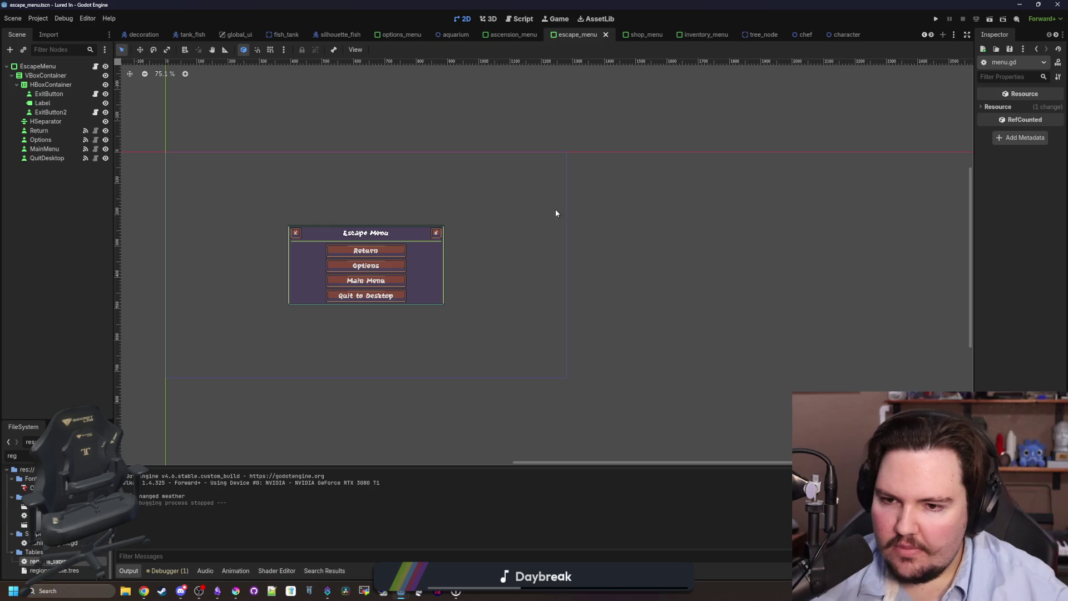
Save the escape_menu scene and close all open scene tabs
key(ctrl+s)
key(ctrl+s)
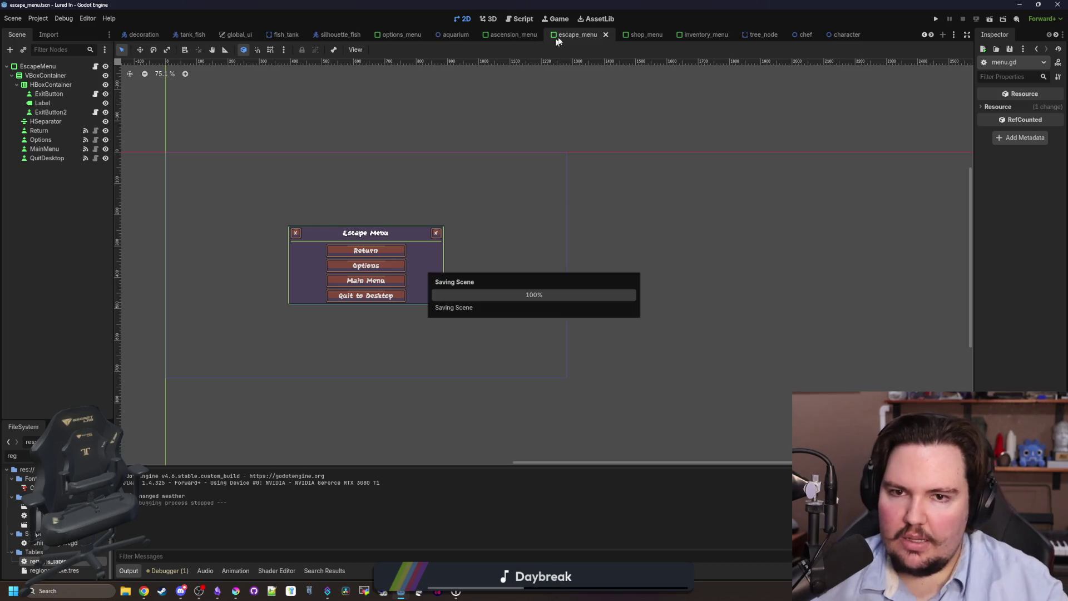
right_click(563, 38)
click(602, 159)
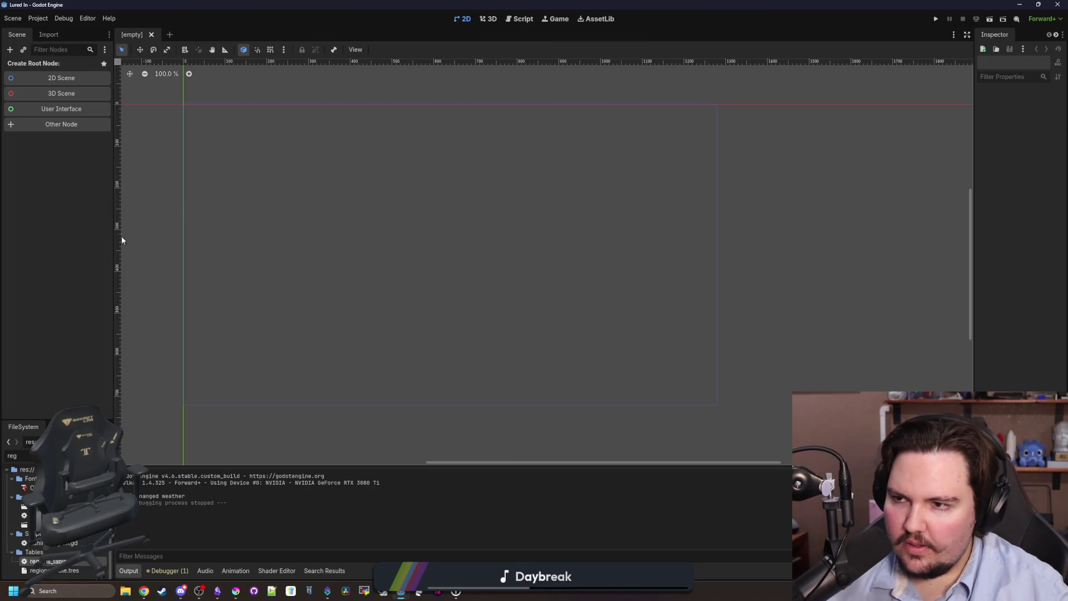
Check the Version setting in Project Settings, then close the dialog
click(38, 18)
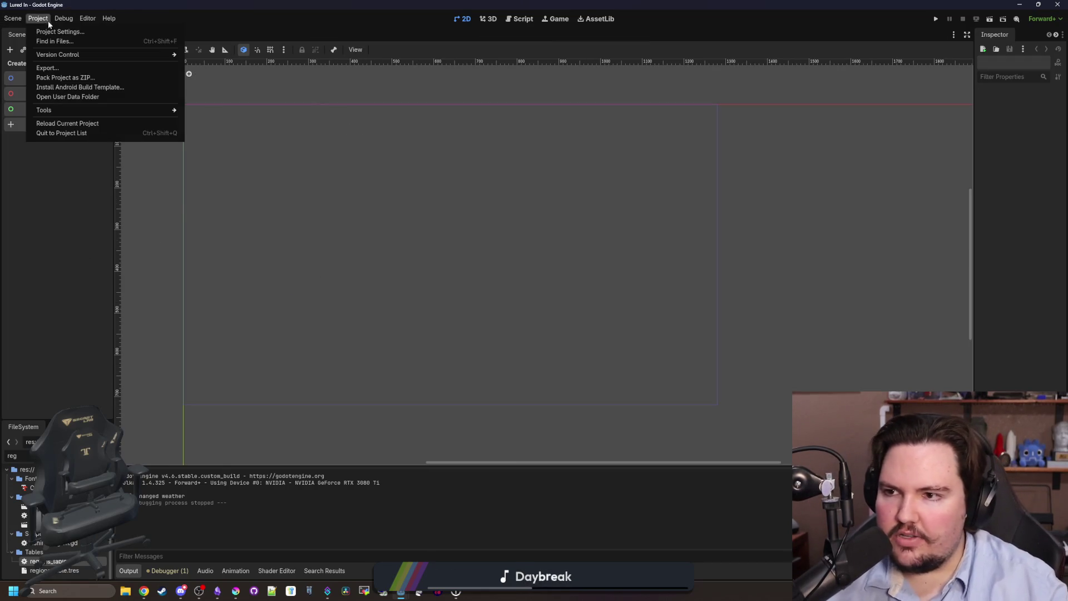
click(55, 32)
click(588, 317)
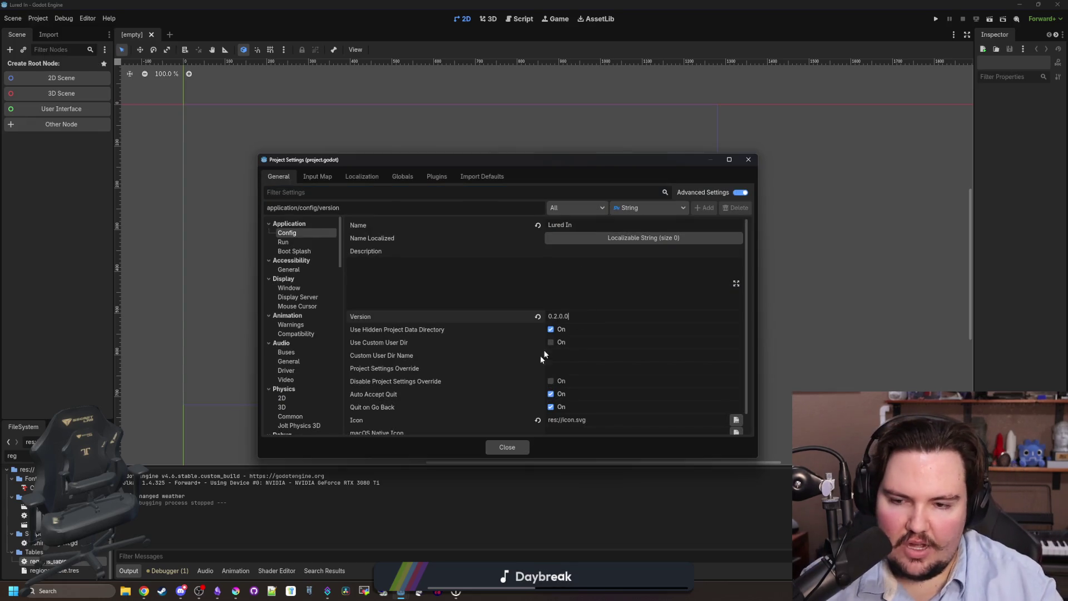
click(507, 447)
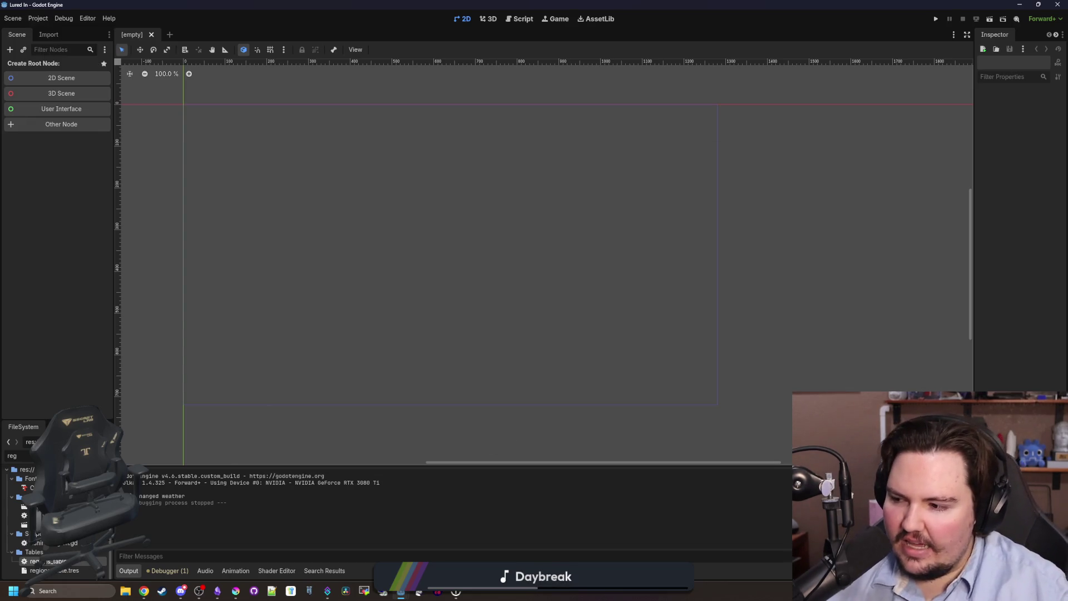